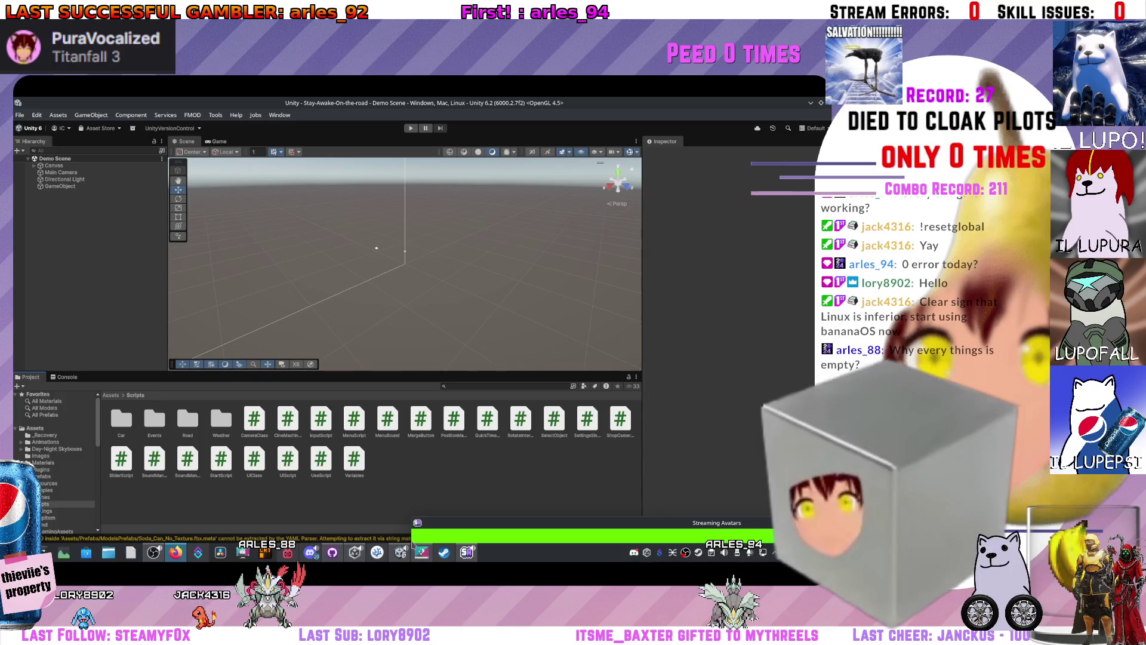
# - Close the codium.desktop Properties window and switch to Firefox showing the Banana OS README
pyautogui.moveTo(421, 556)
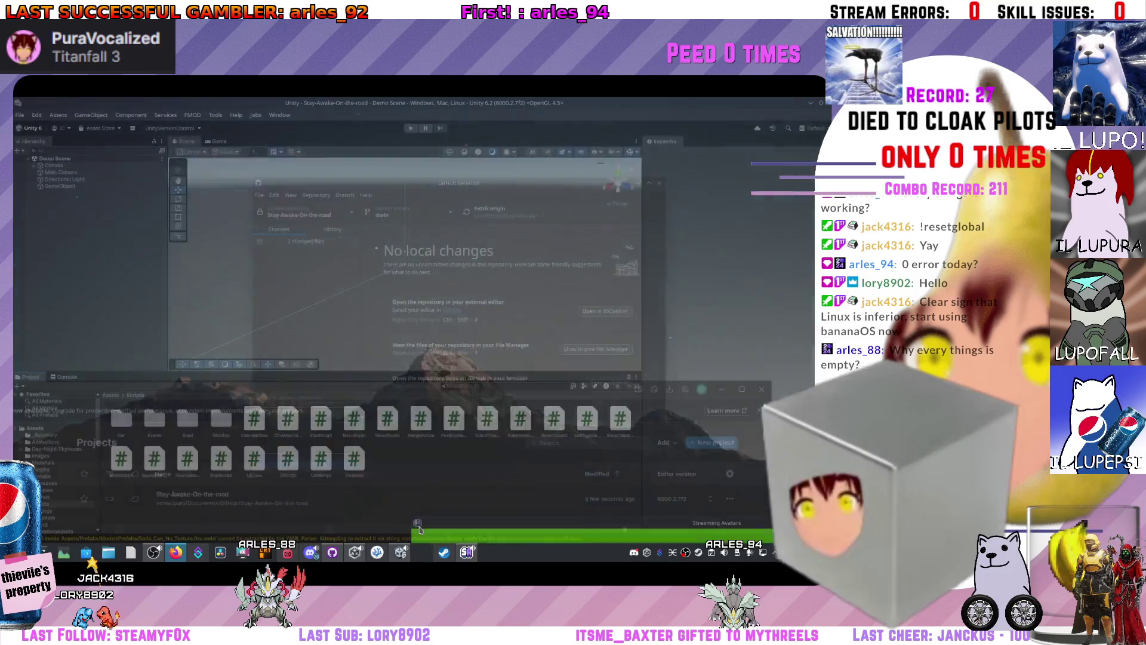
pyautogui.click(477, 467)
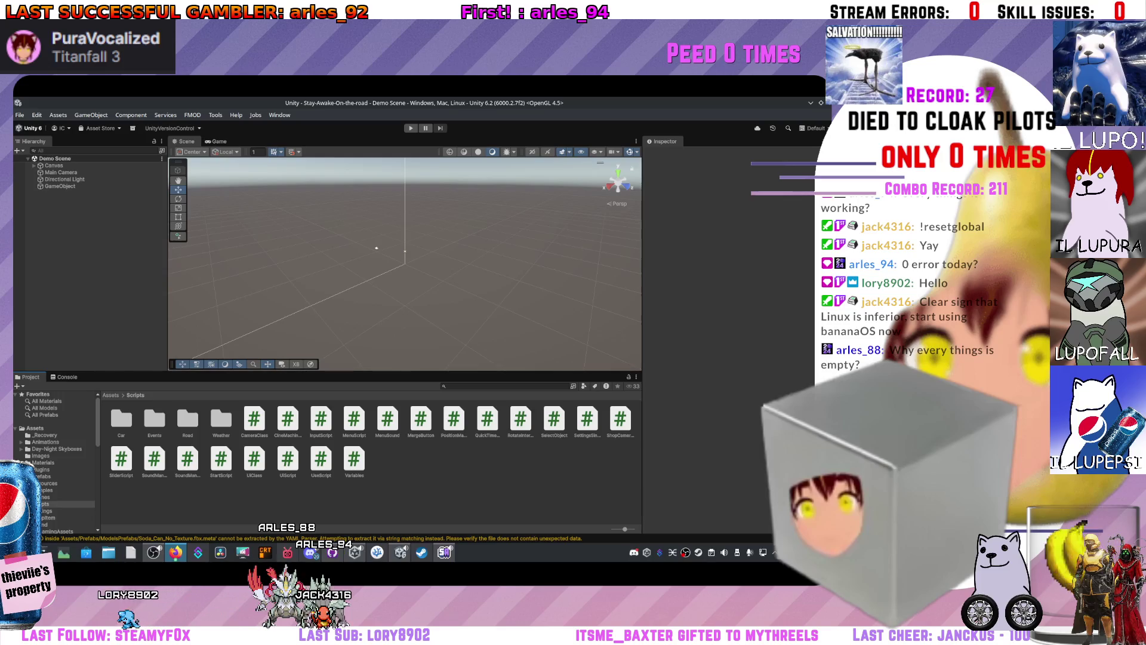
pyautogui.hotkey('alt', 'Tab')
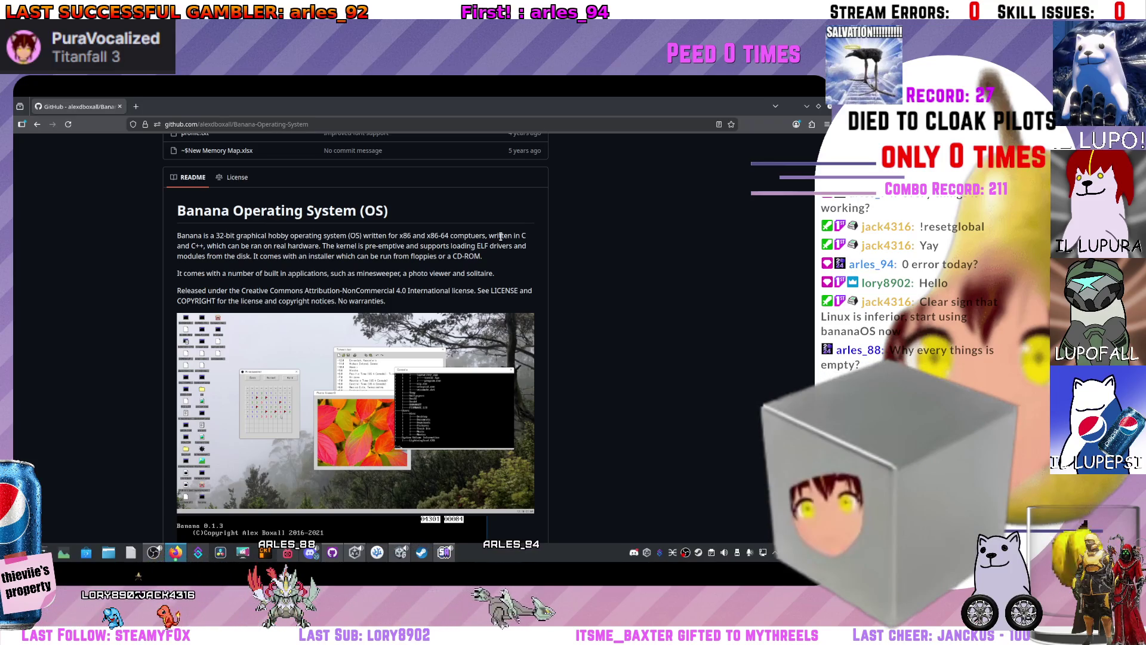
# - Mute the microphone with Super+Alt+K and scroll around the Banana Operating System README
pyautogui.press('super+alt+k')
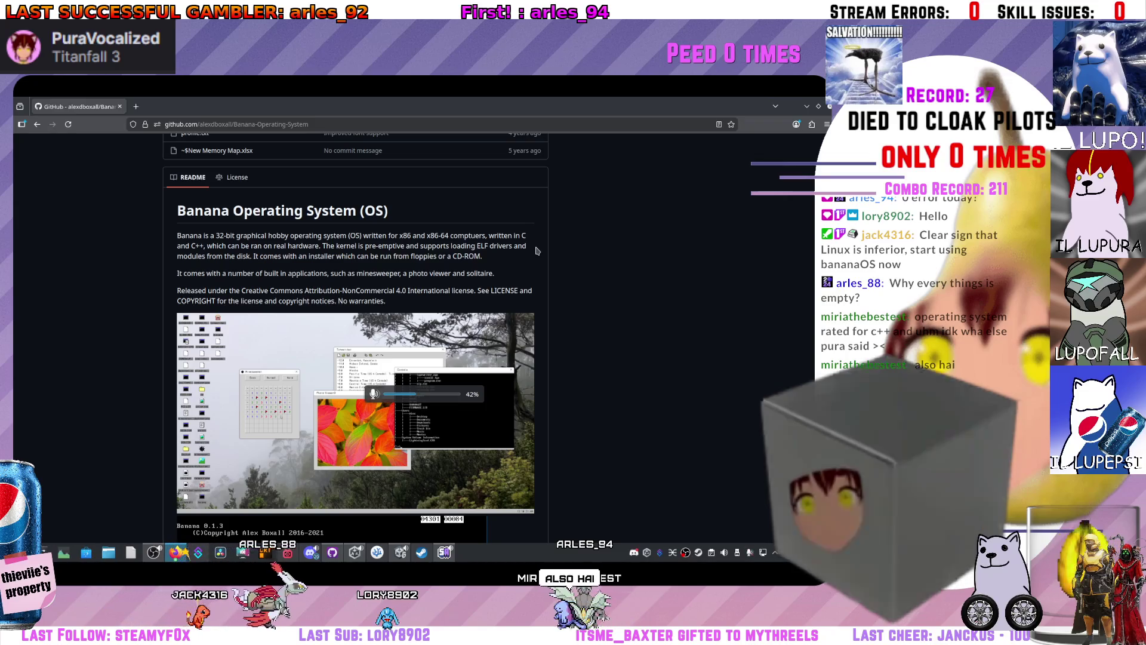
pyautogui.scroll(2, 626, 310)
pyautogui.scroll(-2, 678, 341)
pyautogui.scroll(-5, 679, 341)
pyautogui.scroll(6, 678, 341)
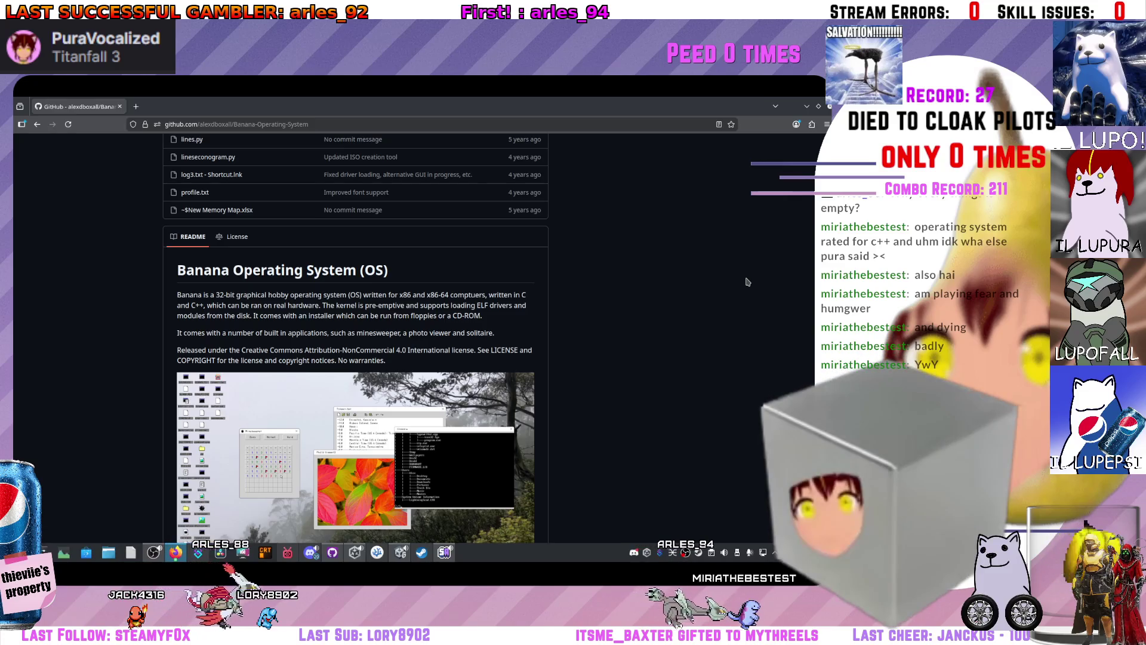
pyautogui.scroll(-10, 724, 263)
# - Scroll through the README screenshots and System Requirements, then back up to the file list
pyautogui.scroll(-4, 394, 344)
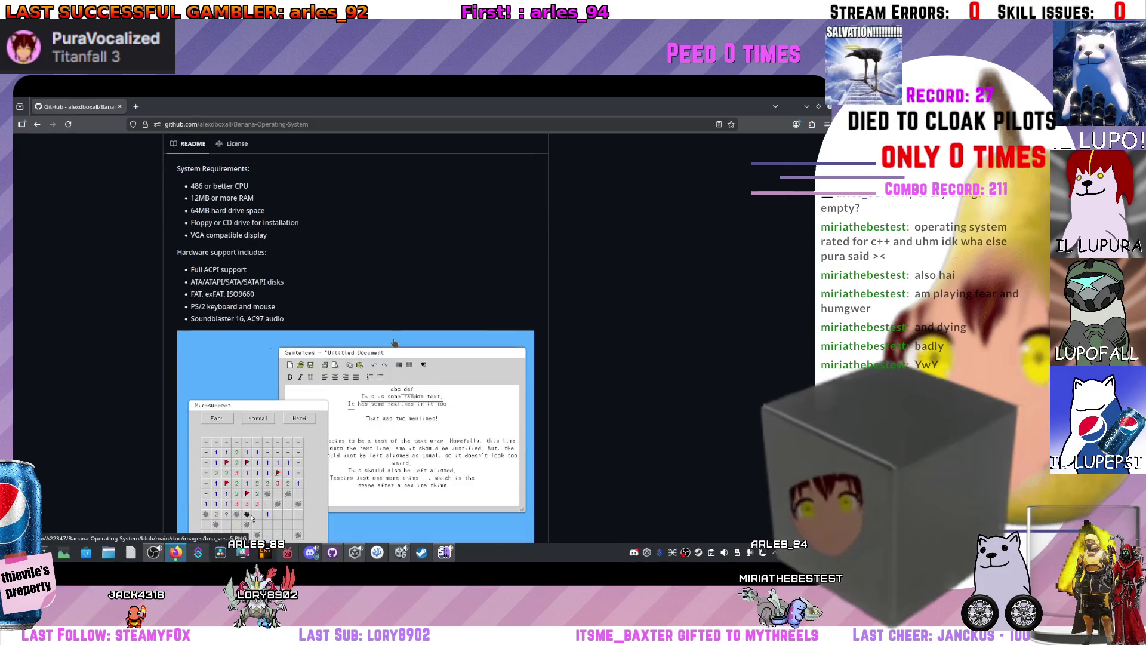
pyautogui.scroll(-5, 394, 343)
pyautogui.scroll(15, 394, 346)
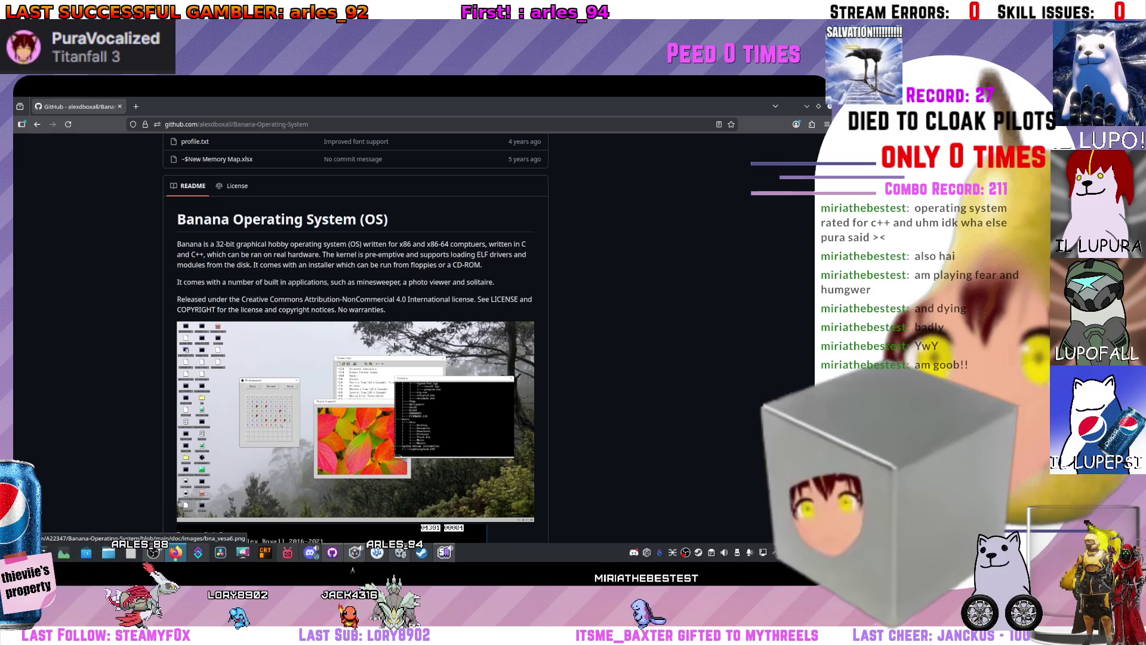
pyautogui.scroll(-5, 419, 357)
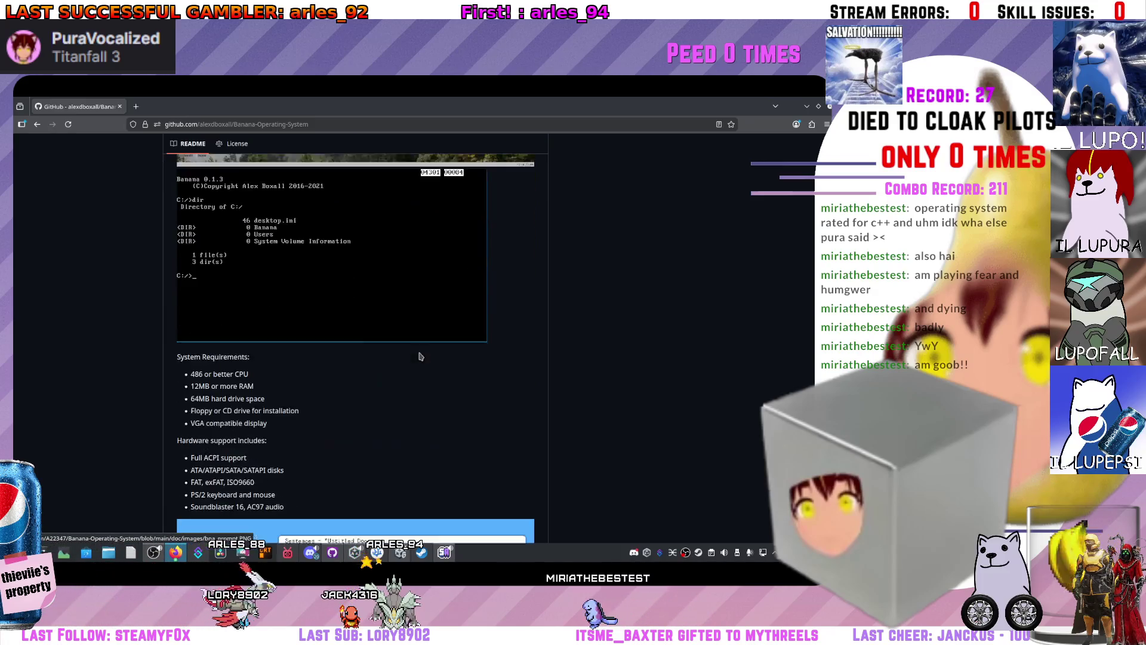
pyautogui.scroll(1, 420, 356)
pyautogui.scroll(-3, 419, 357)
pyautogui.scroll(-1, 420, 361)
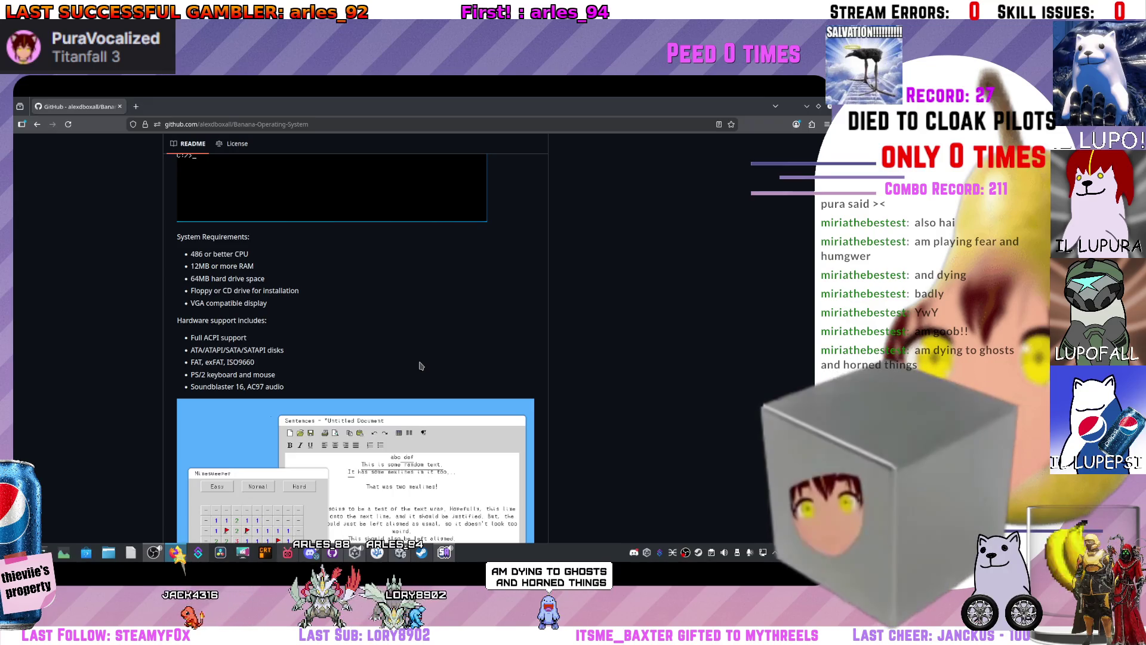
pyautogui.scroll(-4, 421, 364)
pyautogui.scroll(-2, 424, 364)
pyautogui.scroll(5, 427, 363)
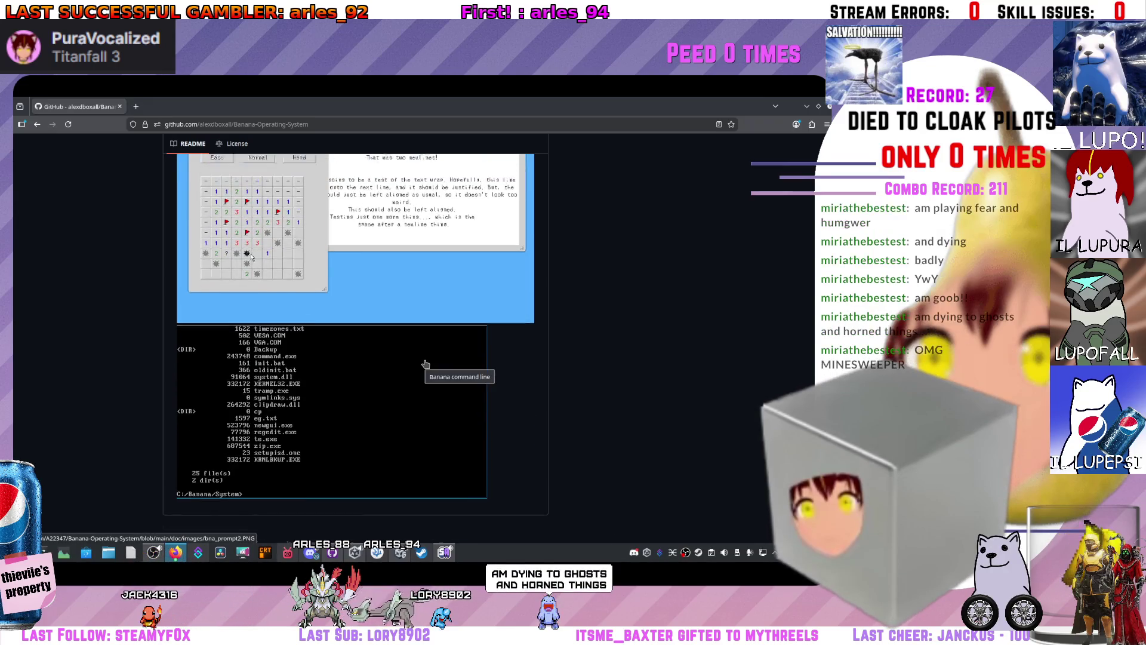
pyautogui.scroll(10, 428, 363)
pyautogui.scroll(-5, 433, 360)
pyautogui.scroll(-2, 436, 359)
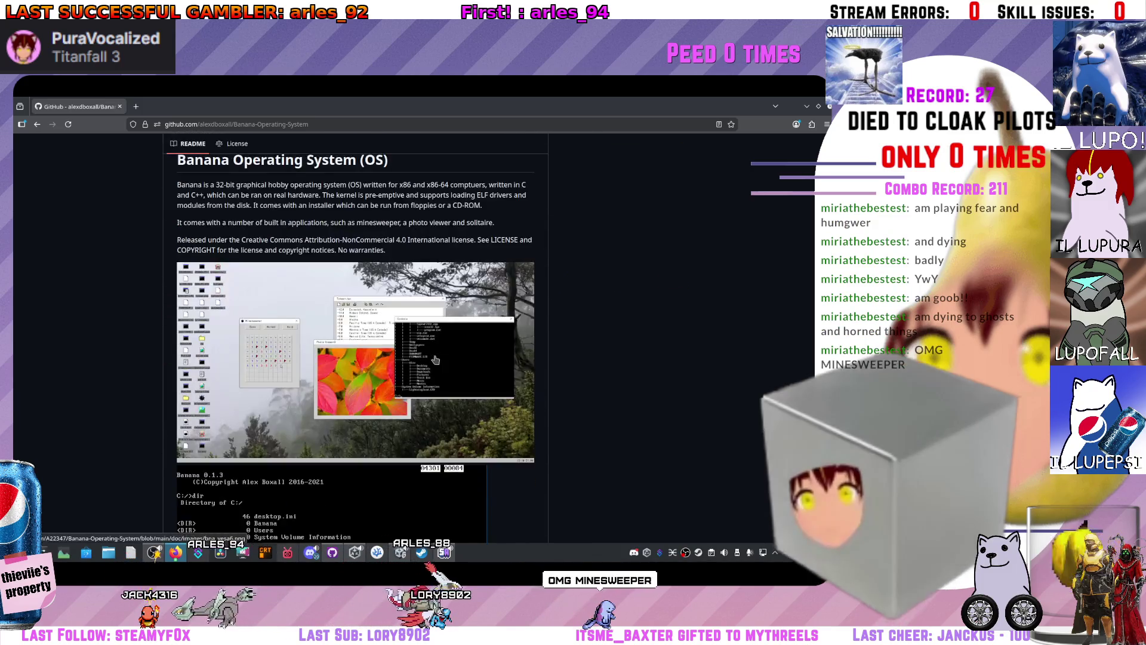
pyautogui.scroll(-1, 435, 360)
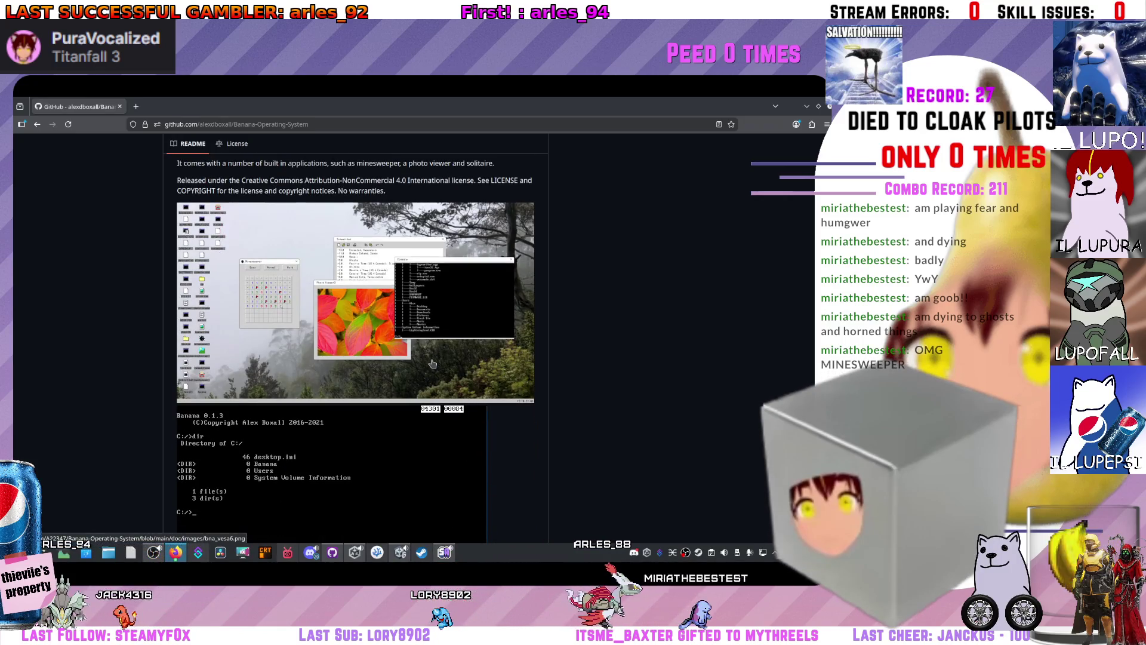
pyautogui.scroll(-3, 433, 363)
pyautogui.scroll(-5, 433, 365)
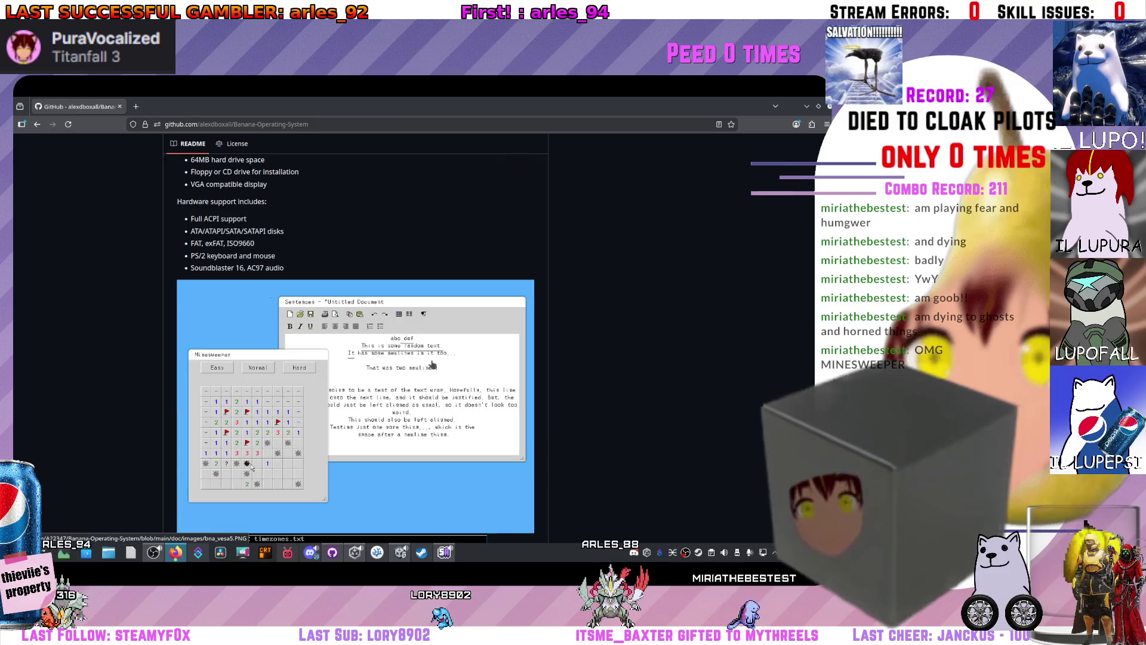
pyautogui.scroll(-3, 433, 365)
pyautogui.scroll(10, 433, 364)
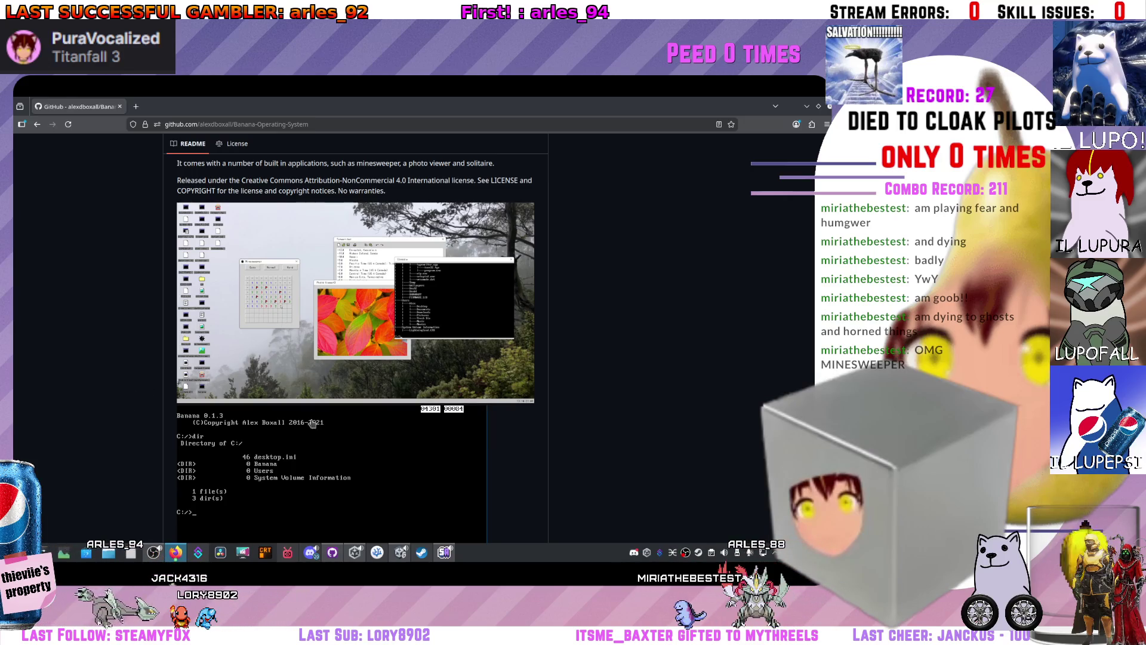
pyautogui.scroll(10, 410, 393)
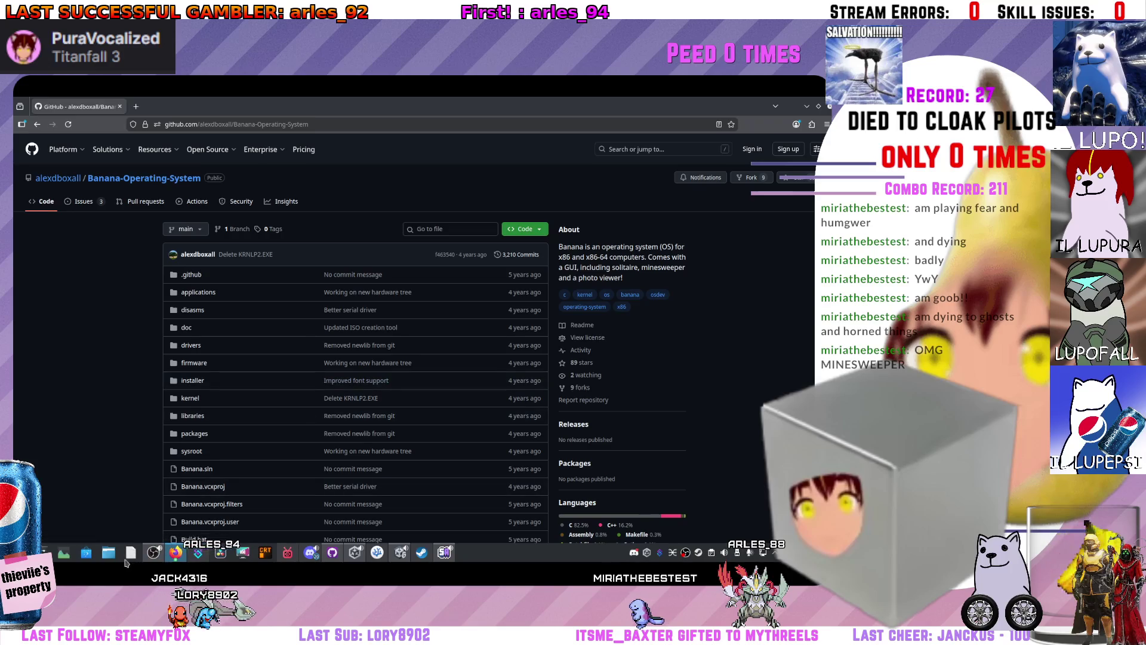
# - Glance at the Documents/GitHub folder in Dolphin, then return to the Firefox repository page
pyautogui.hotkey('alt', 'Tab')
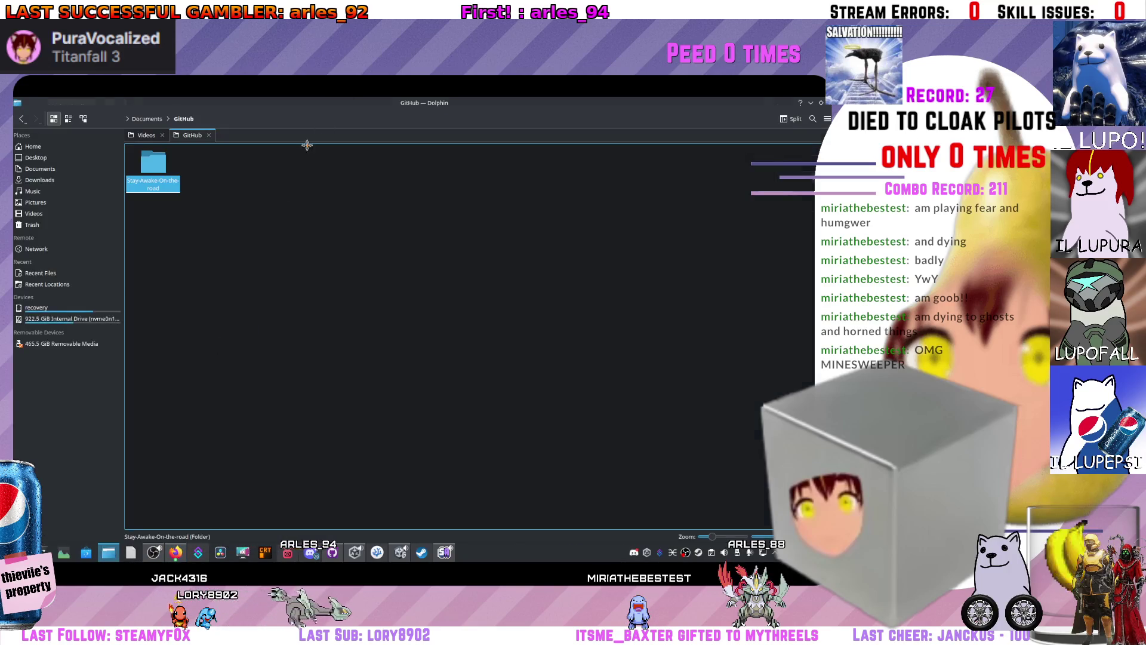
pyautogui.hotkey('alt', 'Tab')
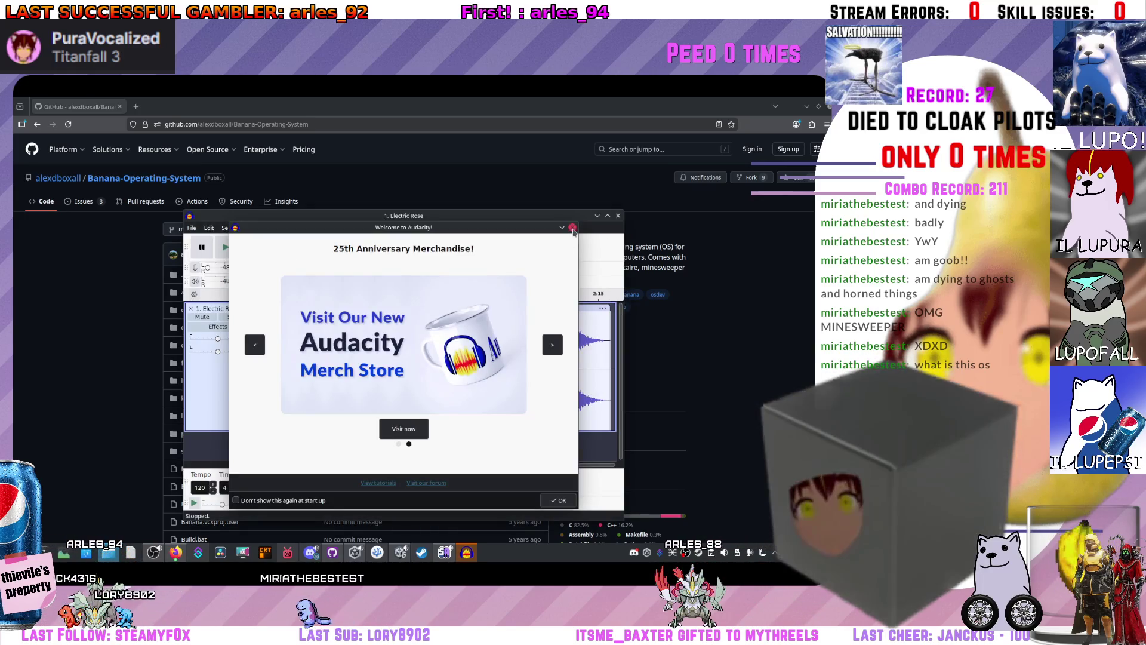
# - Dismiss Audacity's welcome screen and close the Electric Rose project without saving
pyautogui.press('Escape')
pyautogui.click(619, 216)
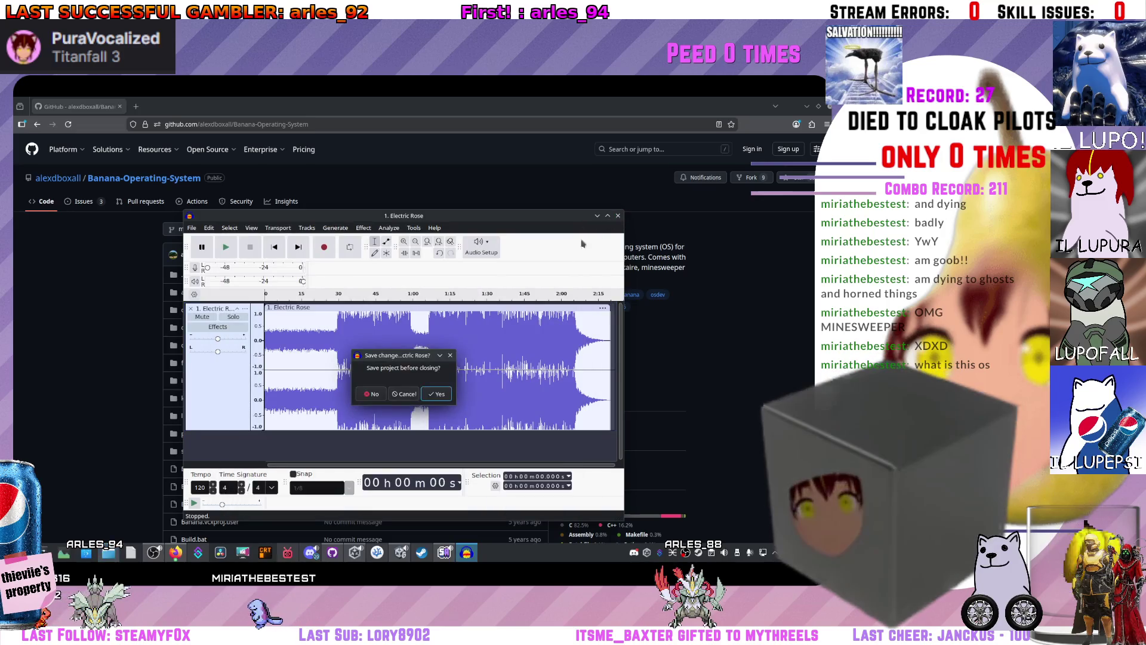
pyautogui.click(404, 395)
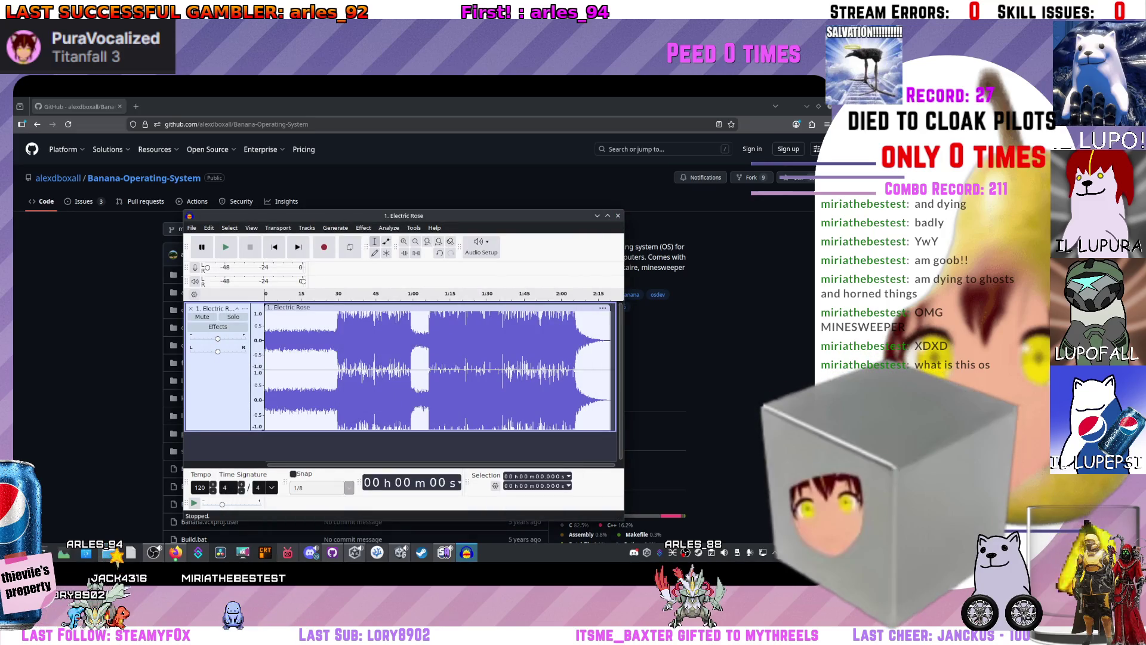
pyautogui.hotkey('ctrl', 'w')
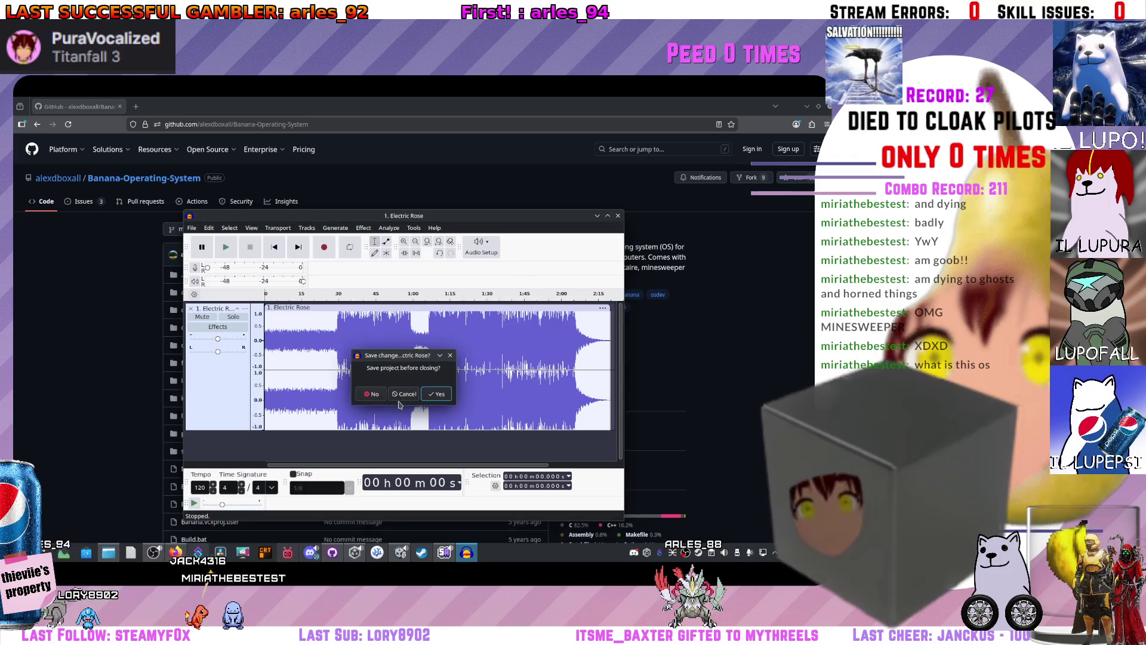
pyautogui.click(374, 395)
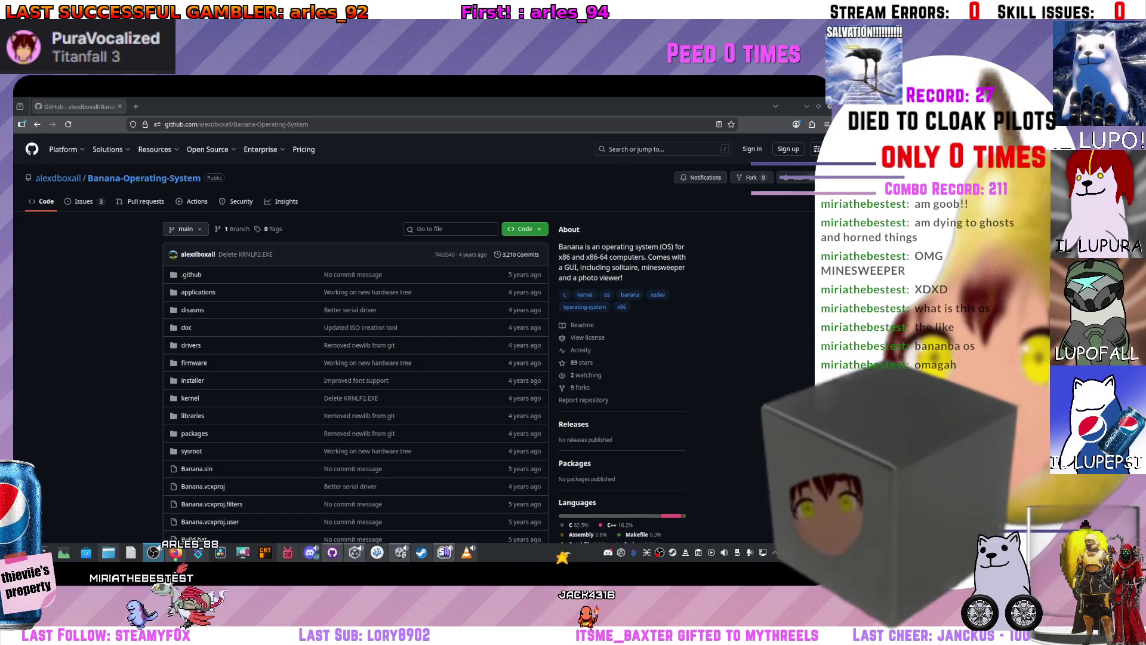
pyautogui.click(468, 553)
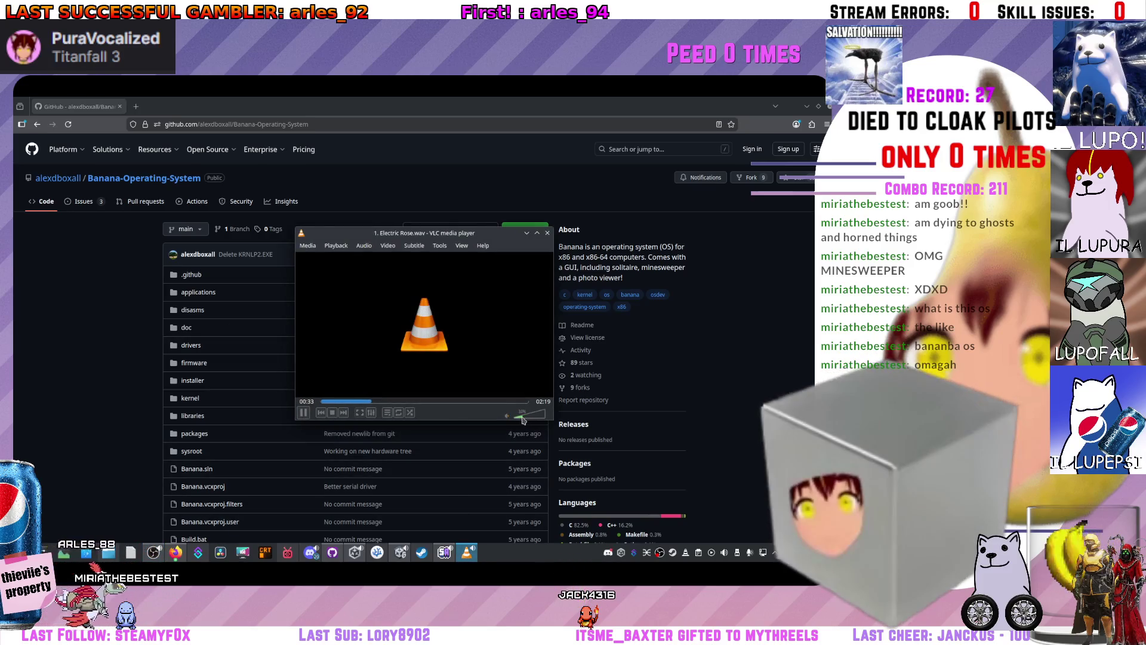
pyautogui.click(526, 233)
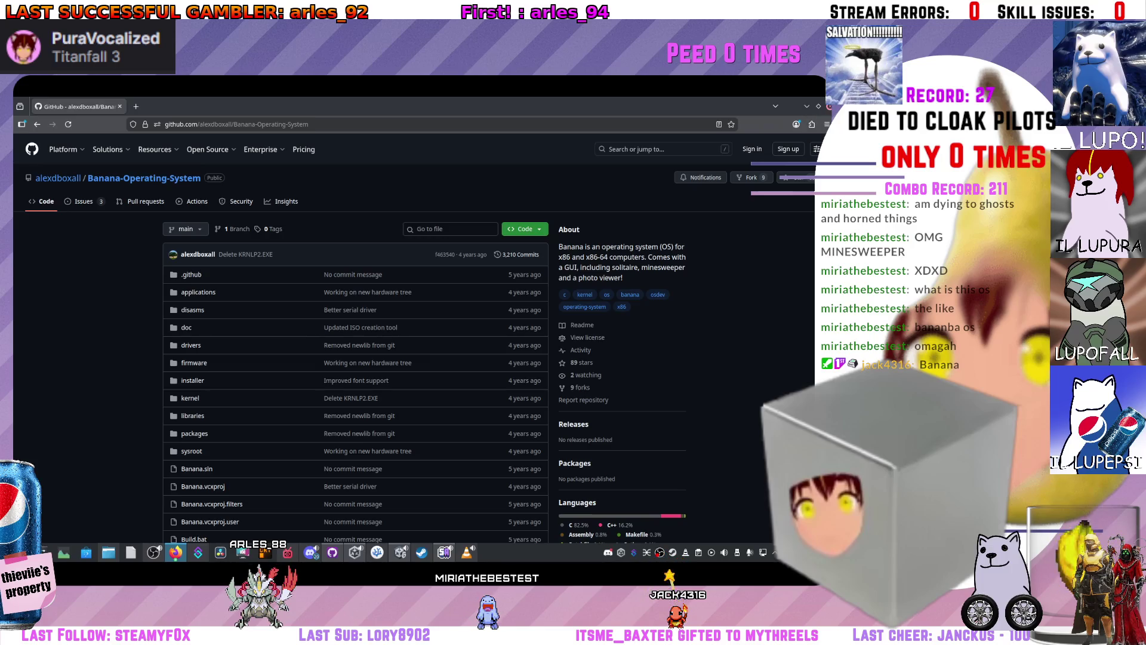
pyautogui.click(807, 106)
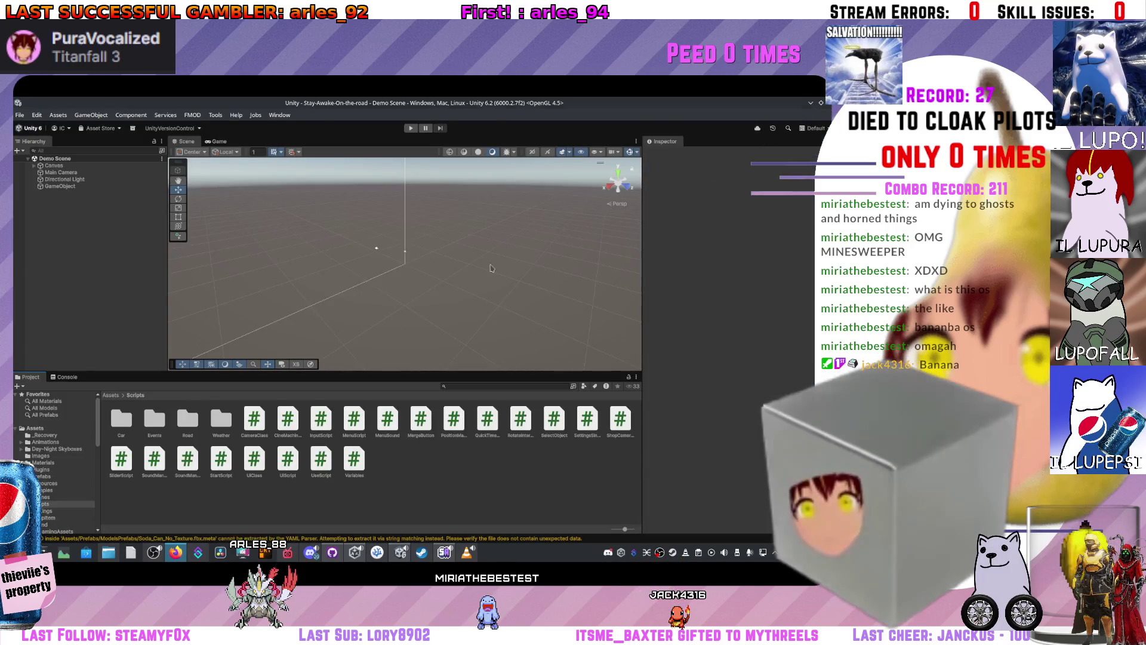
# - Go to the Assets root, glance at Despawner.cs in VS Code, and open the Scenes folder
pyautogui.moveTo(493, 269); pyautogui.dragTo(531, 276)
pyautogui.click(111, 394)
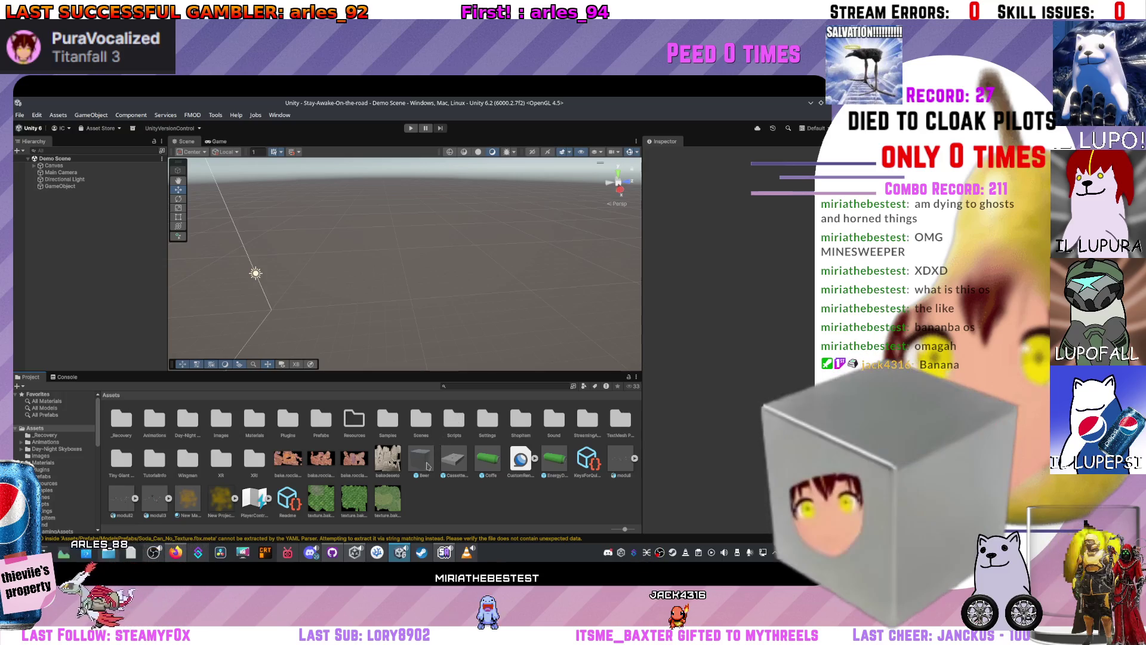
pyautogui.hotkey('alt', 'Tab')
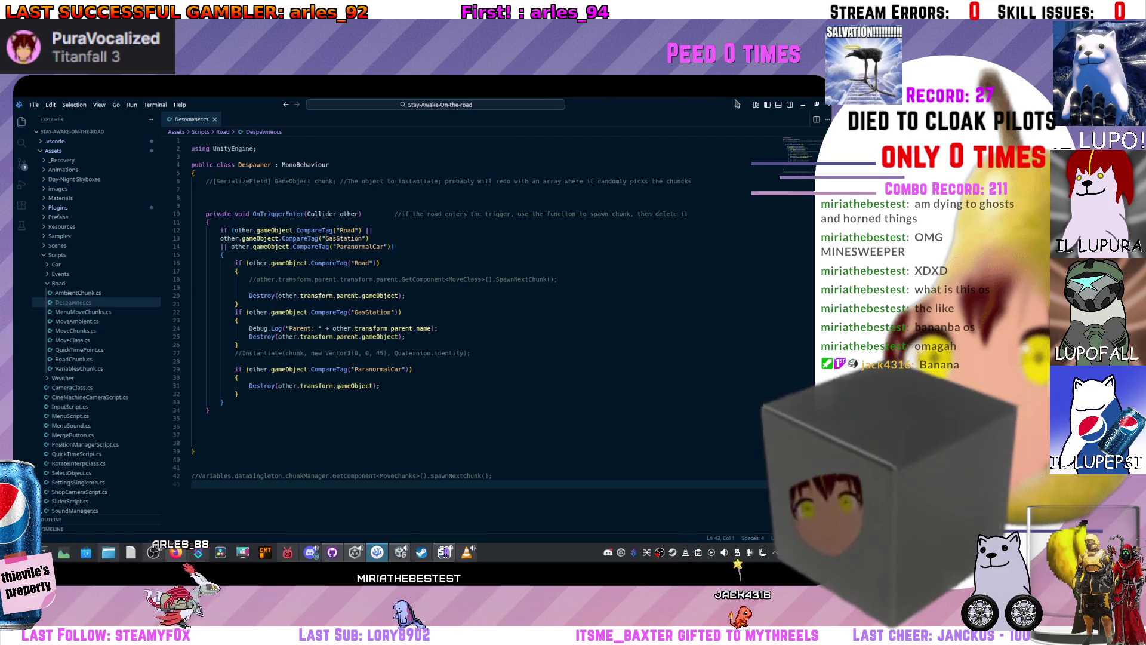
pyautogui.hotkey('alt', 'Tab')
pyautogui.moveTo(626, 278); pyautogui.dragTo(343, 399)
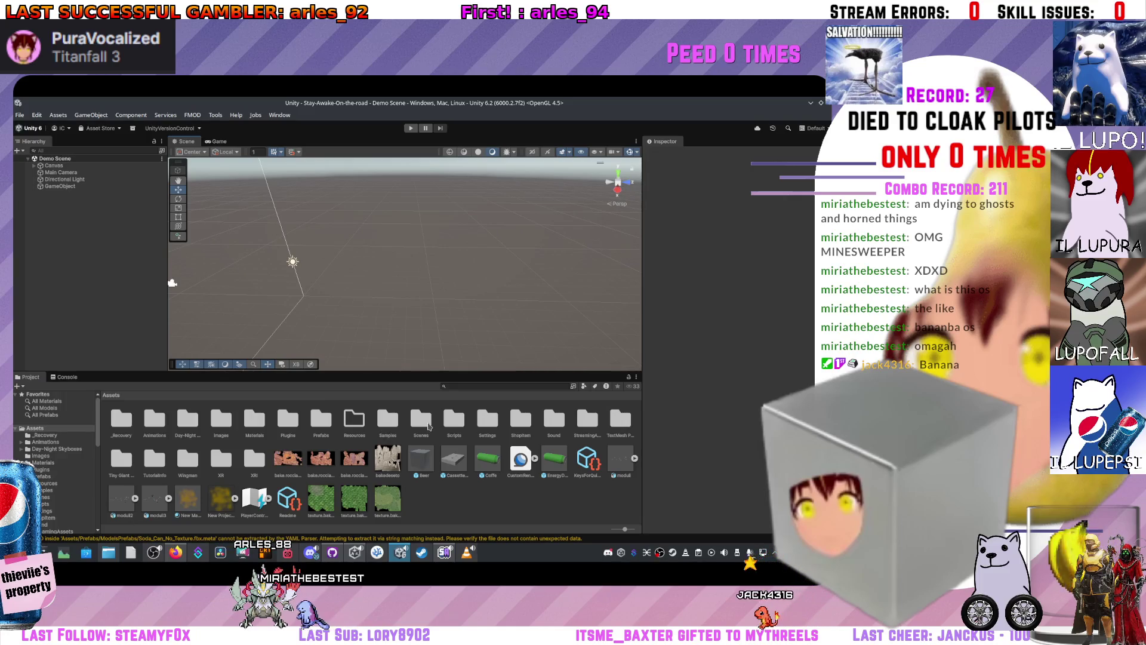
pyautogui.doubleClick(419, 421)
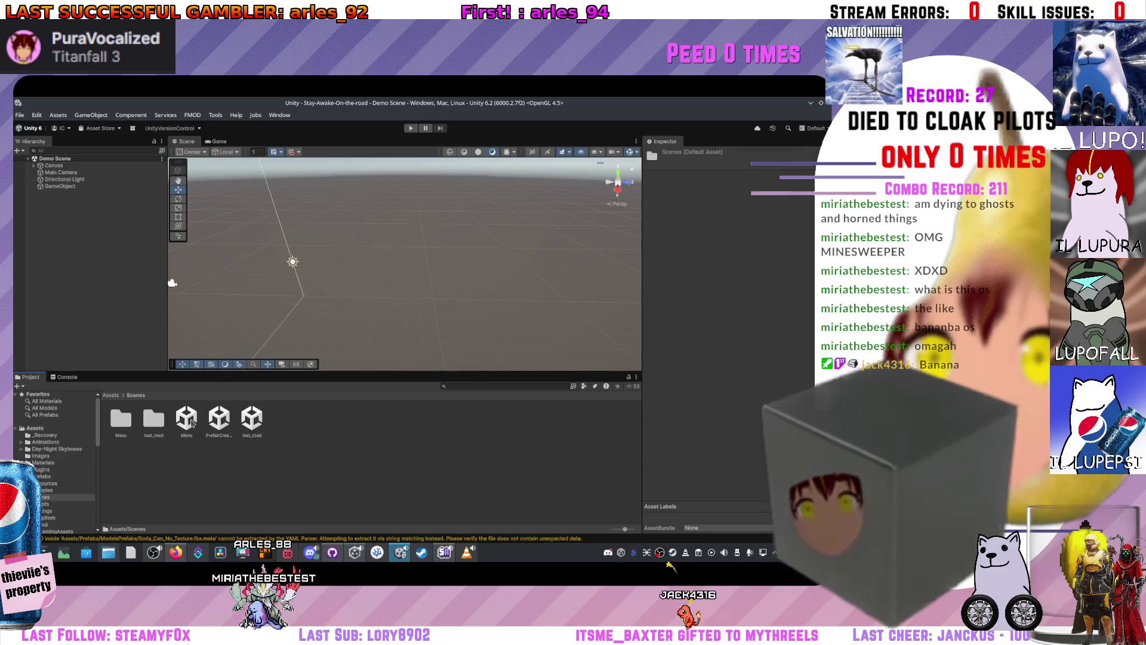
# - Load the Menu scene, fly the Scene camera close to the road, and open Package Manager
pyautogui.doubleClick(186, 418)
pyautogui.moveTo(344, 308)
pyautogui.mouseDown()
pyautogui.moveTo(302, 302)
pyautogui.moveTo(477, 296)
pyautogui.mouseUp()
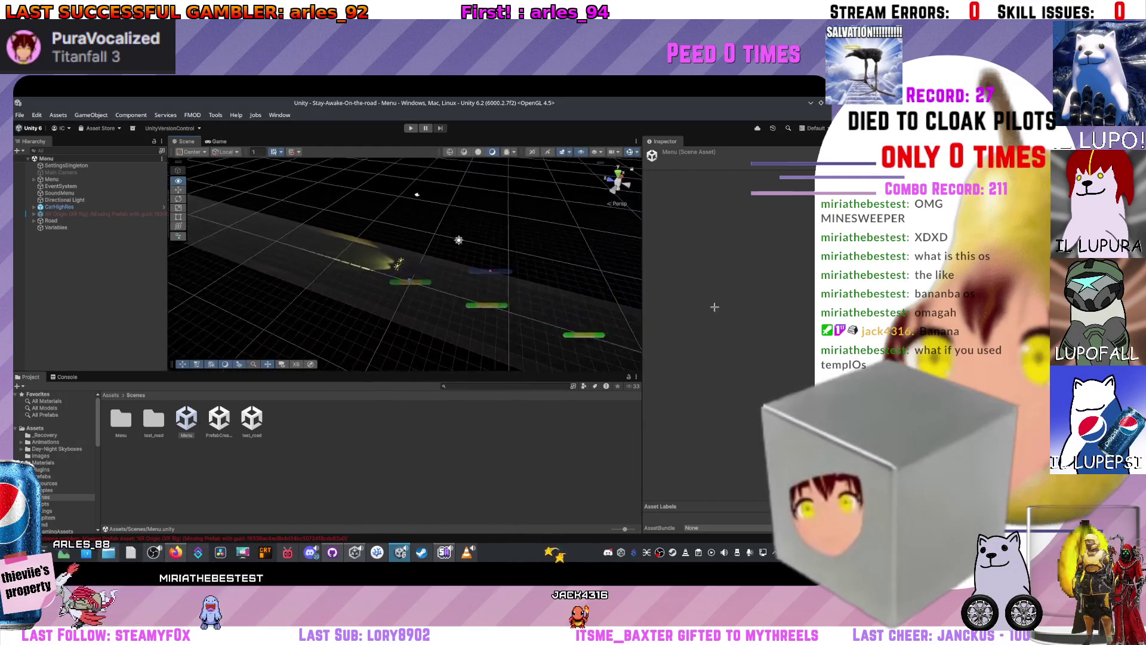
pyautogui.moveTo(714, 307); pyautogui.dragTo(29, 294)
pyautogui.moveTo(753, 230)
pyautogui.mouseDown()
pyautogui.moveTo(709, 289)
pyautogui.moveTo(667, 309)
pyautogui.moveTo(239, 238)
pyautogui.mouseUp()
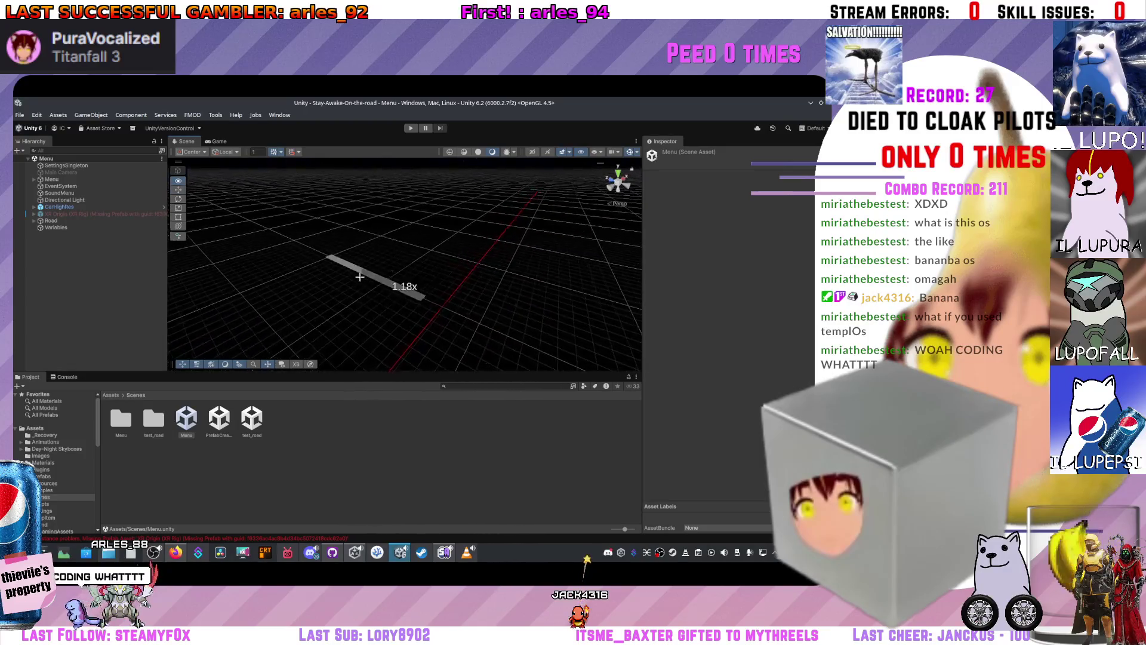
pyautogui.press('w')
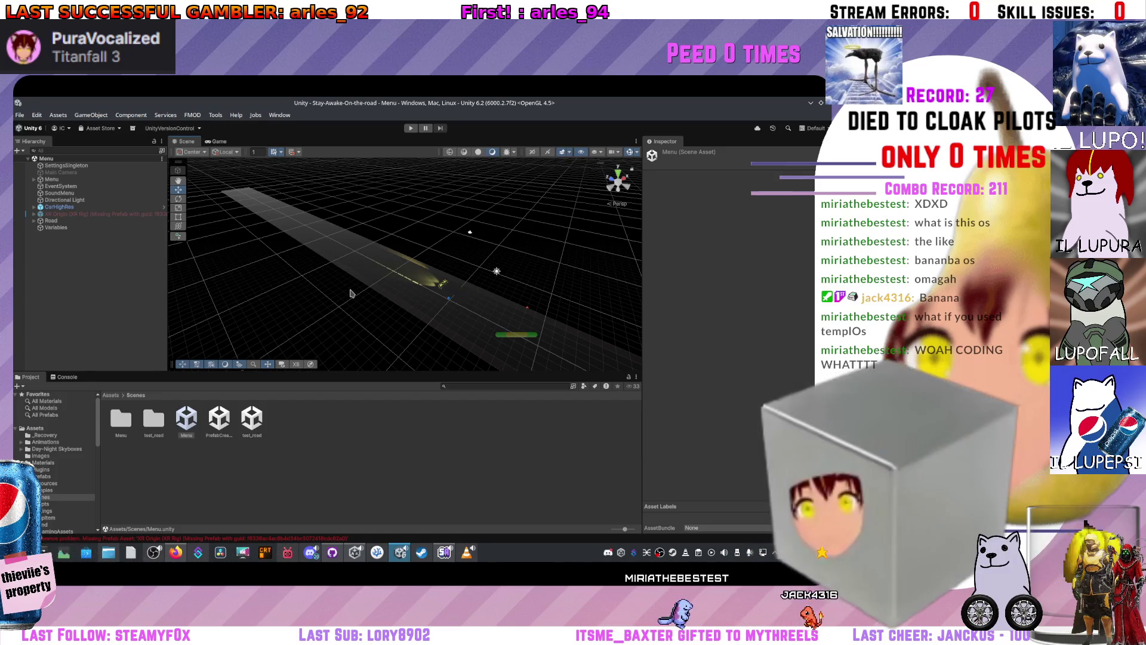
pyautogui.moveTo(350, 294); pyautogui.dragTo(320, 339)
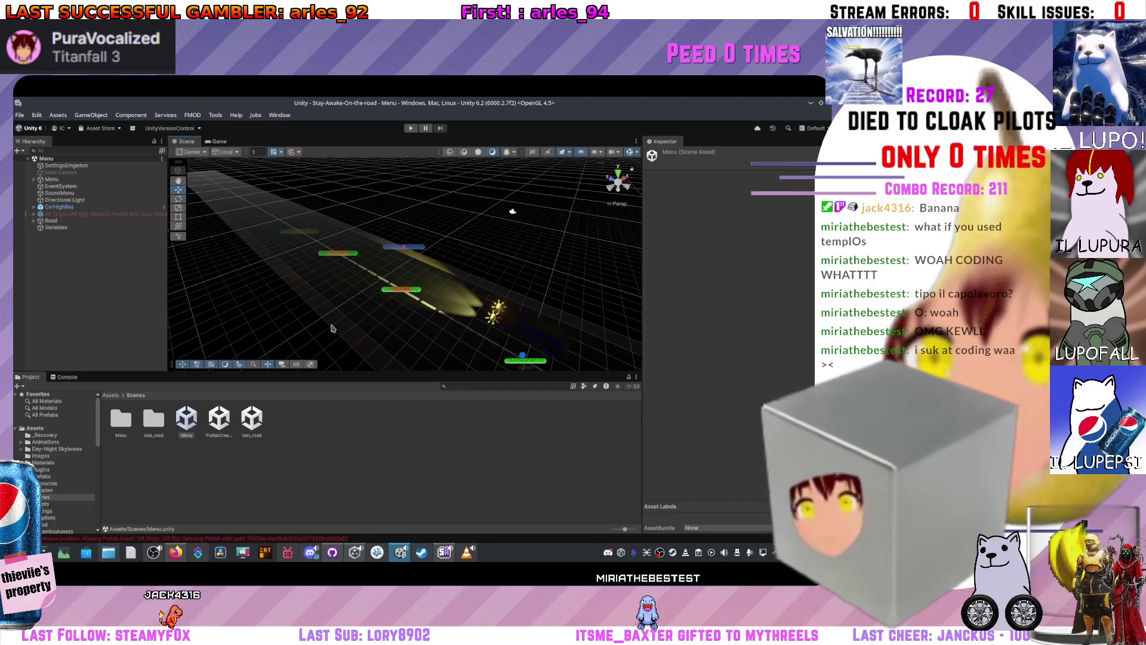
pyautogui.click(132, 129)
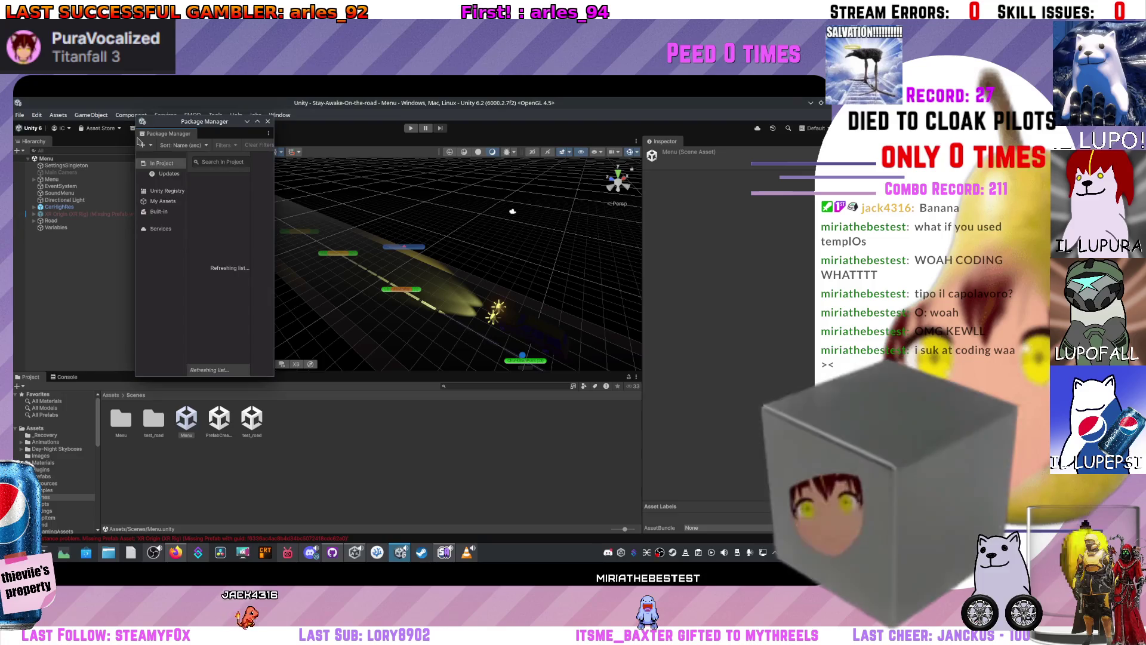
# - Move the Package Manager down, list the Unity Registry packages, and widen the window
pyautogui.moveTo(212, 132); pyautogui.dragTo(245, 192)
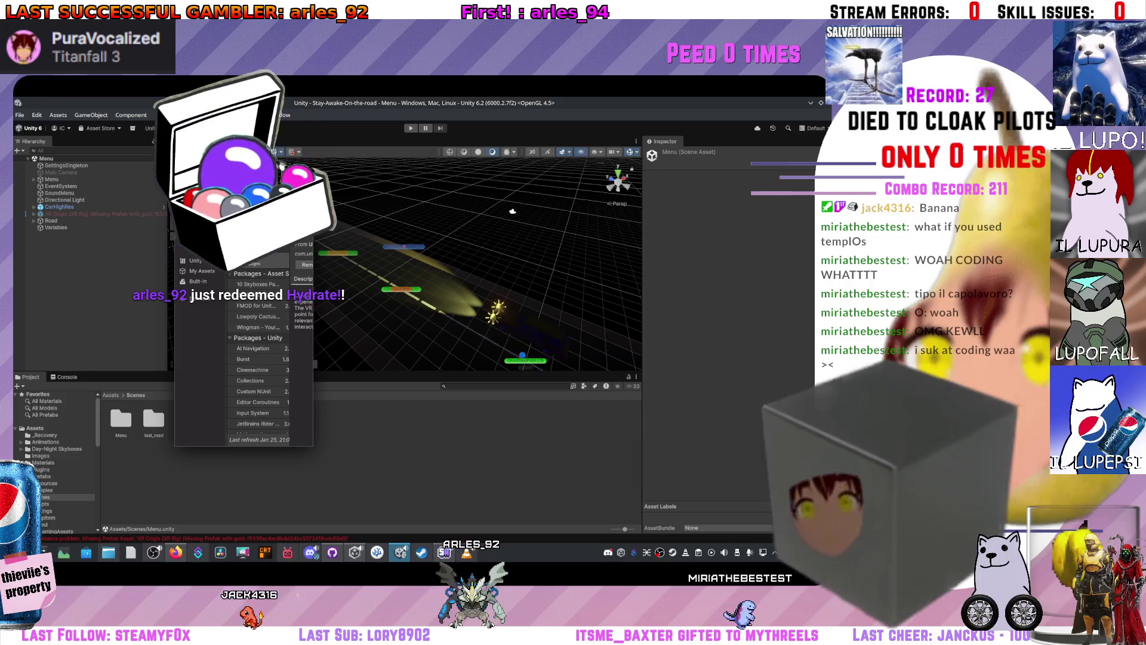
pyautogui.click(206, 260)
pyautogui.moveTo(315, 287); pyautogui.dragTo(465, 283)
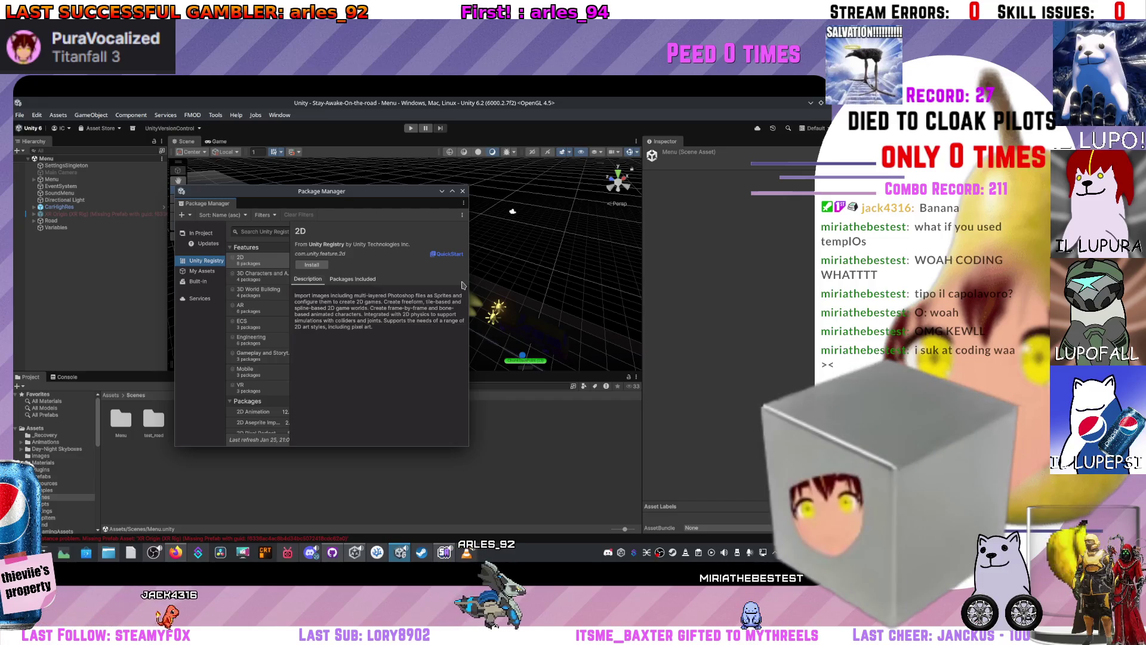
# - Widen the package list, select XR Interaction Toolkit, and enlarge the window
pyautogui.moveTo(291, 305); pyautogui.dragTo(338, 306)
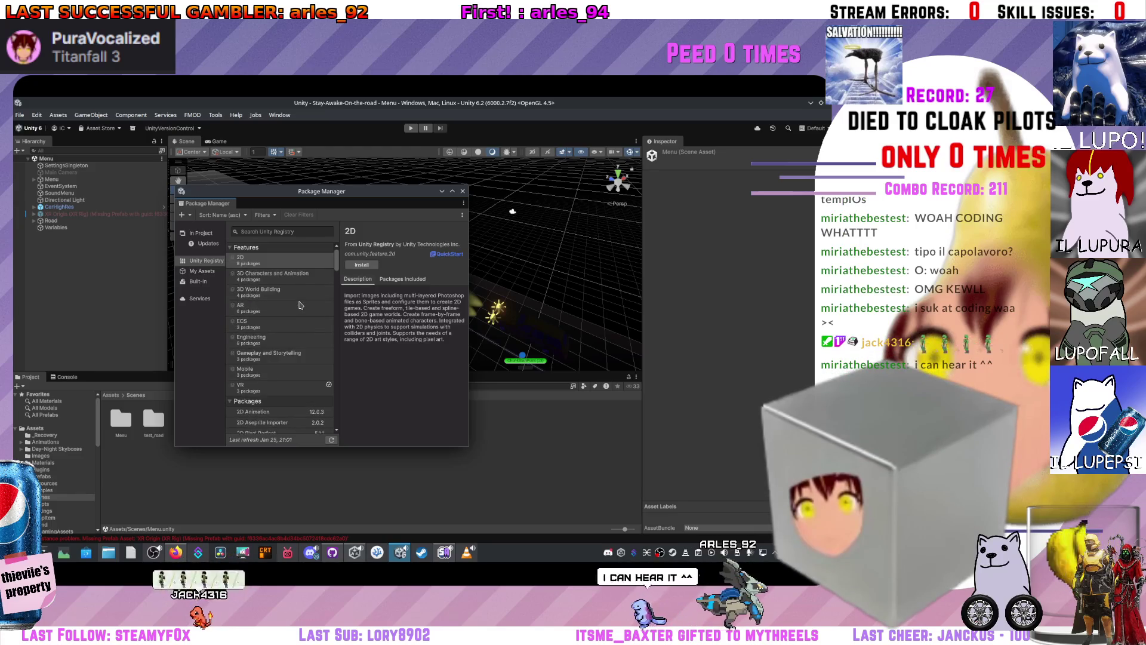
pyautogui.scroll(-10, 305, 296)
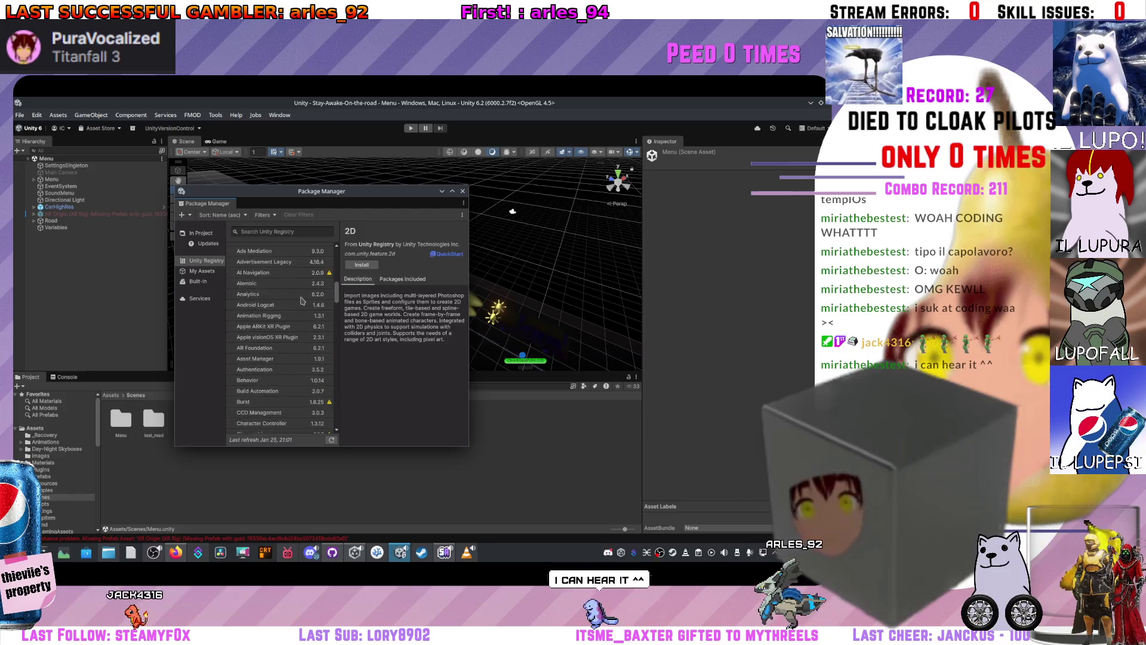
pyautogui.scroll(-5, 299, 305)
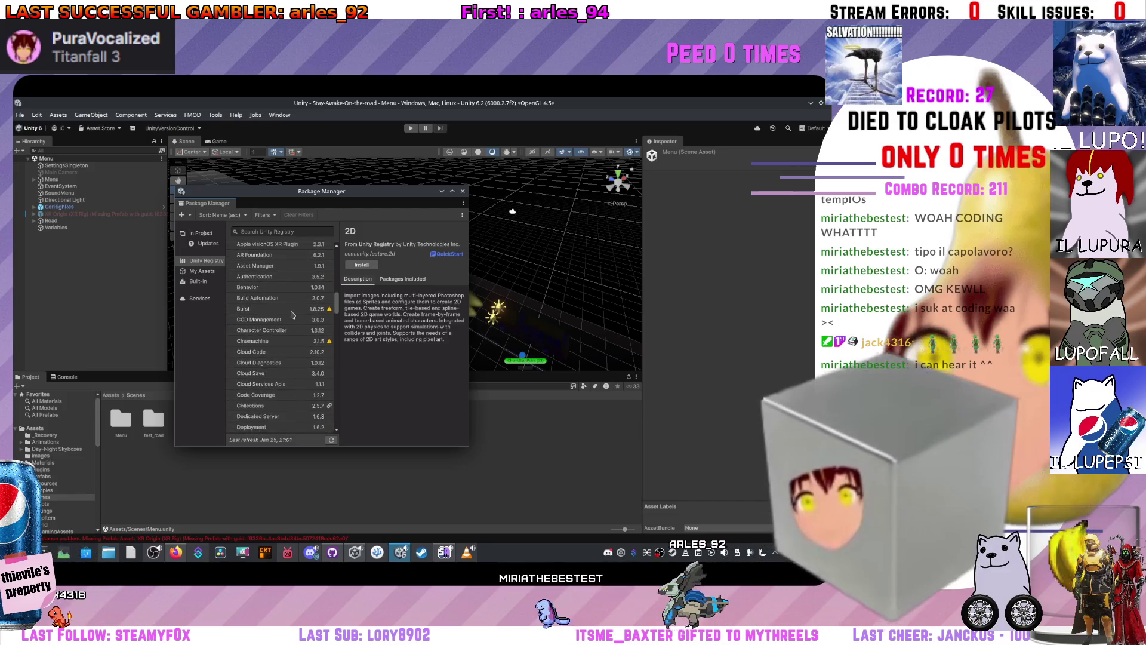
pyautogui.scroll(-10, 295, 313)
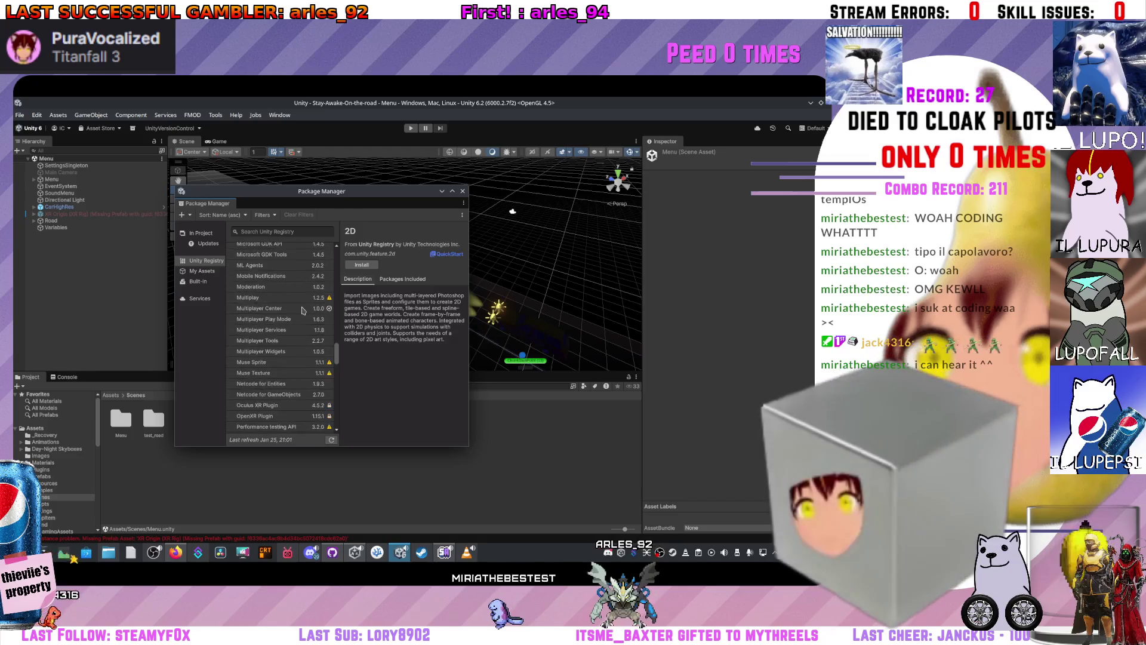
pyautogui.scroll(-10, 303, 311)
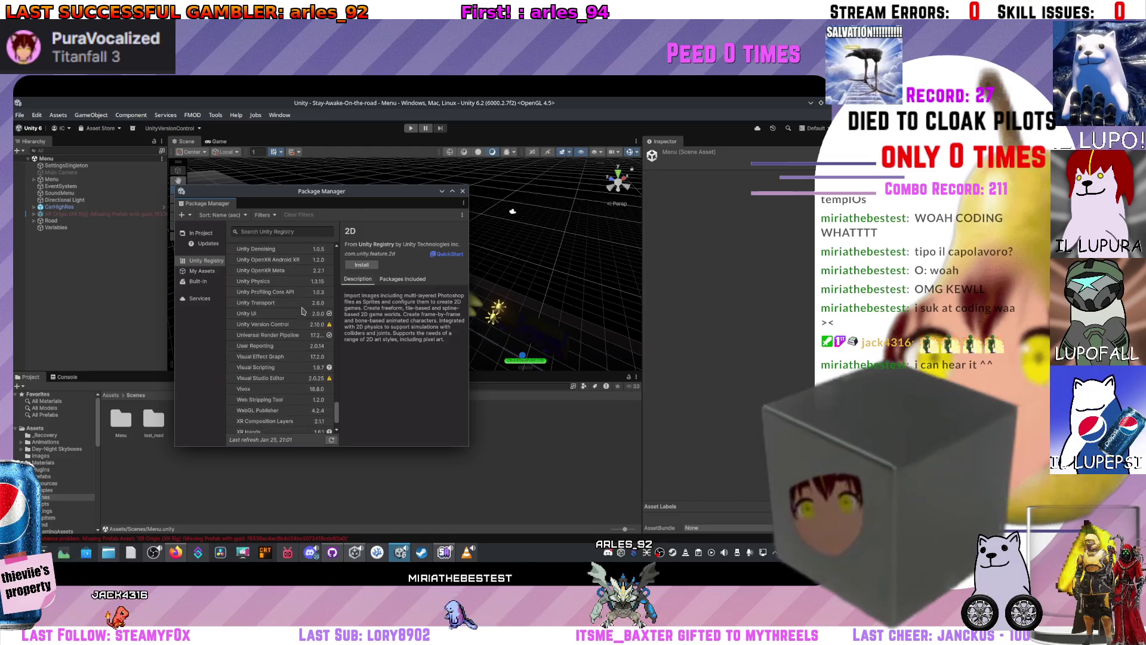
pyautogui.scroll(-1, 293, 397)
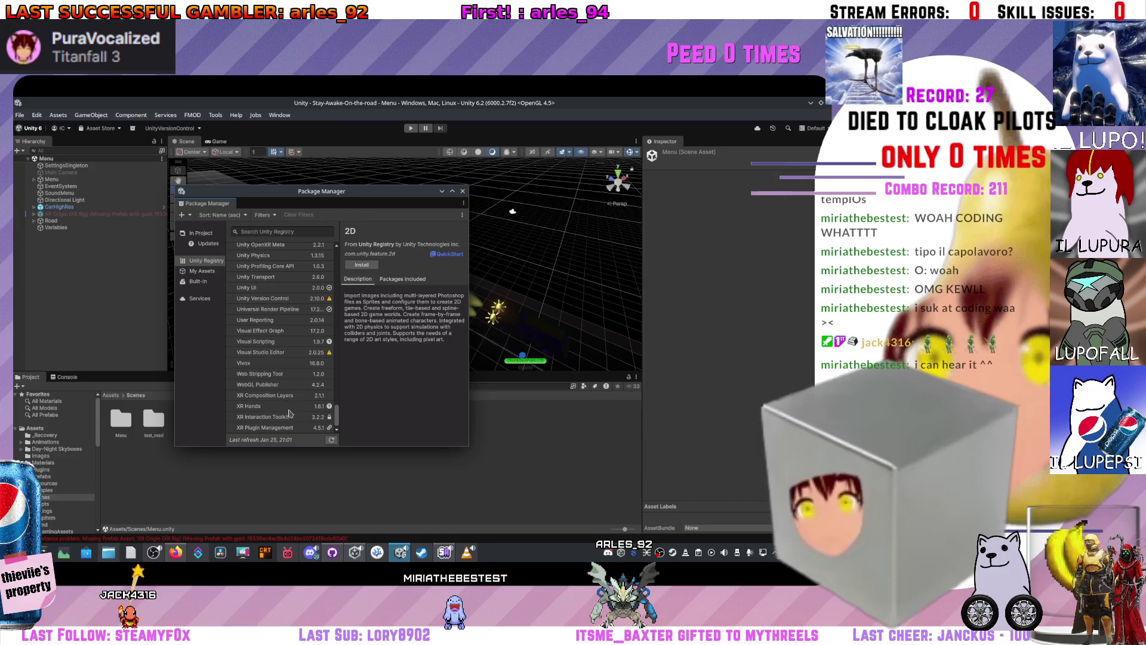
pyautogui.click(284, 417)
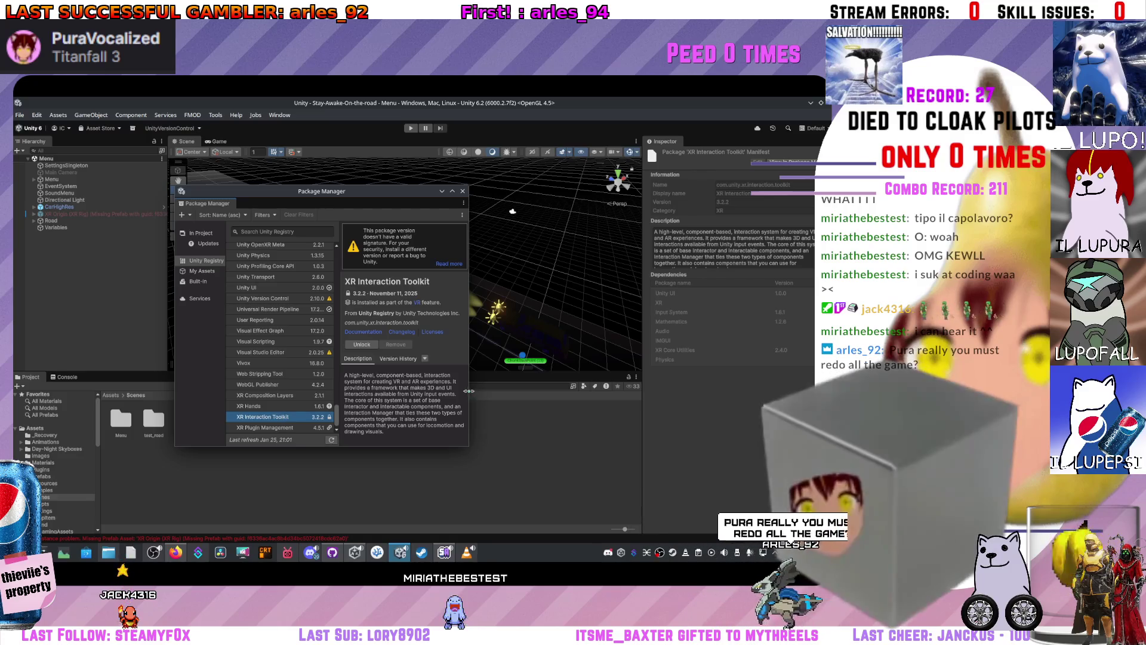
pyautogui.moveTo(470, 391); pyautogui.dragTo(630, 411)
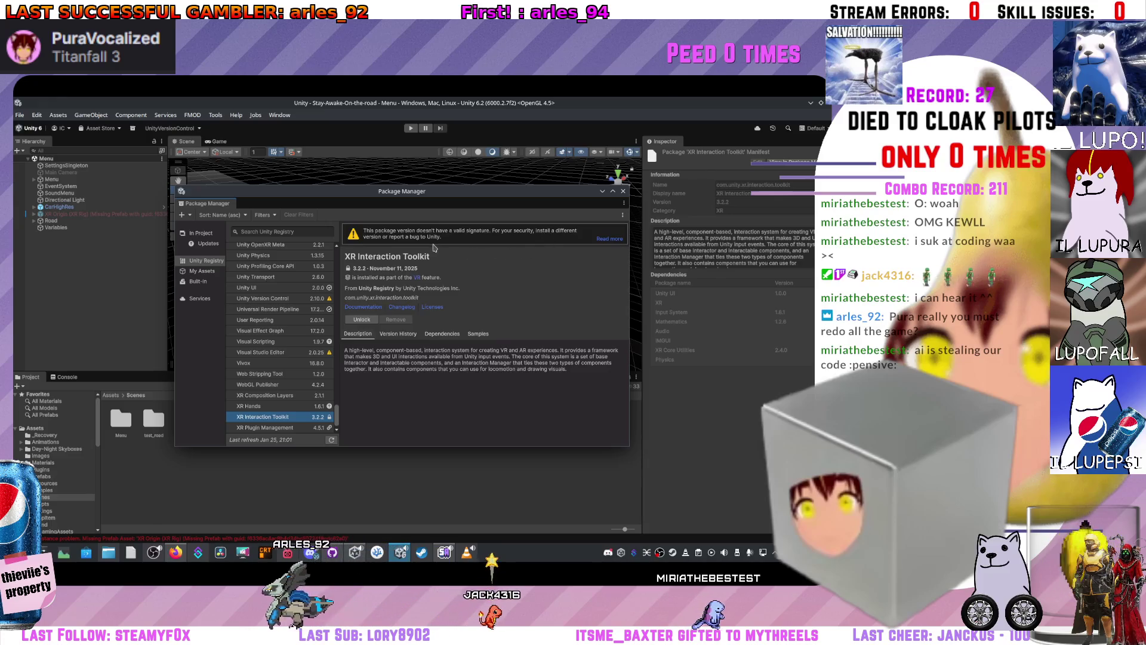
# - Unlock the XR Interaction Toolkit package and bring up its samples
pyautogui.click(370, 320)
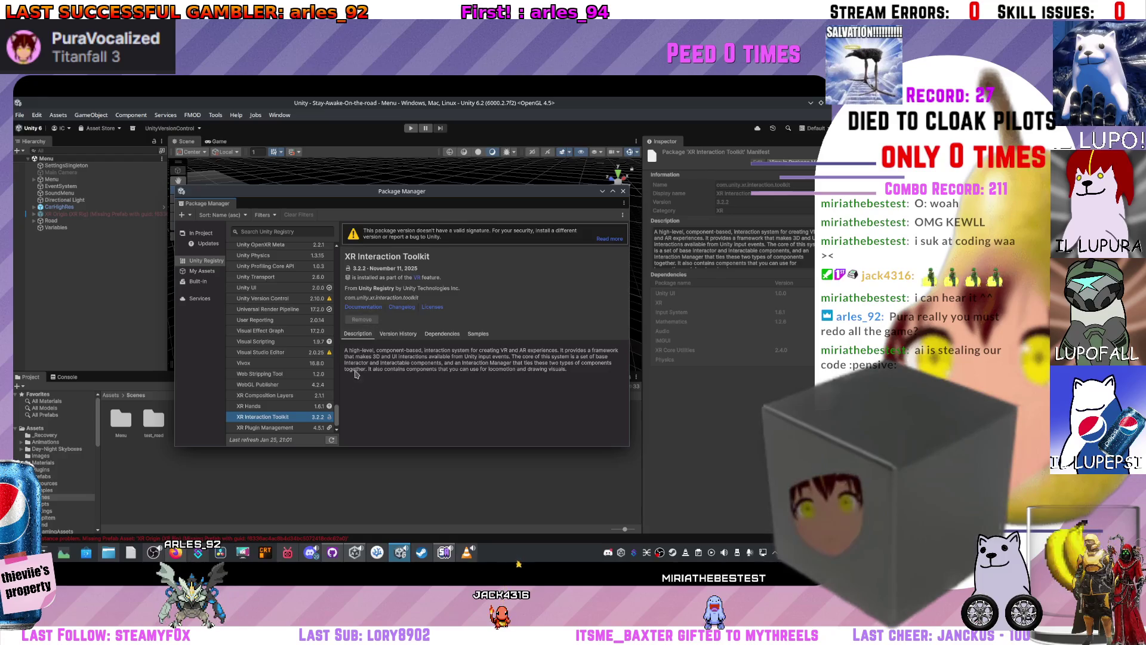
pyautogui.click(321, 406)
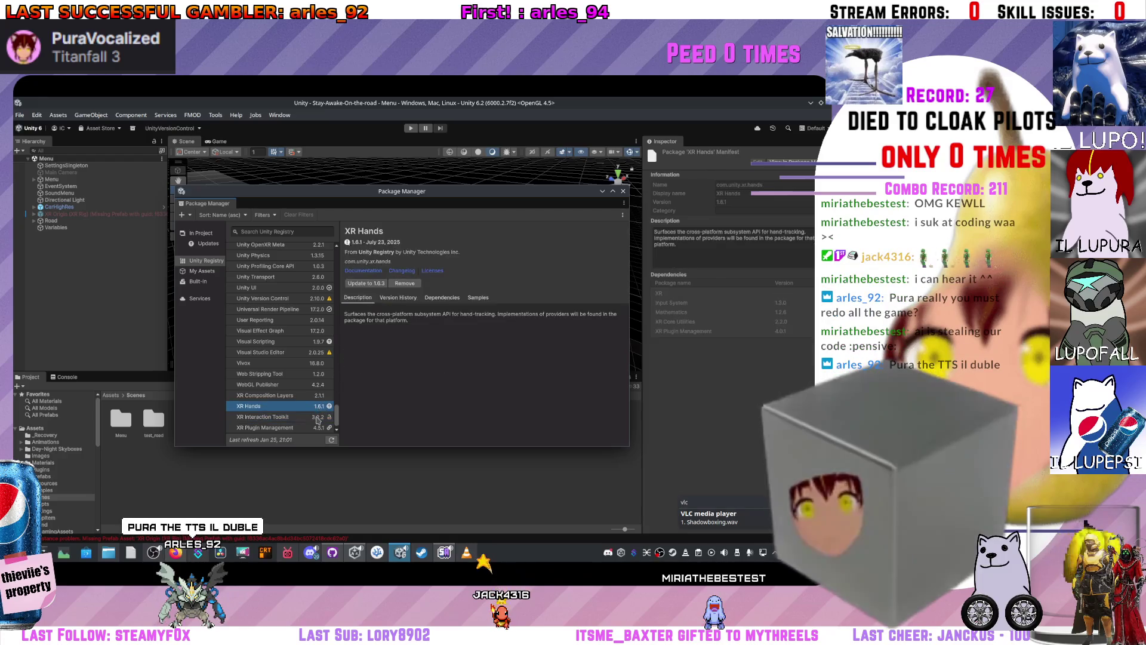
pyautogui.click(318, 418)
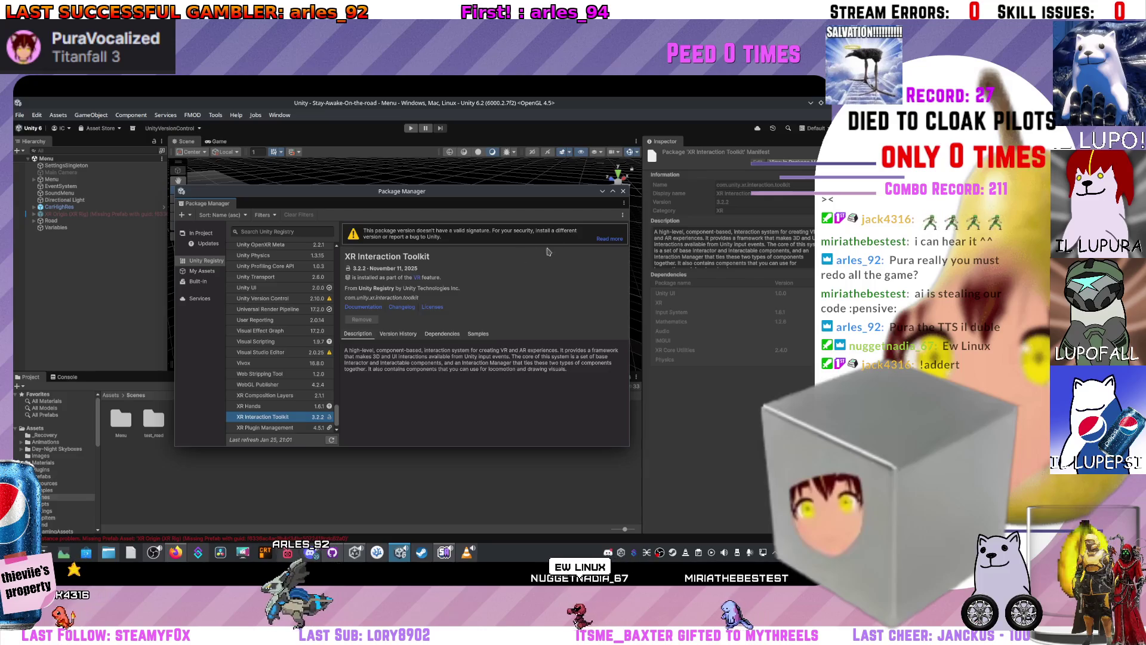
pyautogui.click(622, 214)
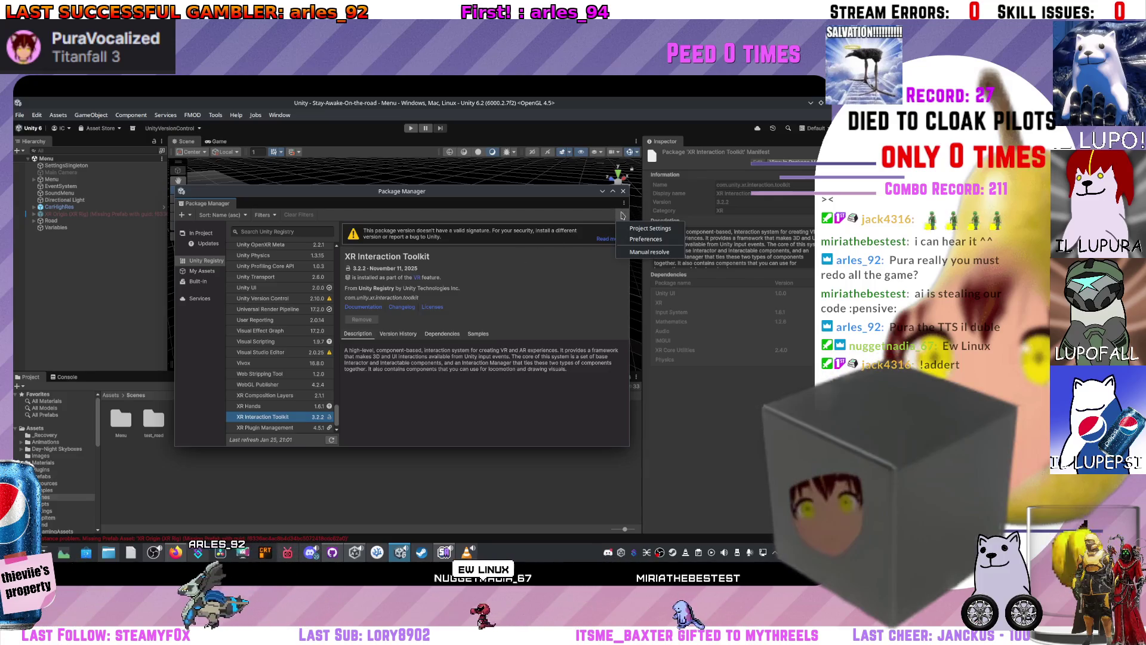
pyautogui.click(548, 289)
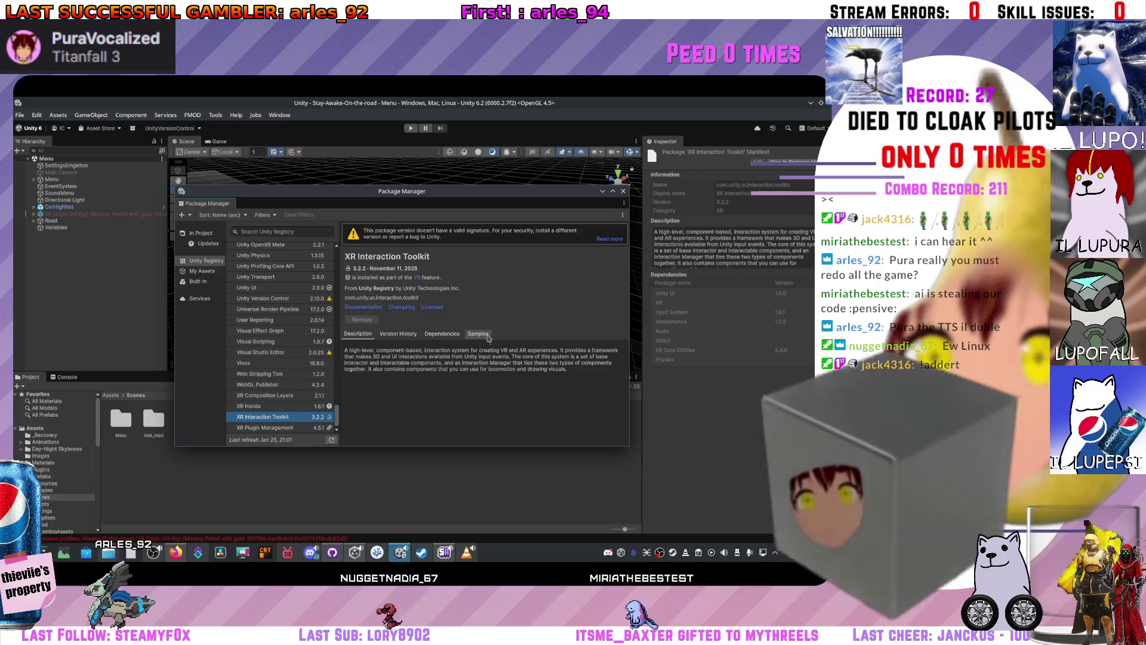
# - Reimport the XR Interaction Toolkit's Starter Assets sample, confirming with Yes
pyautogui.click(486, 338)
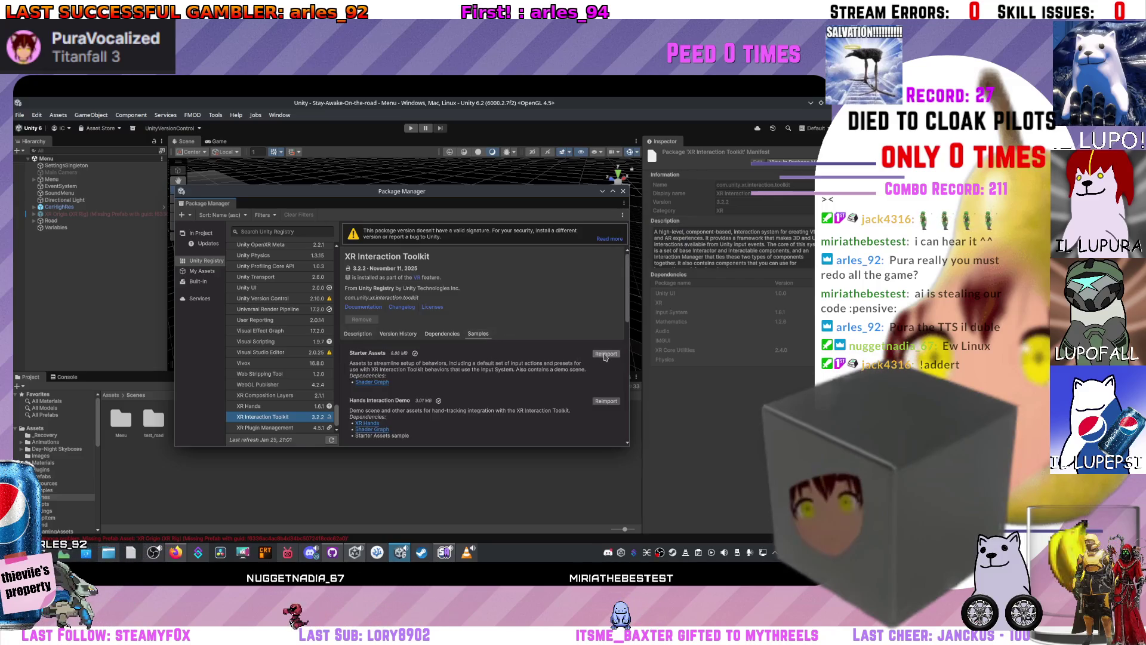
pyautogui.scroll(-3, 605, 356)
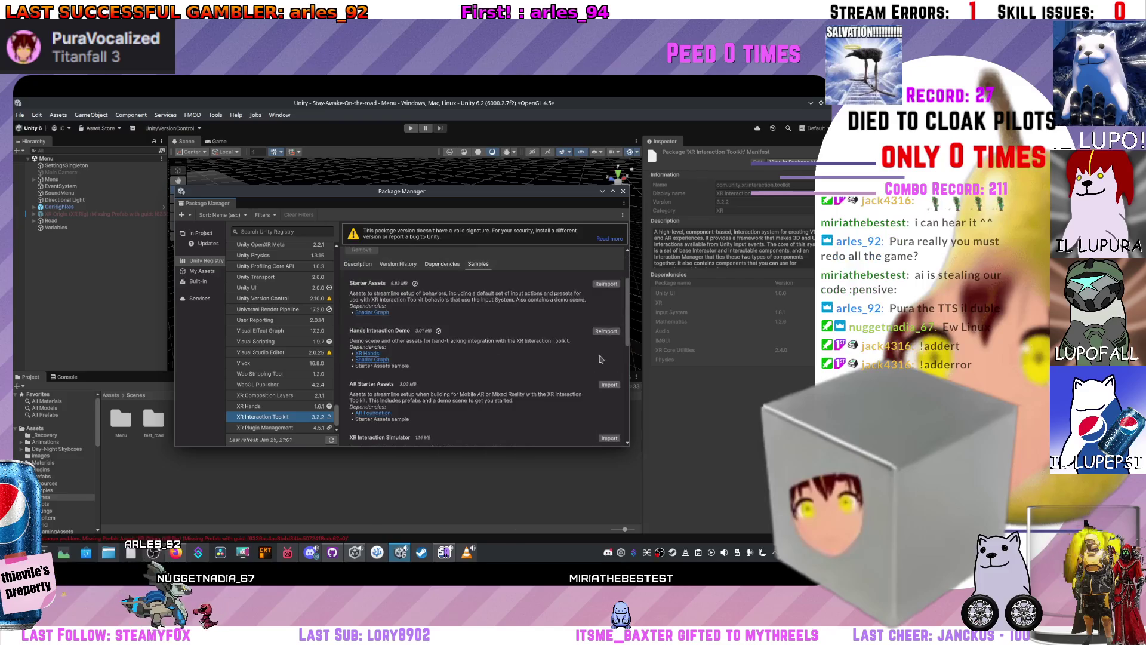
pyautogui.scroll(1, 608, 339)
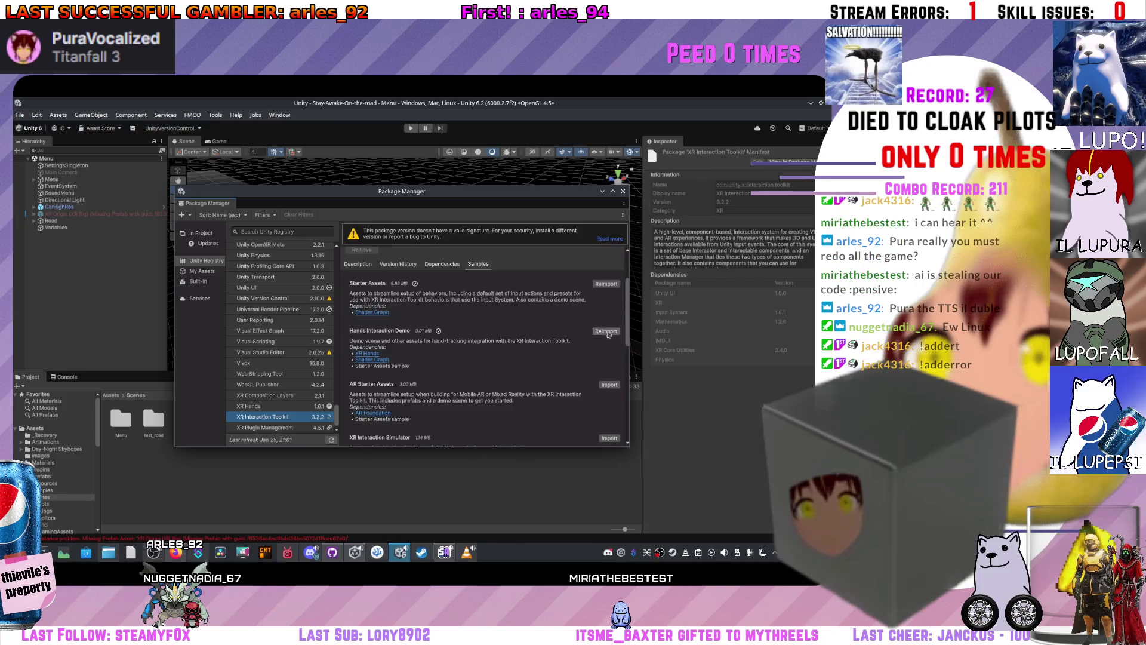
pyautogui.click(615, 285)
pyautogui.click(416, 371)
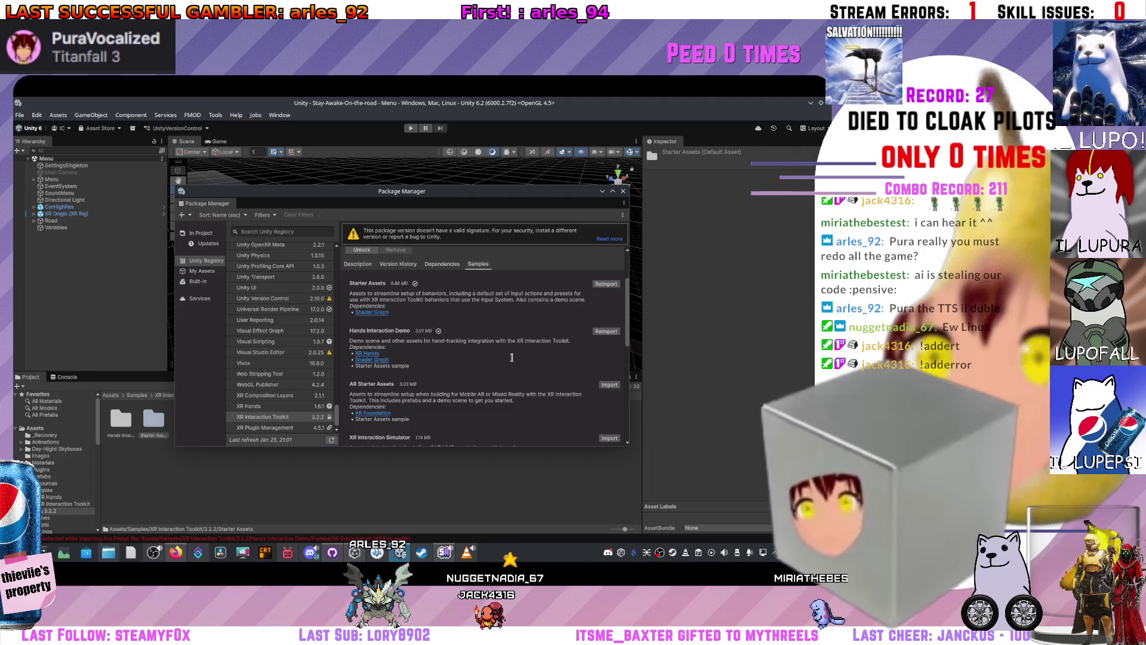
# - Reimport the Hands Interaction Demo sample, then view the XR Hands 1.6.1 package details
pyautogui.click(606, 331)
pyautogui.click(394, 369)
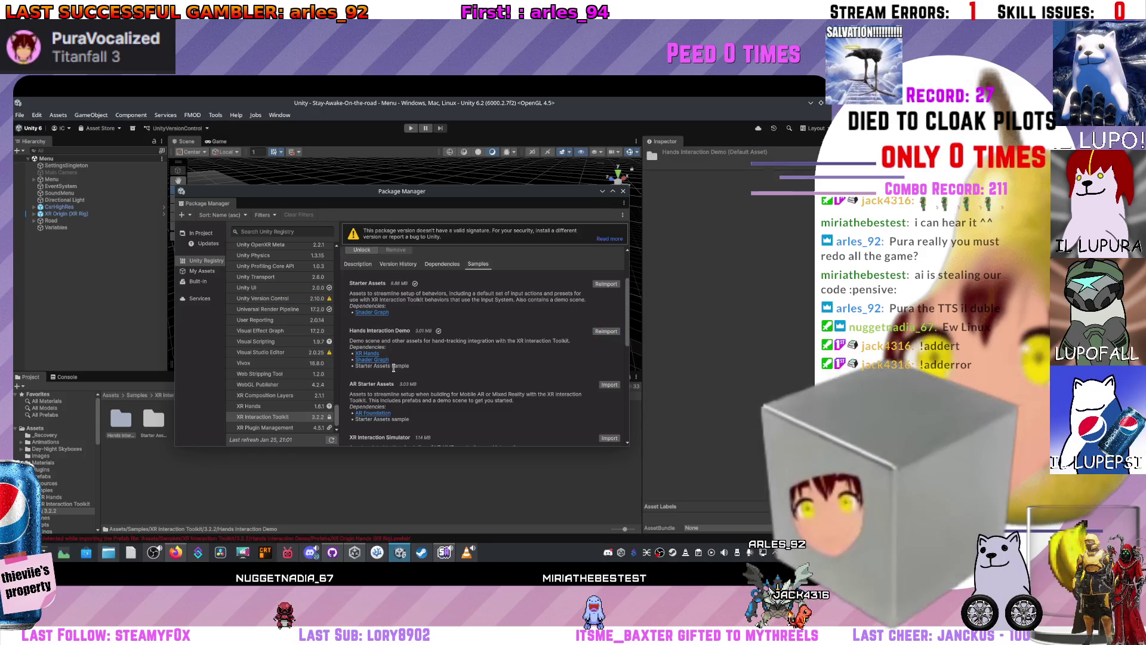
pyautogui.scroll(-10, 394, 368)
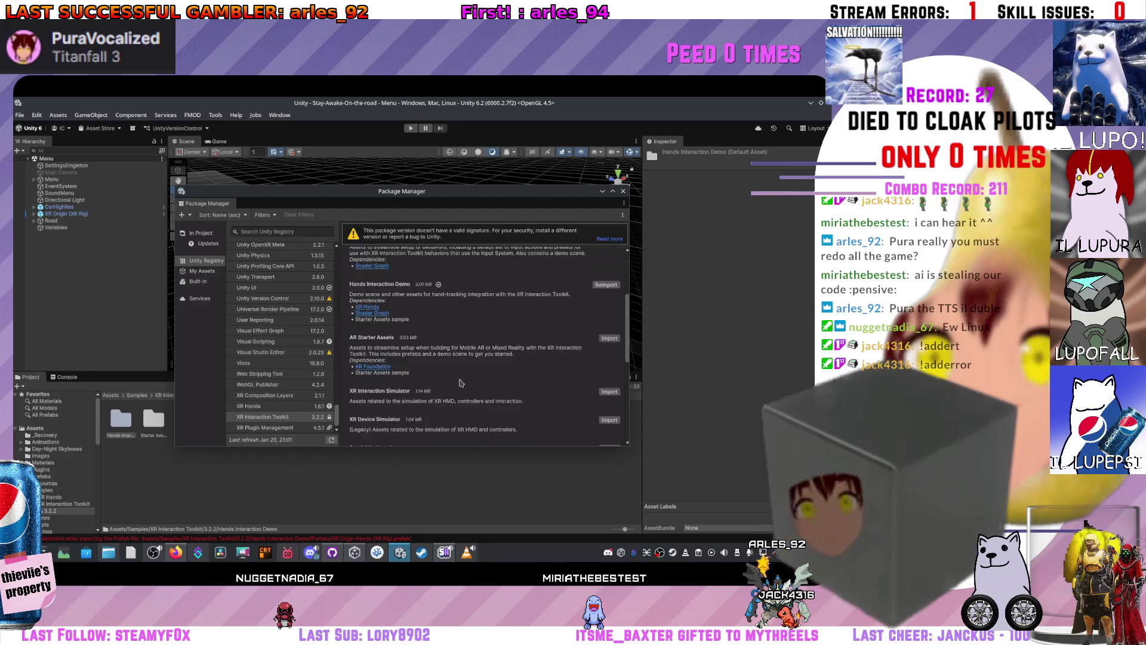
pyautogui.scroll(-1, 528, 369)
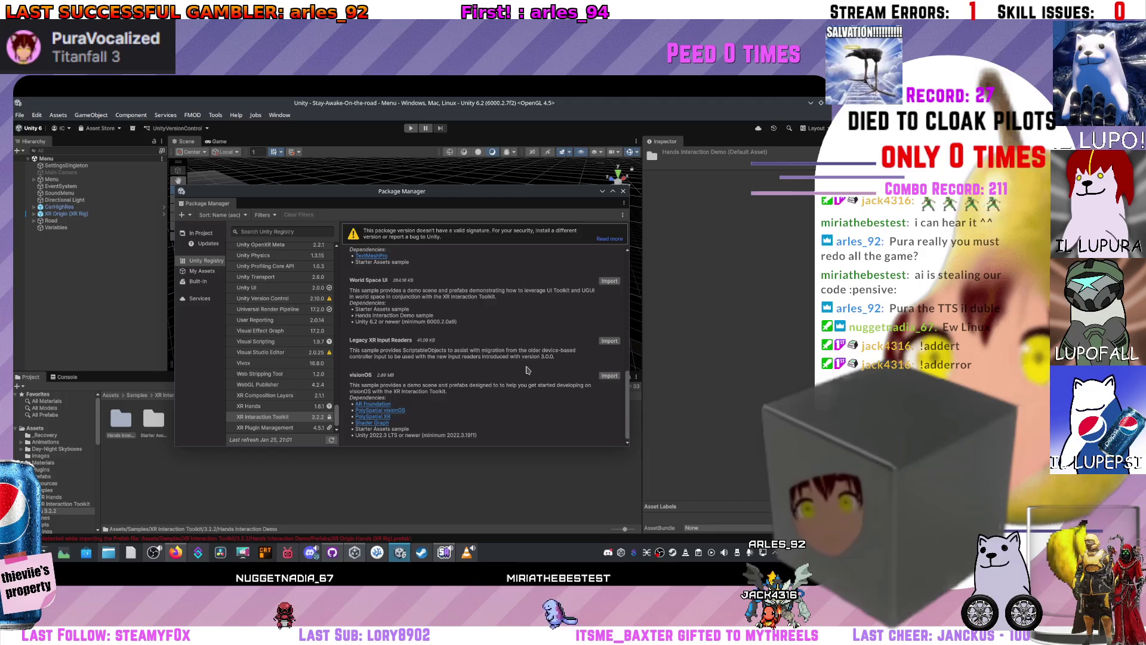
pyautogui.scroll(12, 527, 370)
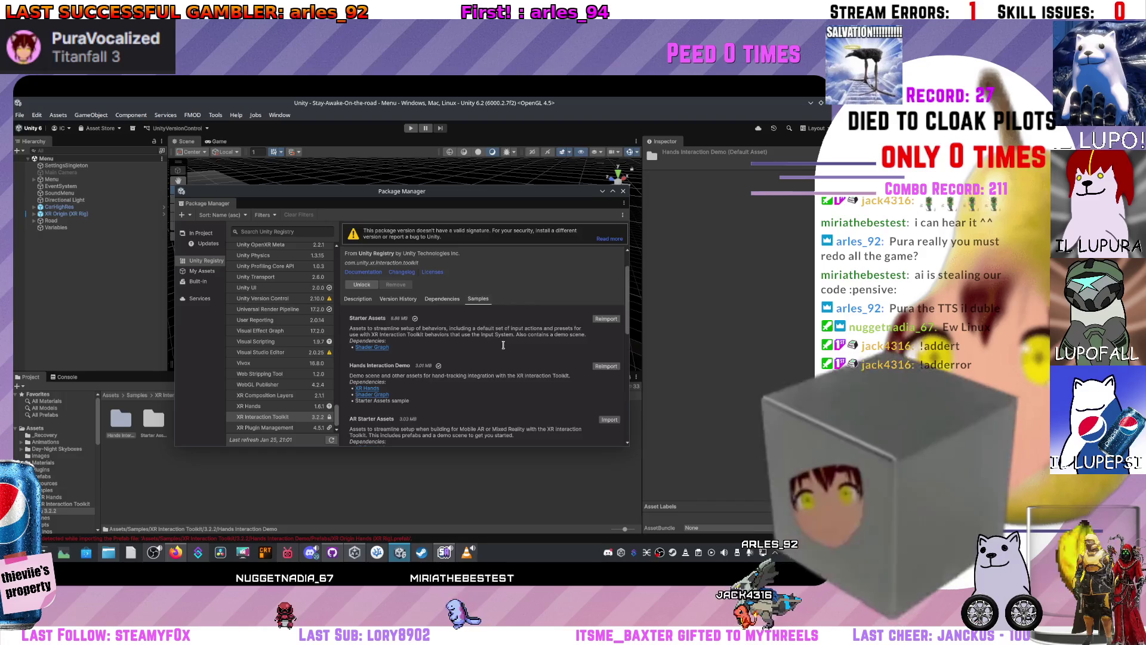
pyautogui.scroll(-5, 504, 345)
pyautogui.scroll(-10, 503, 345)
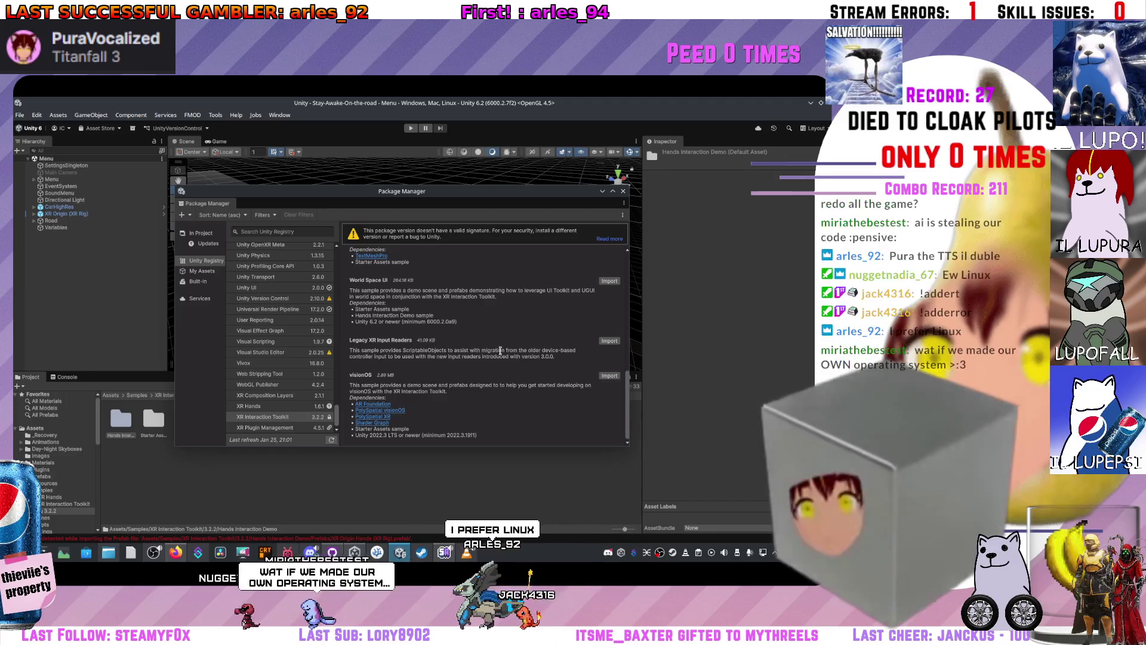
pyautogui.scroll(10, 502, 349)
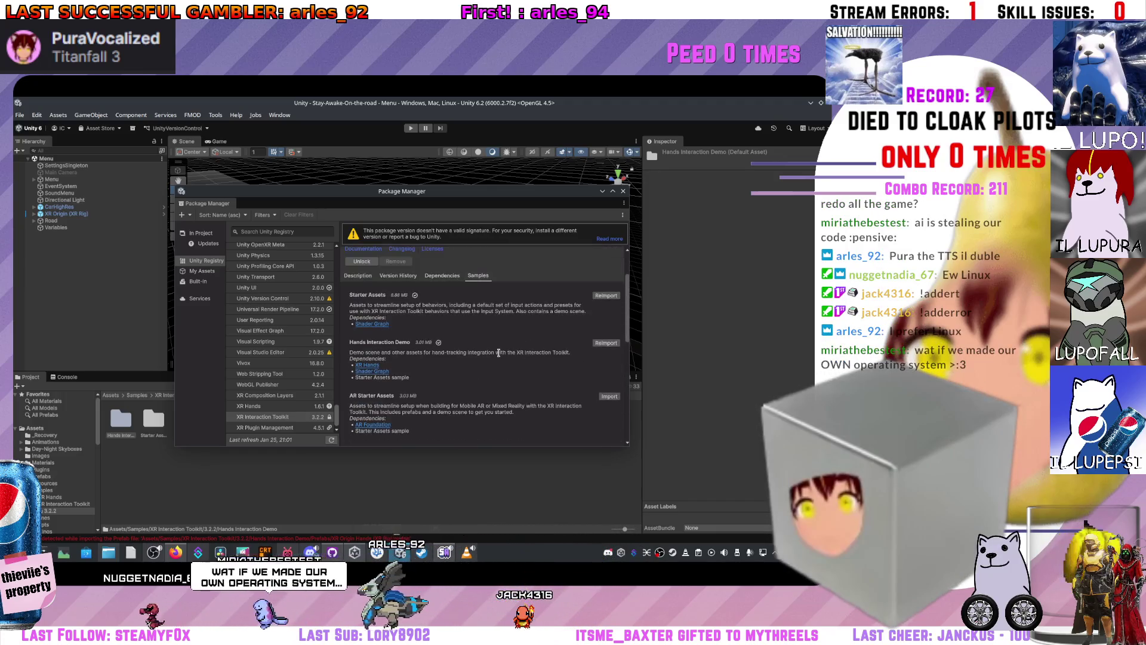
pyautogui.scroll(2, 499, 352)
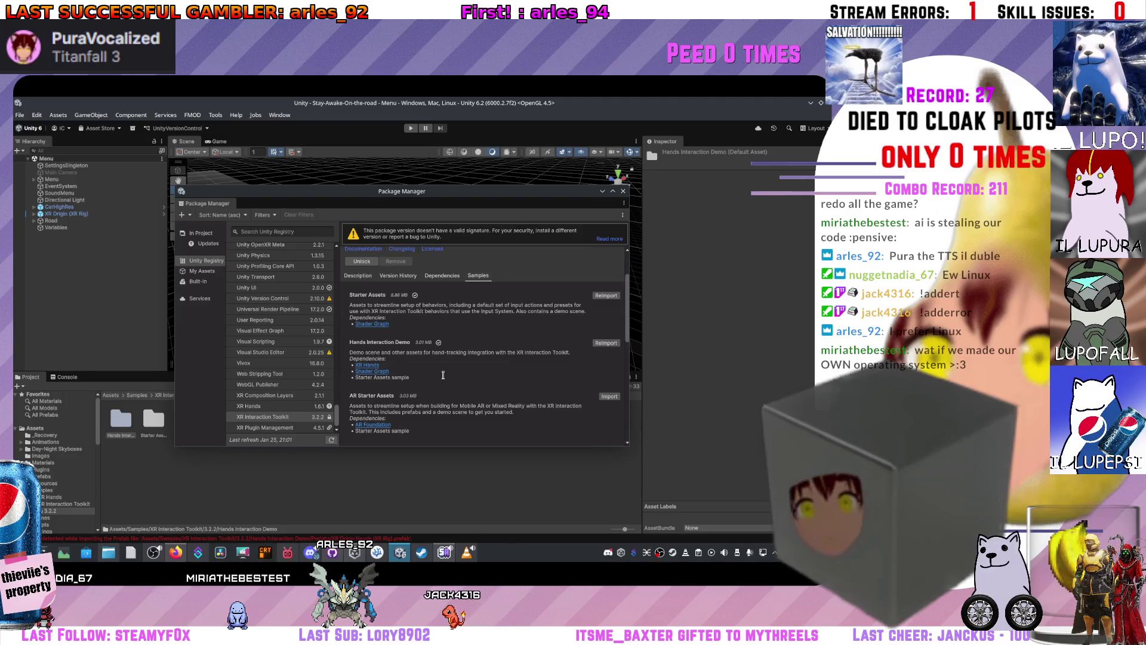
pyautogui.click(296, 409)
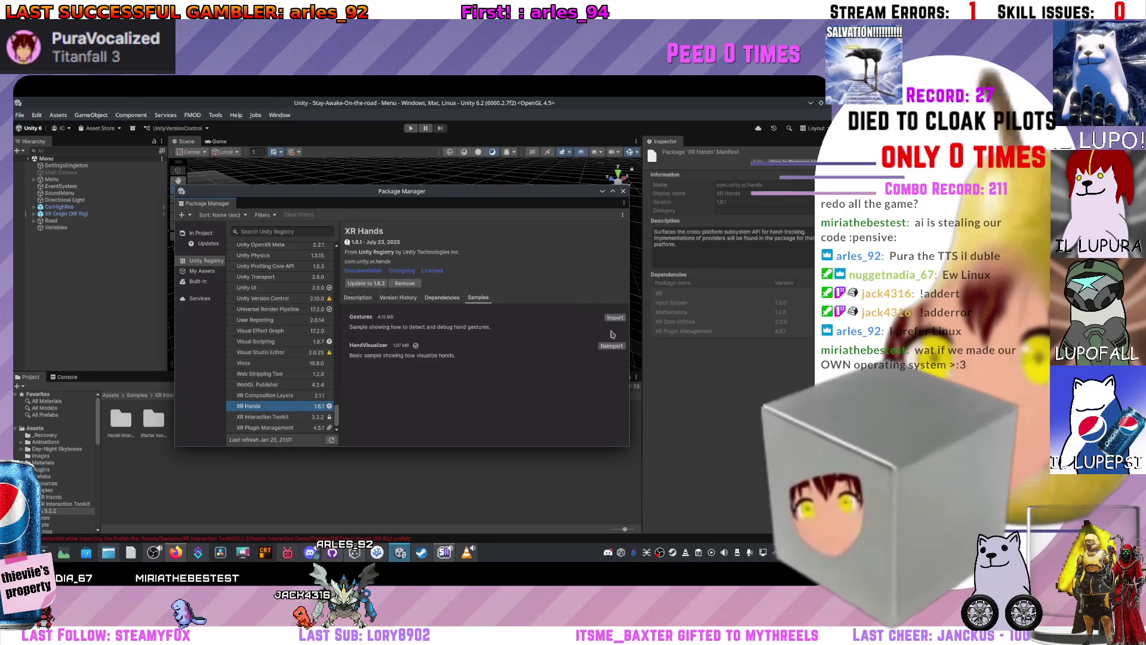
# - Reimport the XR Hands HandVisualizer sample over the existing copy, then view XR Plugin Management 4.5.1 details
pyautogui.click(612, 346)
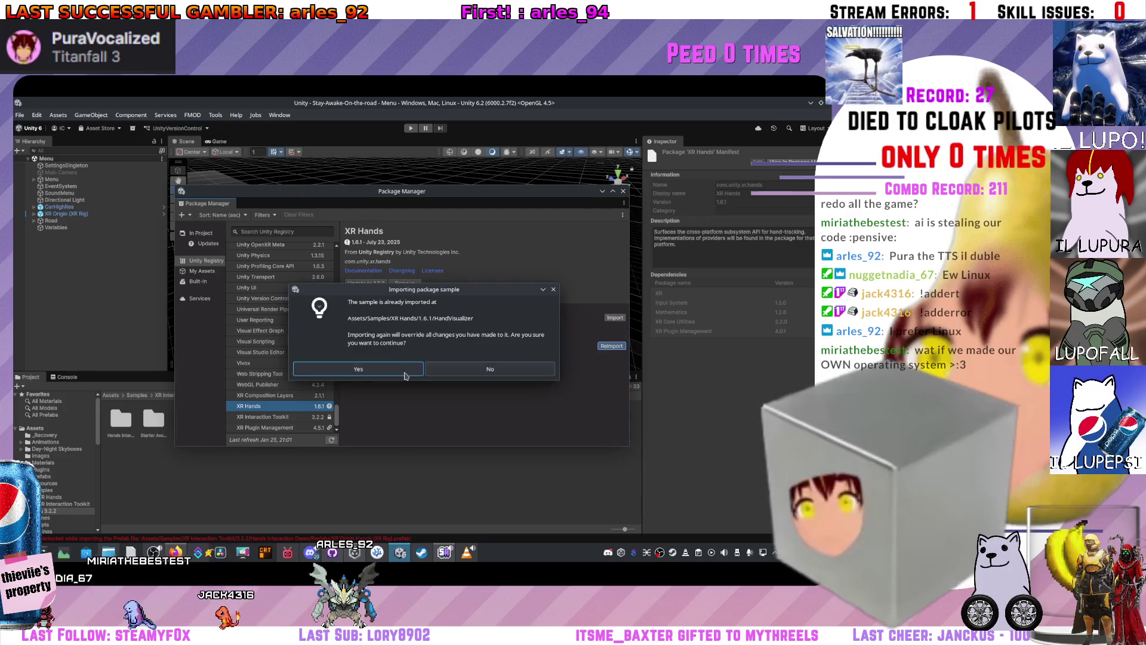
pyautogui.click(405, 374)
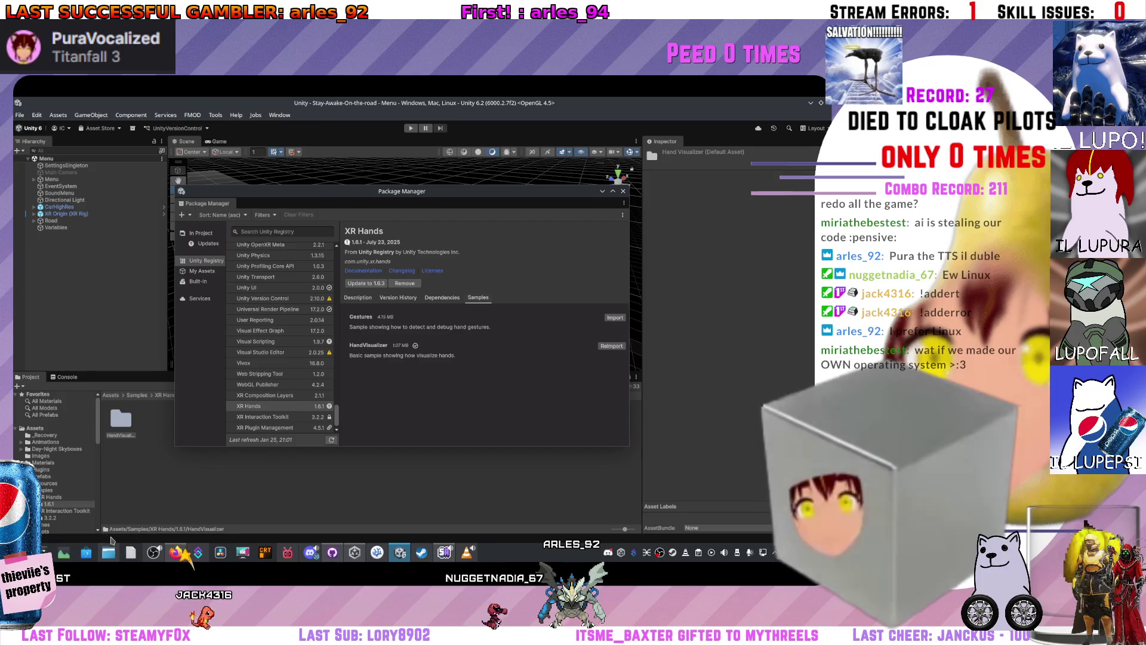
pyautogui.click(263, 427)
pyautogui.click(267, 416)
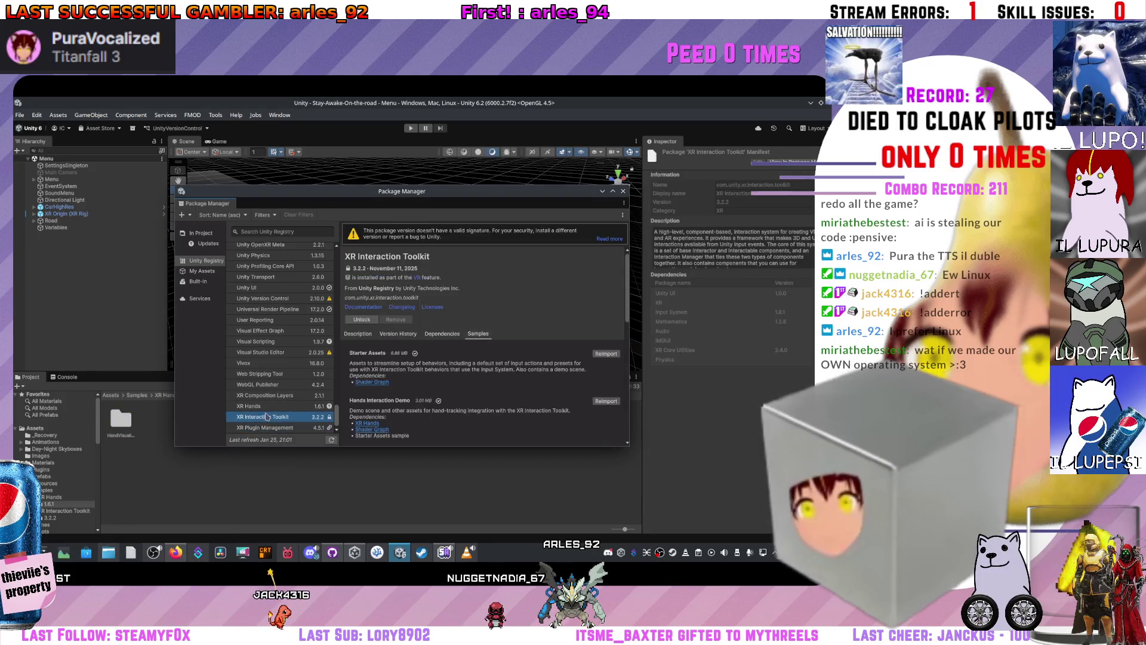
pyautogui.press('Up')
pyautogui.click(271, 429)
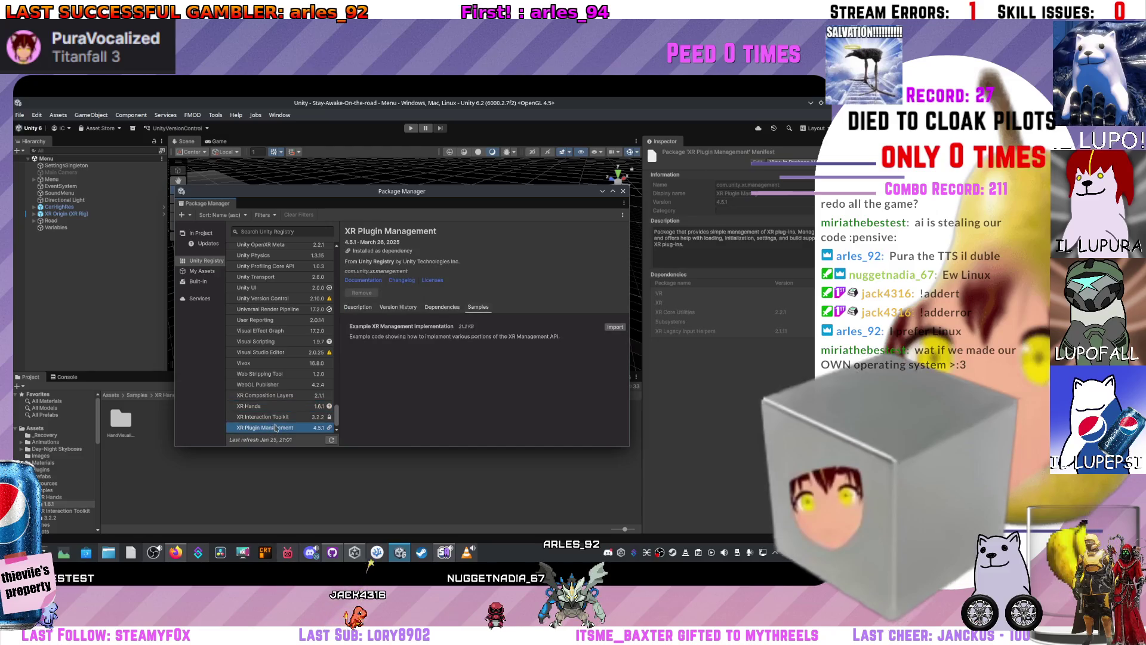
# - Close the Package Manager, glance at the Console, return to Project, then search the web for Nyarch Linux
pyautogui.click(623, 191)
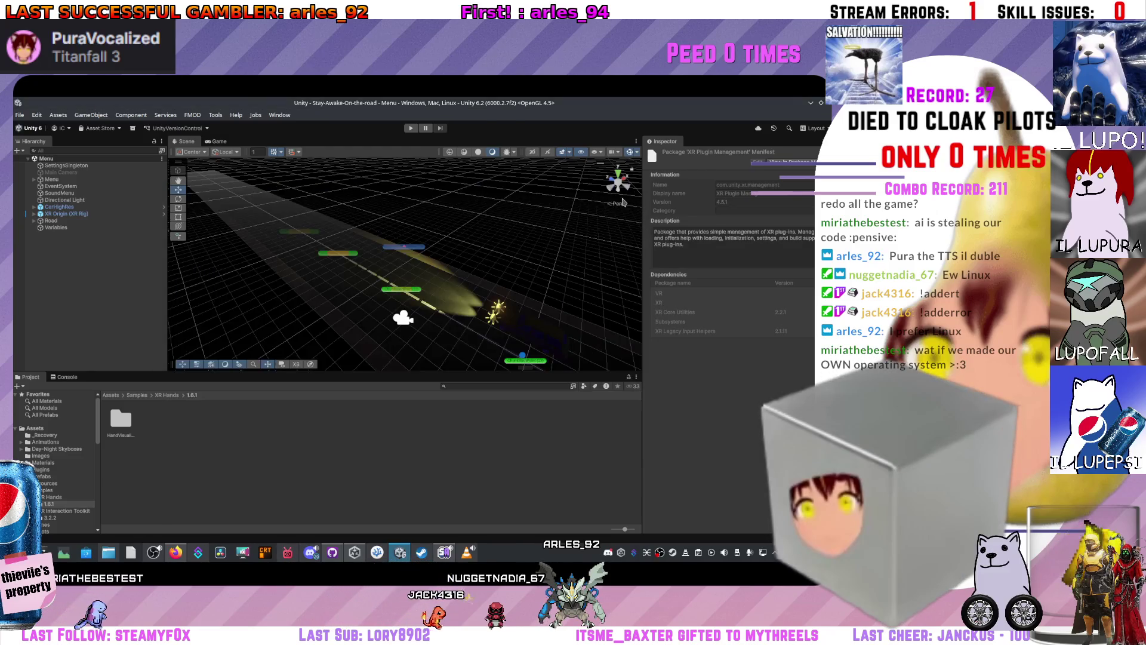
pyautogui.click(65, 378)
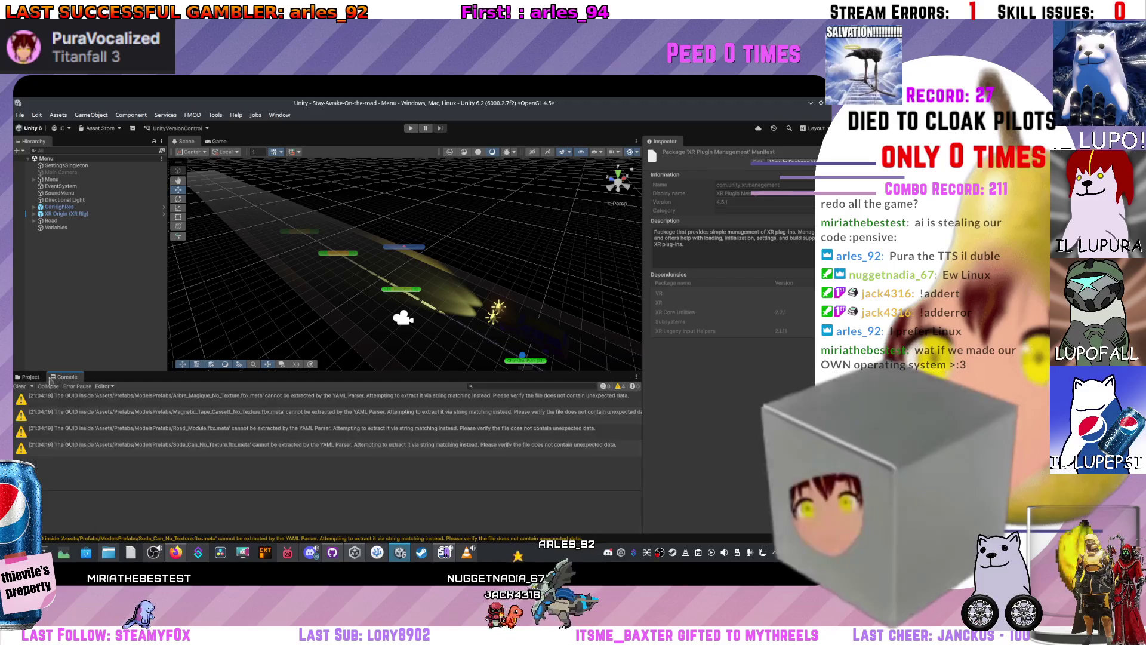
pyautogui.click(37, 376)
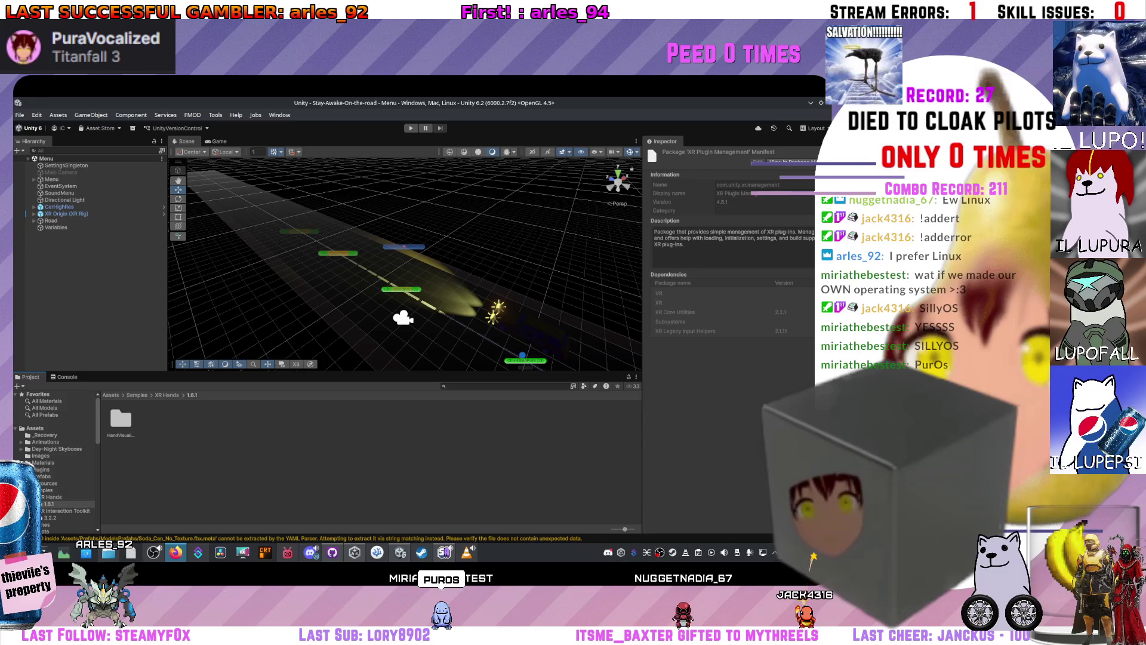
pyautogui.hotkey('alt', 'Tab')
pyautogui.press('Return')
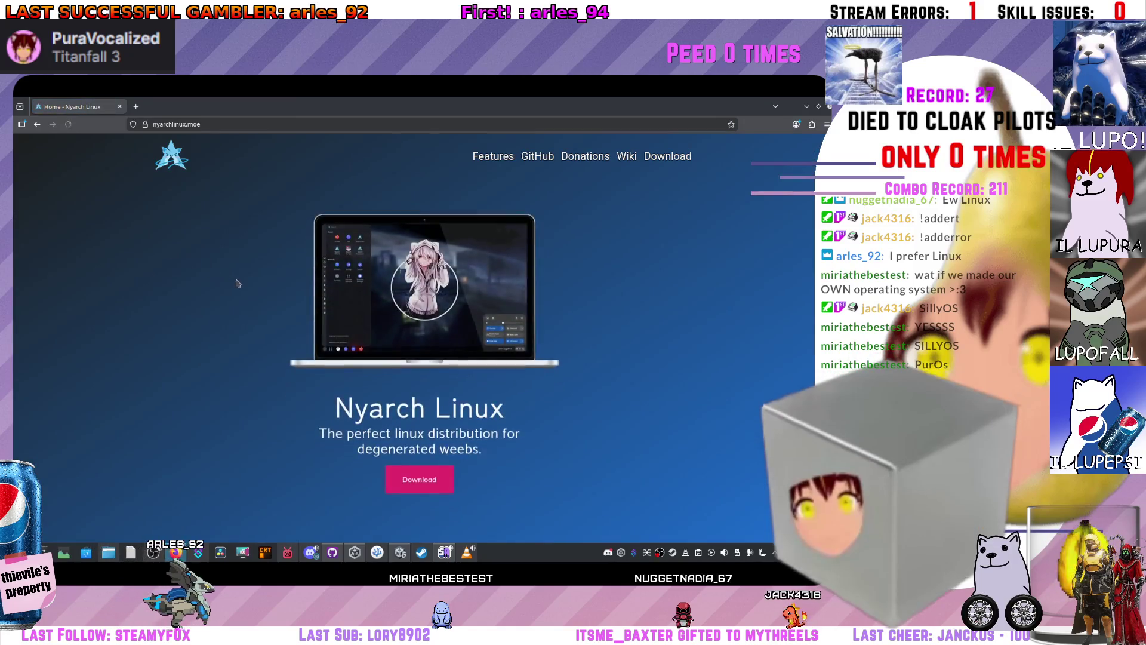
# - Read through the nyarchlinux.moe homepage down to its FAQ section
pyautogui.scroll(-4, 239, 284)
pyautogui.scroll(-10, 260, 286)
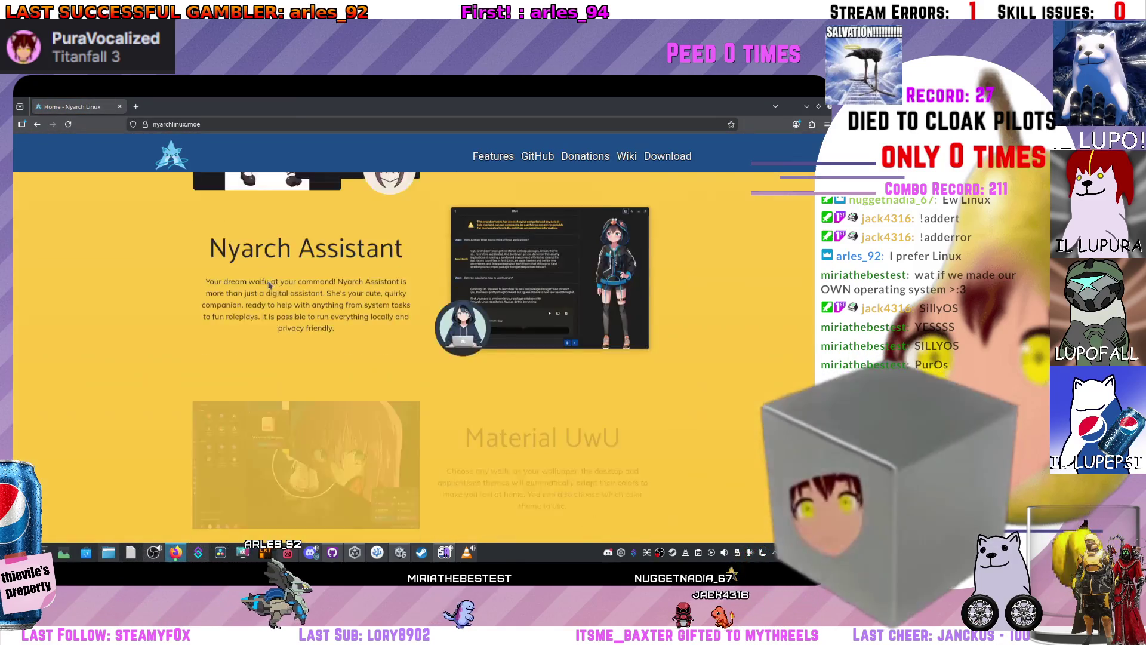
pyautogui.scroll(4, 270, 275)
pyautogui.scroll(5, 270, 275)
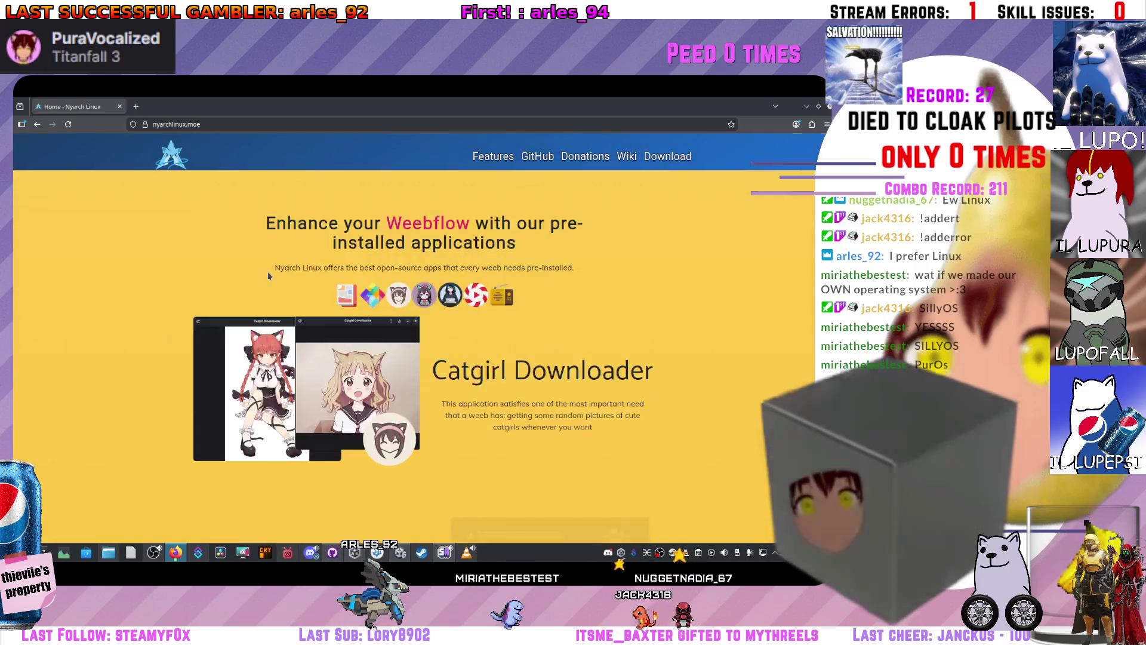
pyautogui.scroll(-10, 268, 276)
pyautogui.scroll(12, 268, 276)
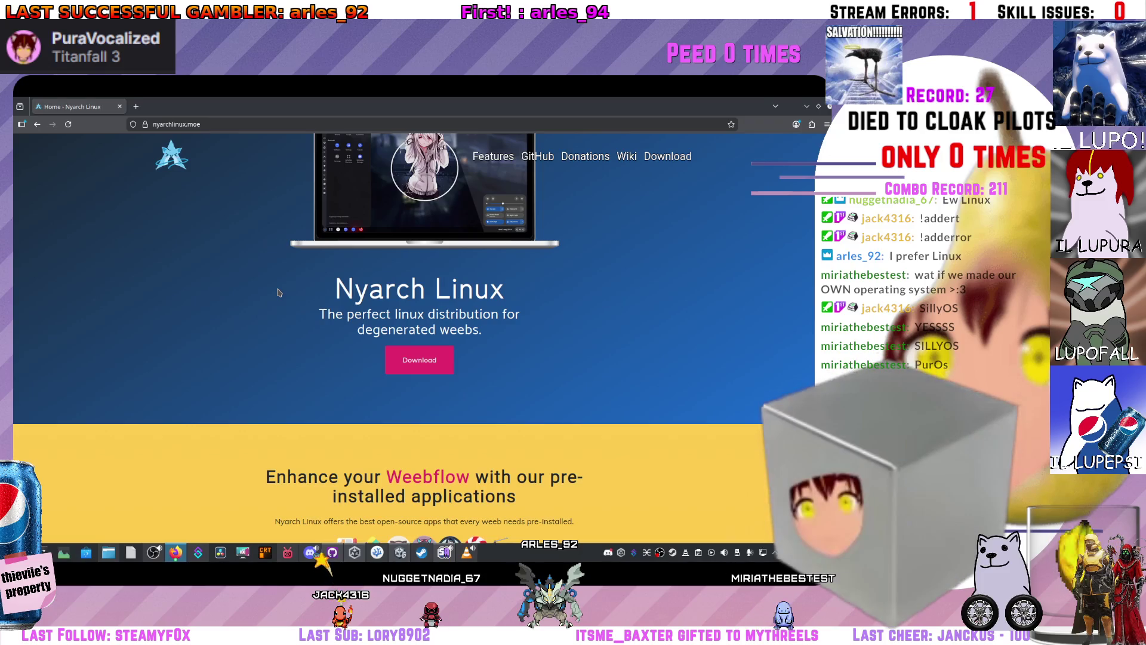
pyautogui.scroll(-5, 280, 298)
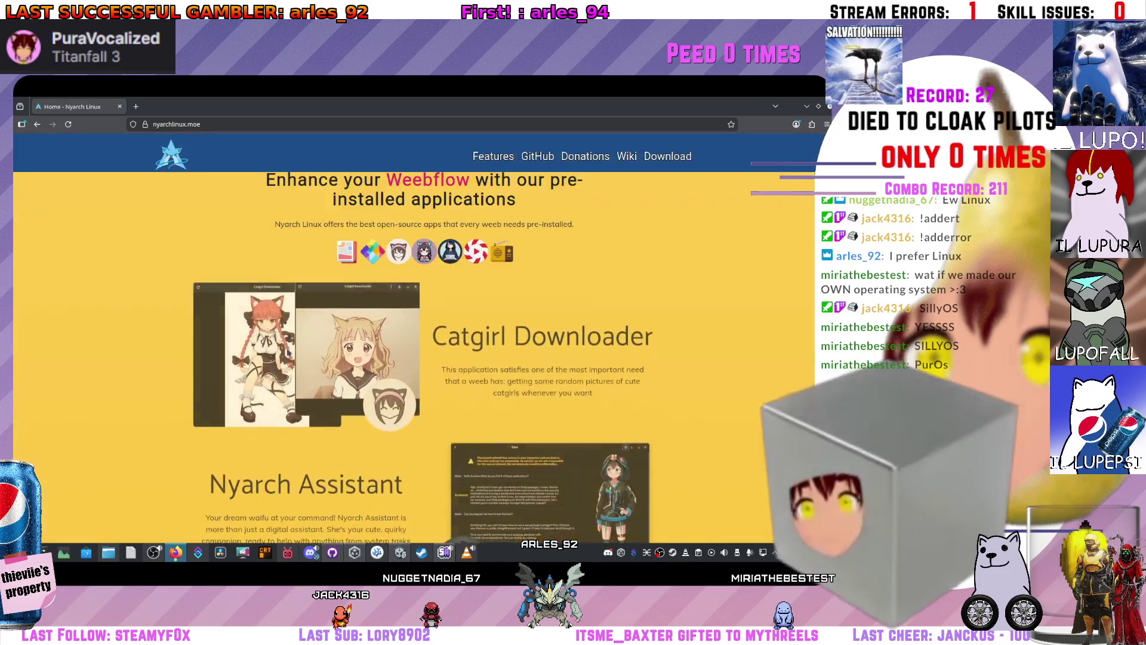
pyautogui.scroll(-6, 286, 349)
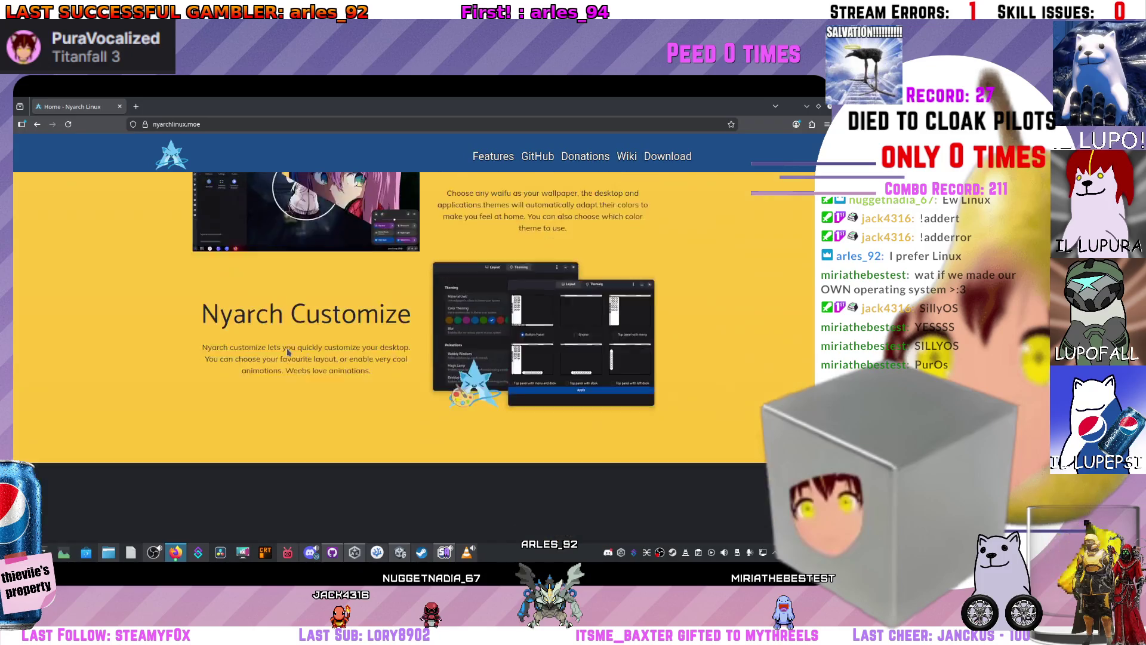
pyautogui.scroll(3, 295, 374)
pyautogui.scroll(5, 295, 373)
pyautogui.scroll(-5, 311, 375)
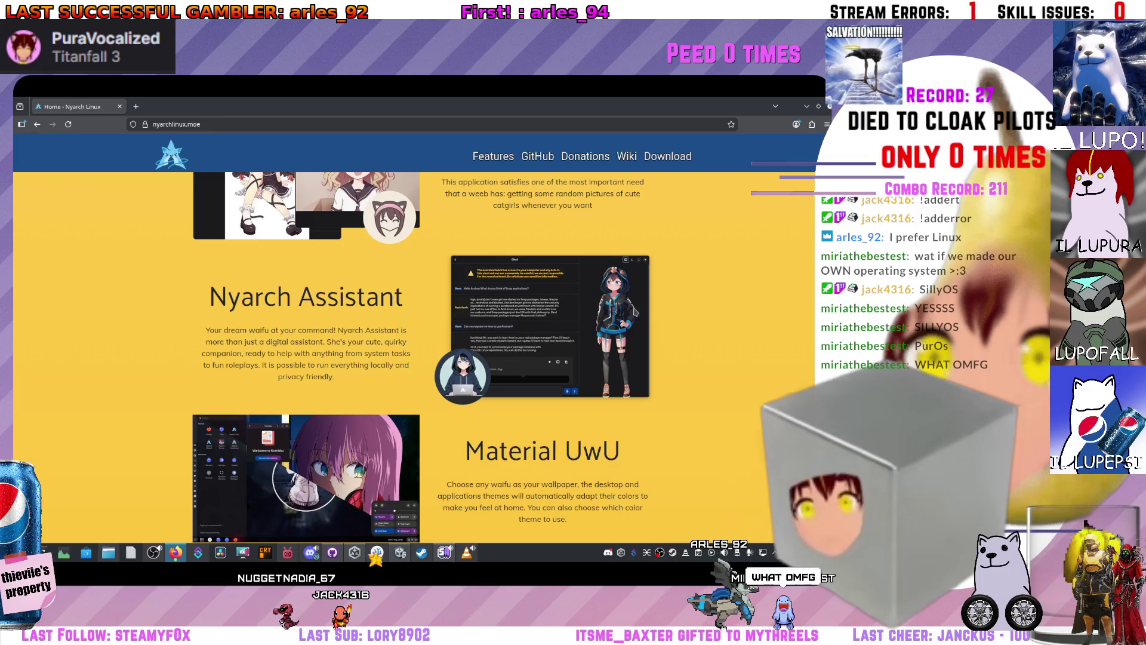
pyautogui.scroll(-5, 531, 437)
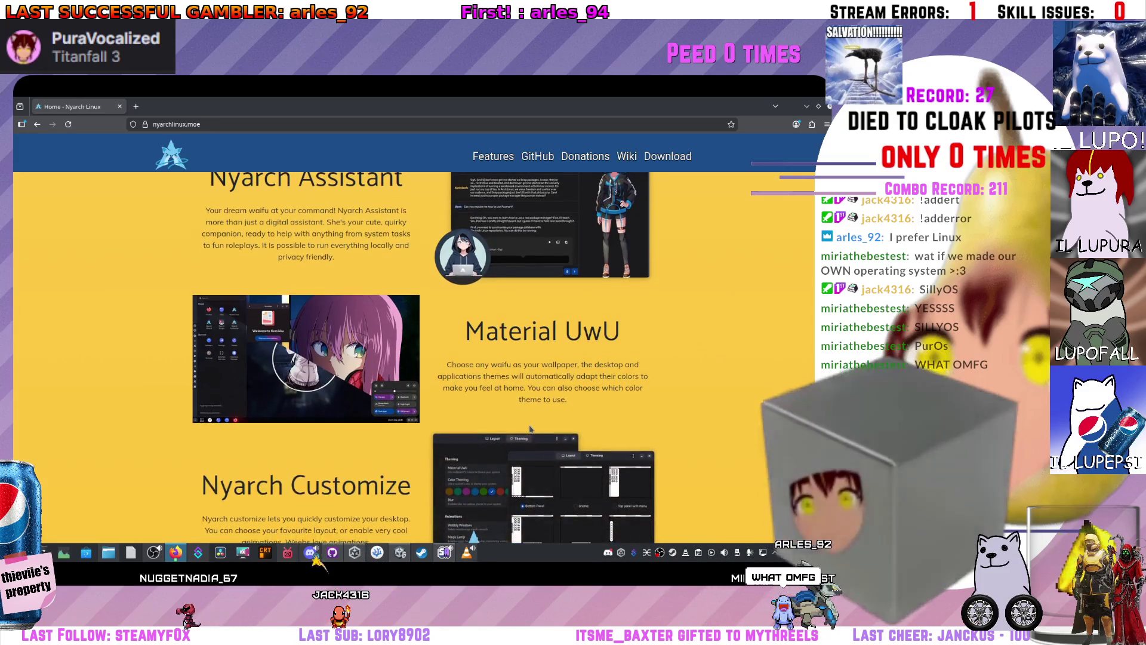
pyautogui.scroll(1, 529, 428)
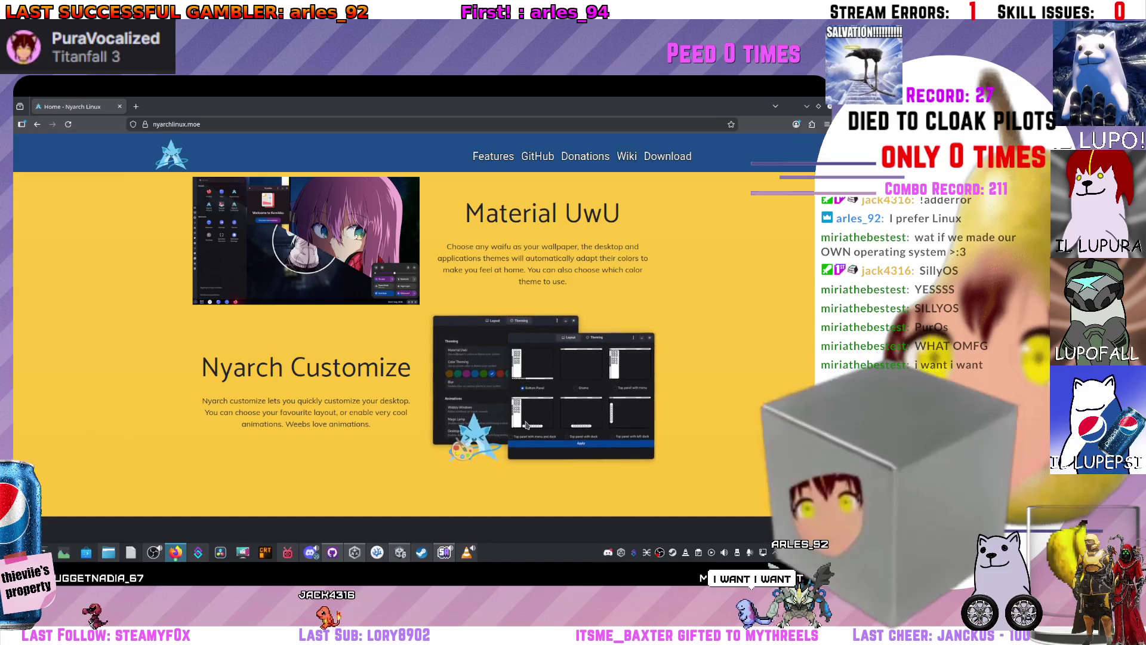
pyautogui.scroll(-6, 398, 468)
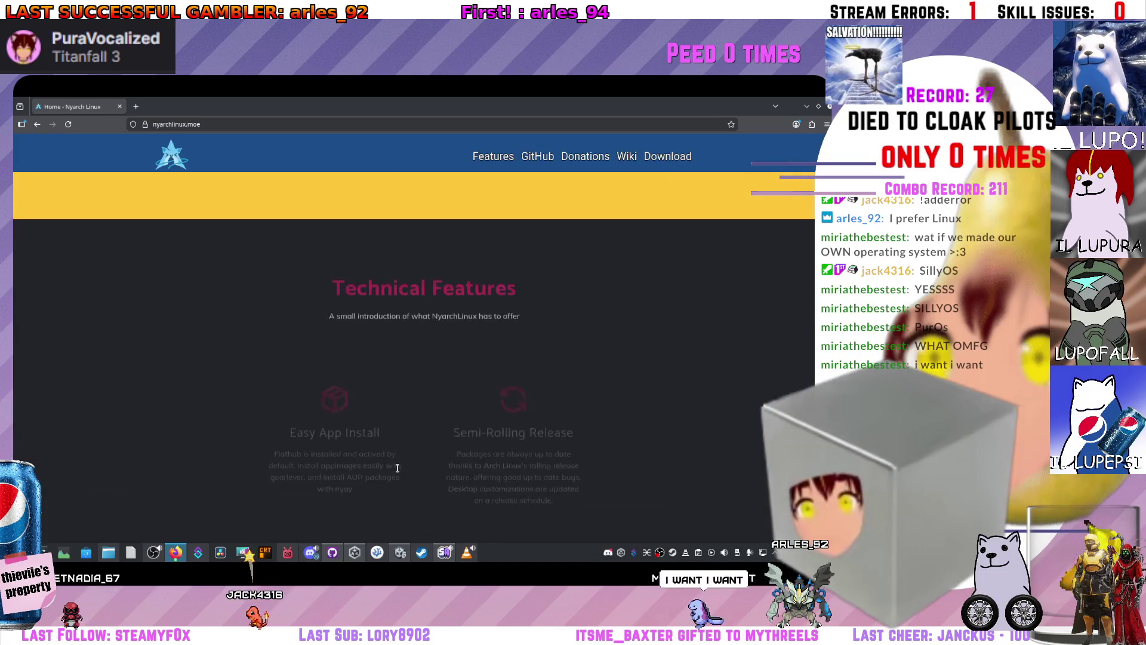
pyautogui.scroll(2, 398, 469)
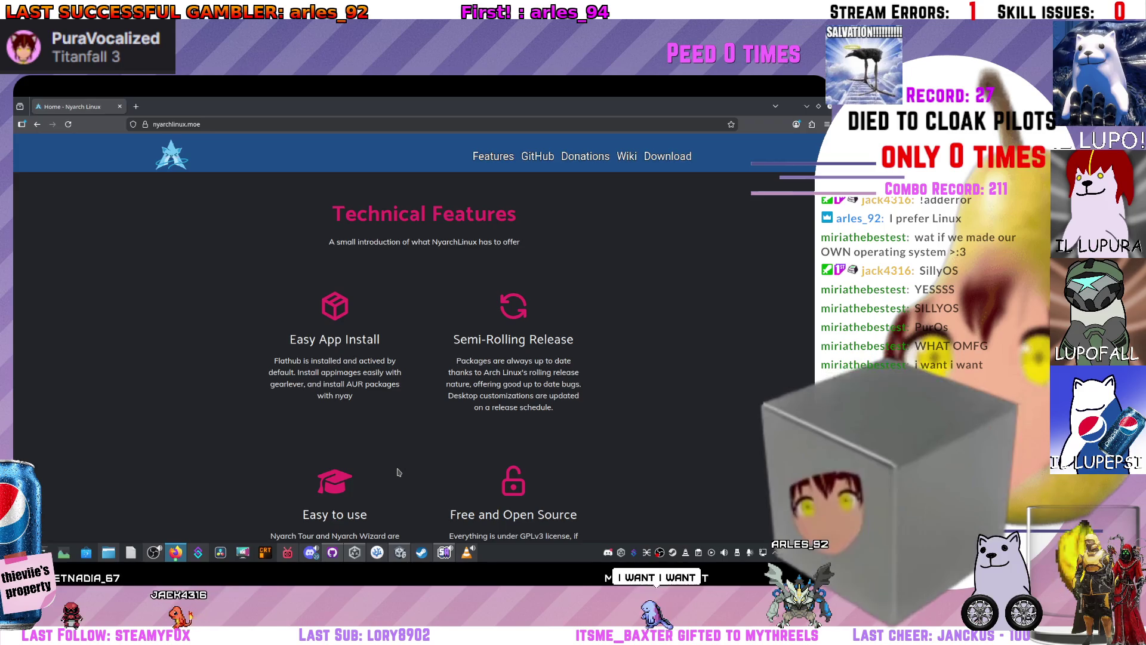
pyautogui.scroll(-1, 399, 472)
pyautogui.scroll(-1, 398, 472)
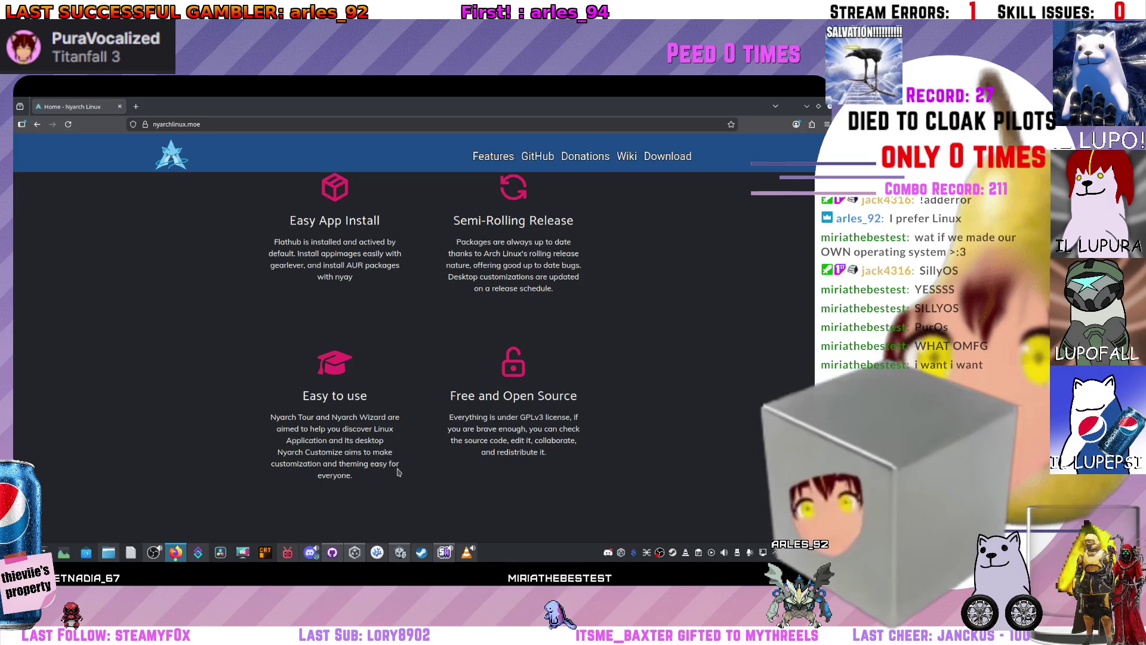
pyautogui.scroll(-1, 397, 473)
pyautogui.scroll(-6, 398, 472)
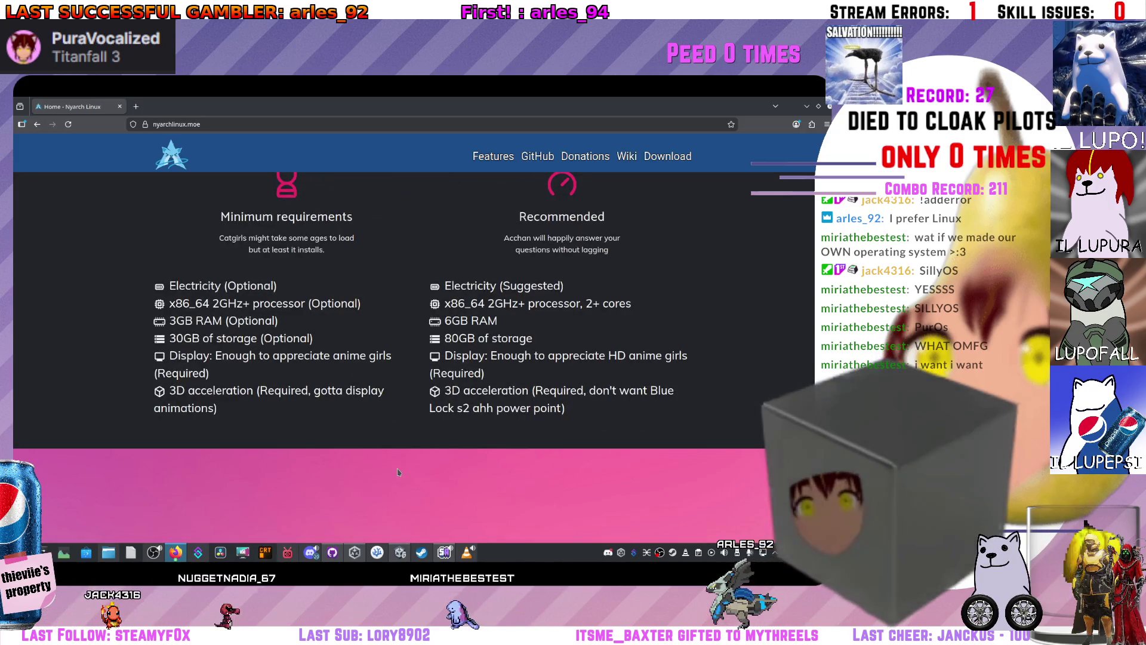
pyautogui.scroll(-1, 398, 472)
pyautogui.scroll(-5, 398, 472)
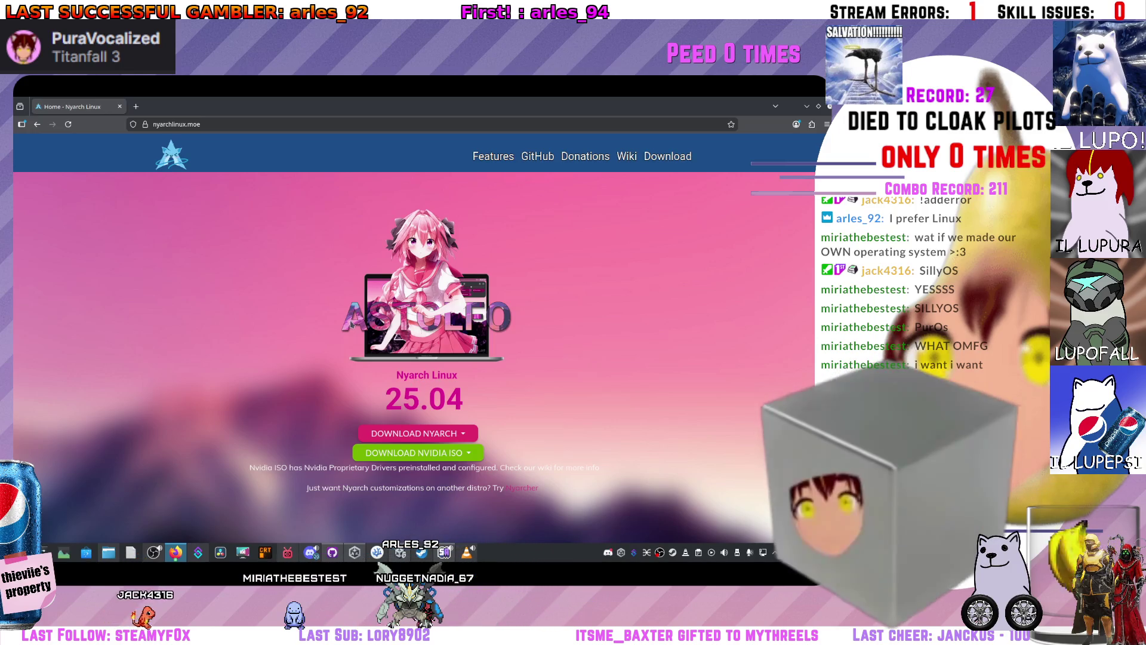
pyautogui.scroll(-2, 349, 436)
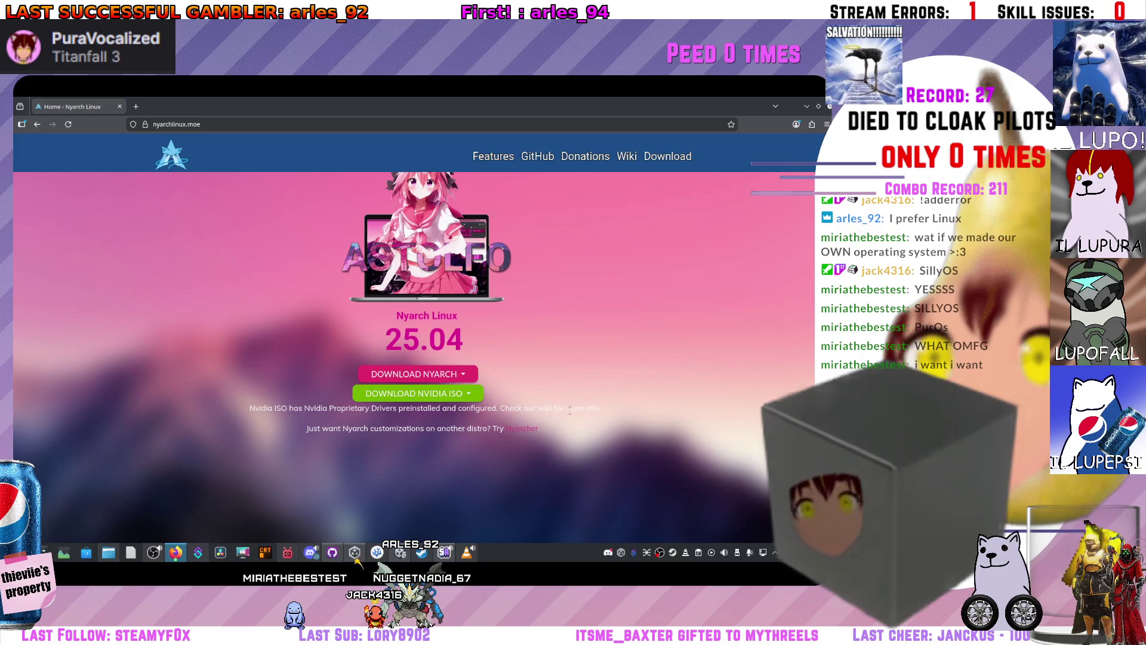
pyautogui.scroll(-10, 572, 410)
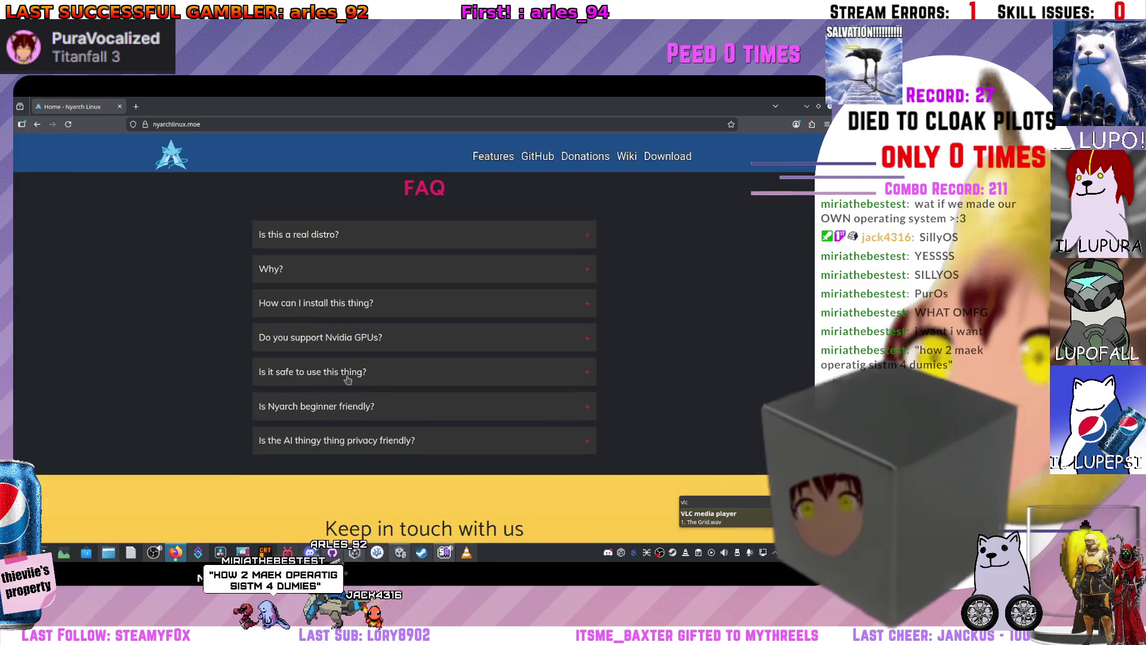
# - Expand the 'Is it safe to use this thing?' FAQ answer and highlight its text
pyautogui.click(348, 377)
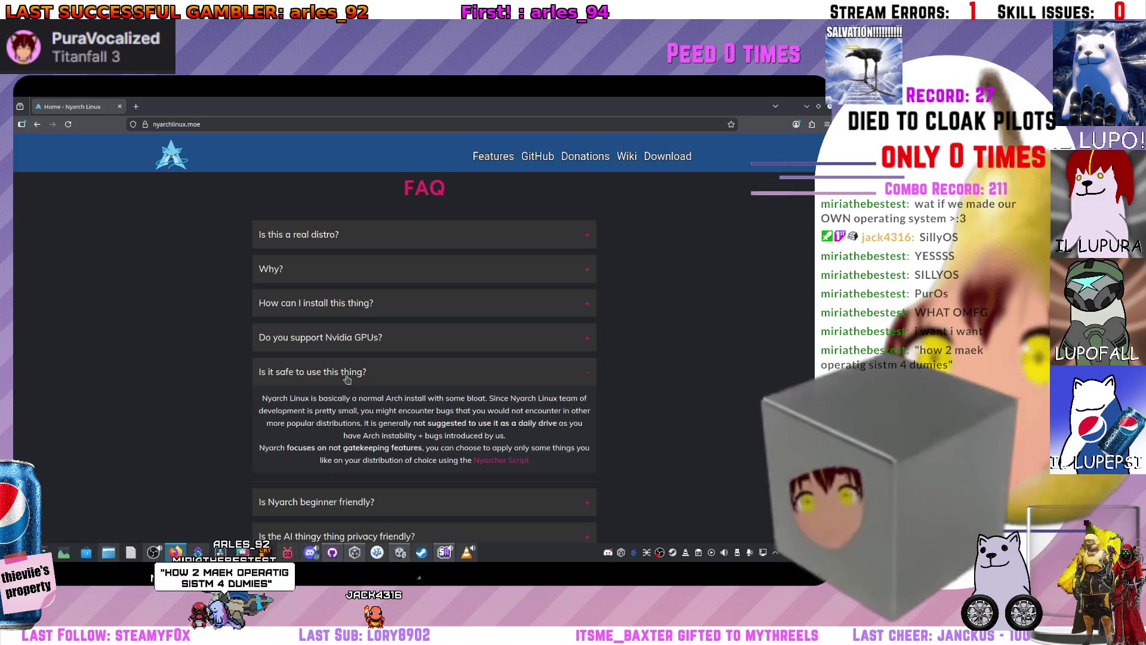
pyautogui.moveTo(262, 398)
pyautogui.mouseDown()
pyautogui.moveTo(359, 411)
pyautogui.moveTo(588, 399)
pyautogui.mouseUp()
pyautogui.click(457, 446)
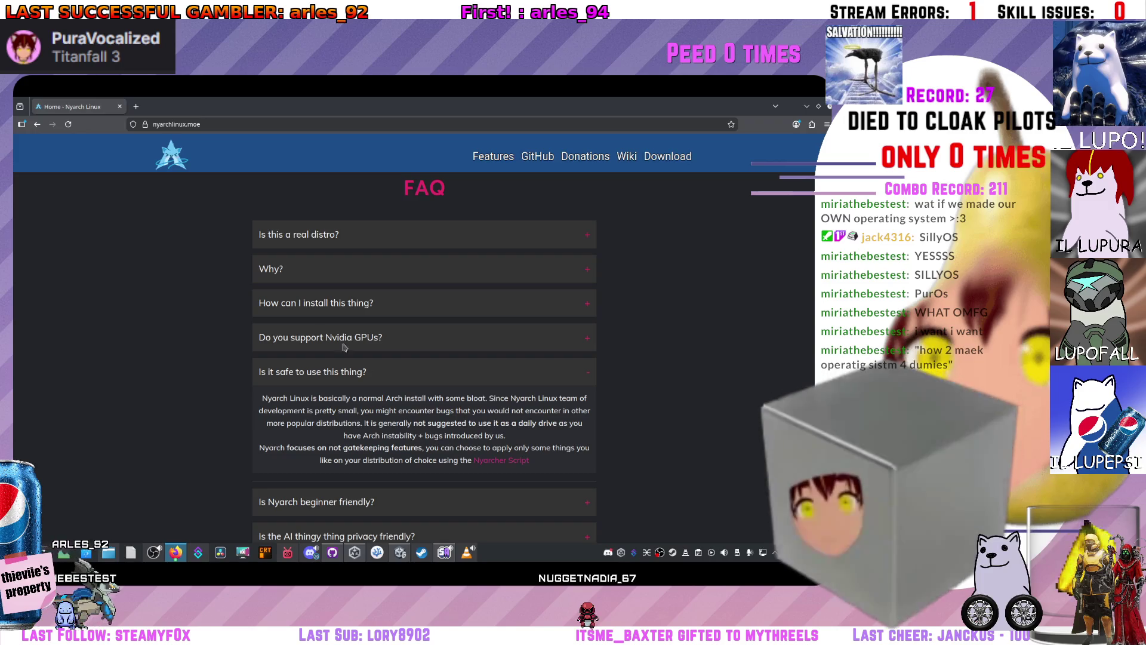
# - Expand the 'Do you support Nvidia GPUs?' answer, then switch back to Unity
pyautogui.scroll(-5, 192, 295)
pyautogui.scroll(8, 191, 295)
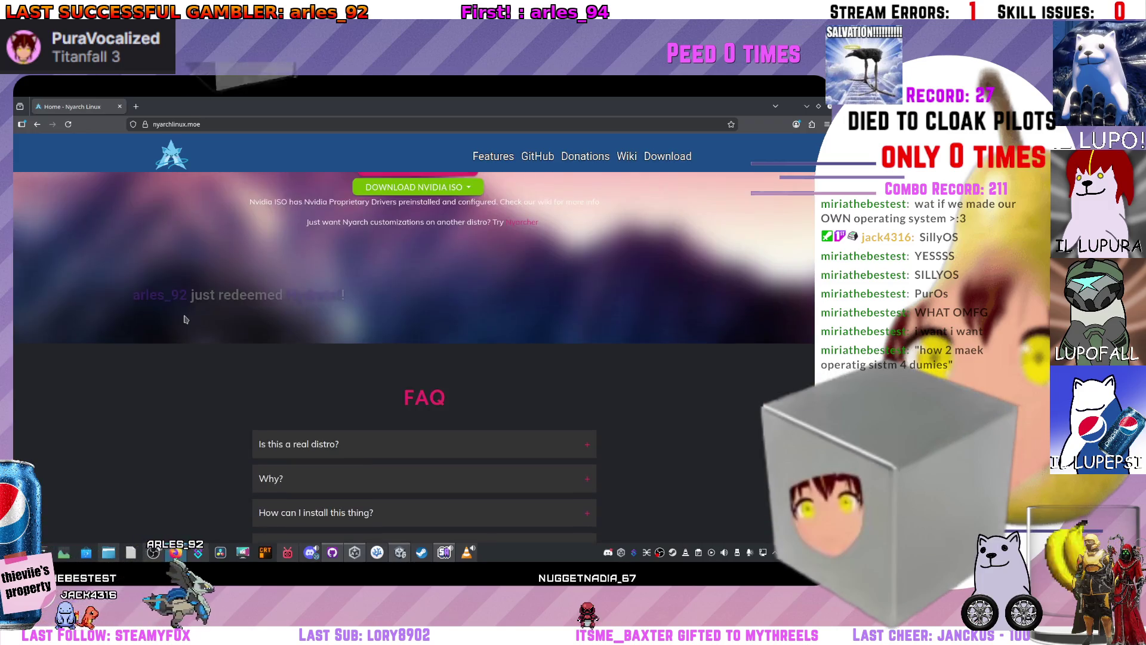
pyautogui.scroll(-3, 271, 366)
pyautogui.click(270, 367)
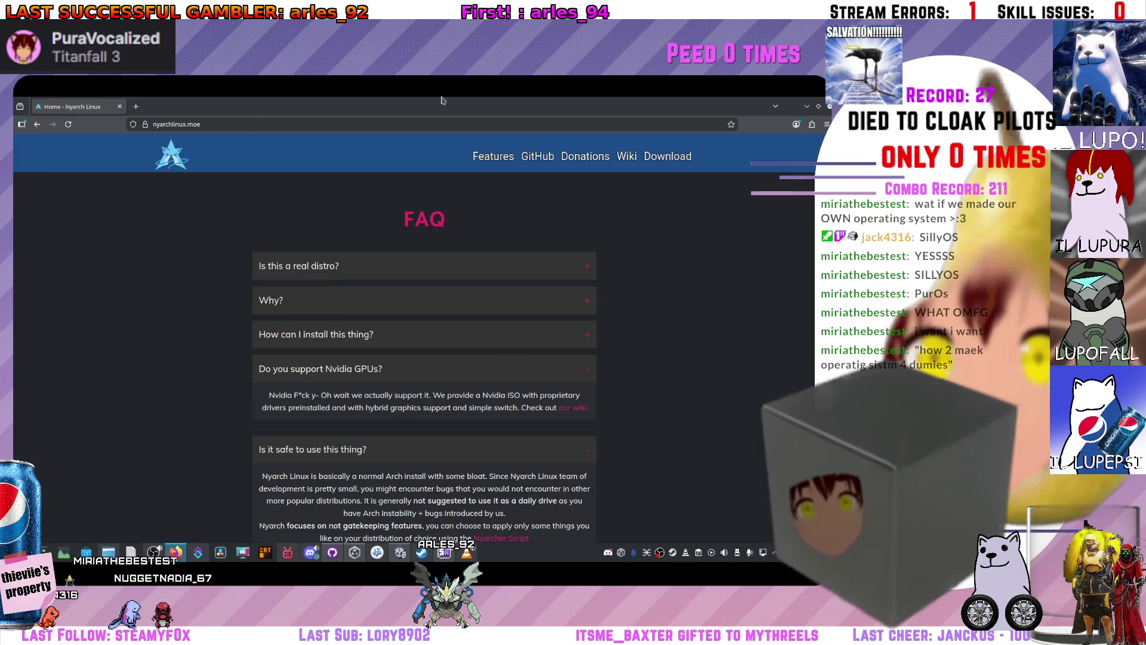
pyautogui.hotkey('alt', 'Tab')
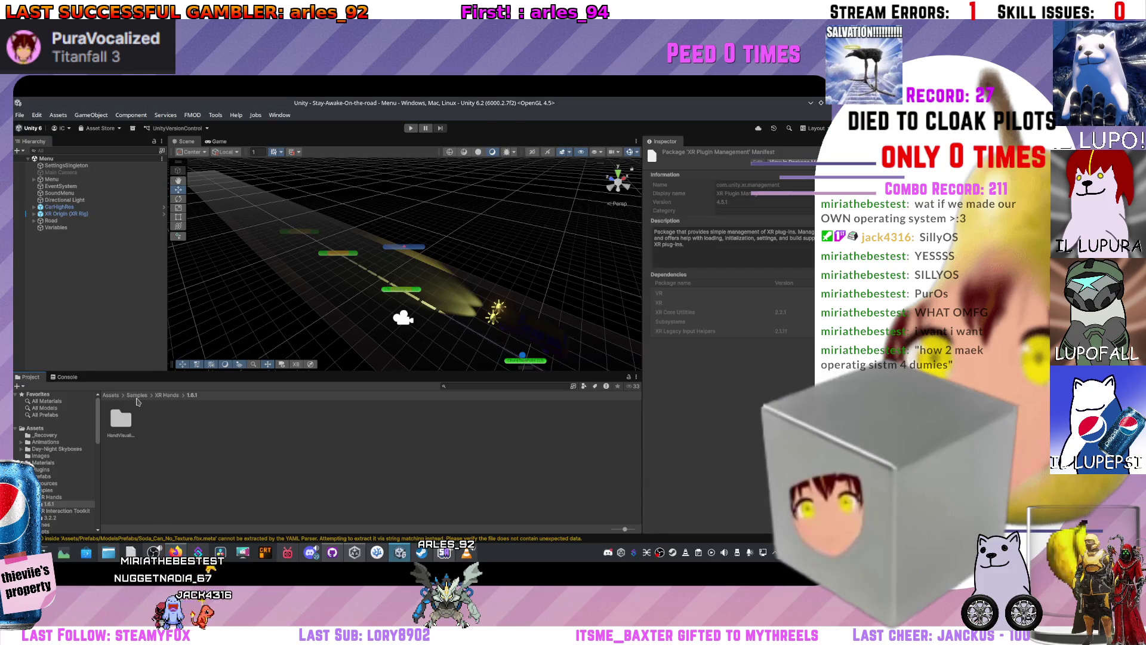
# - Go to the Assets root folder and bring VS Code up at full width
pyautogui.click(116, 398)
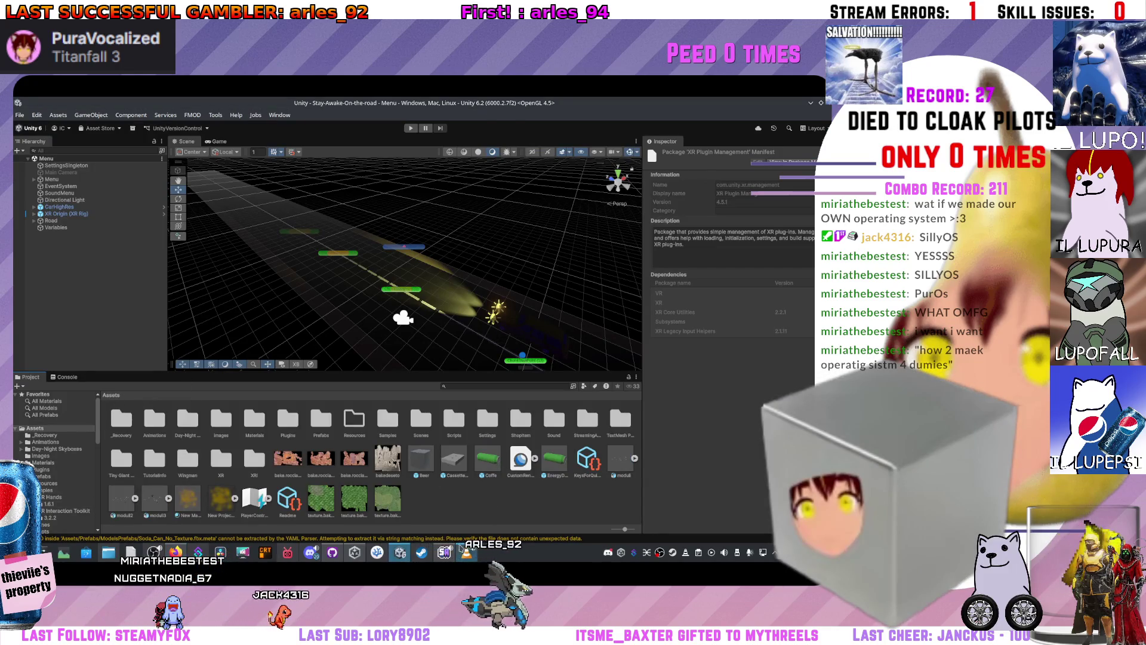
pyautogui.click(376, 556)
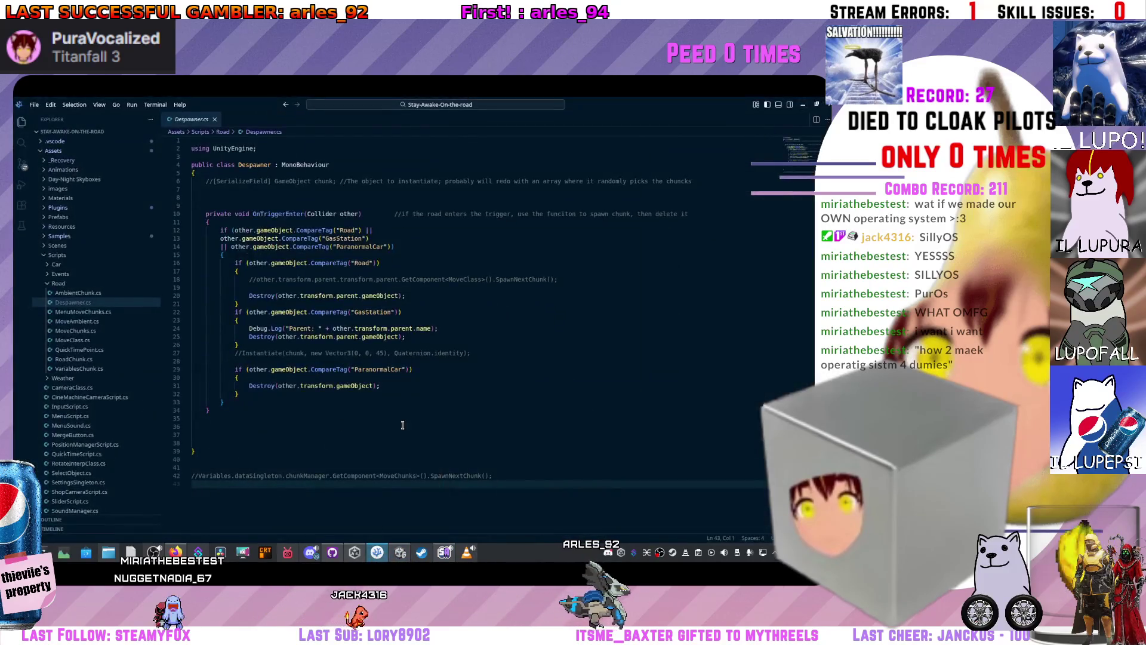
pyautogui.moveTo(463, 100)
pyautogui.mouseDown()
pyautogui.moveTo(359, 317)
pyautogui.moveTo(72, 286)
pyautogui.moveTo(15, 239)
pyautogui.mouseUp()
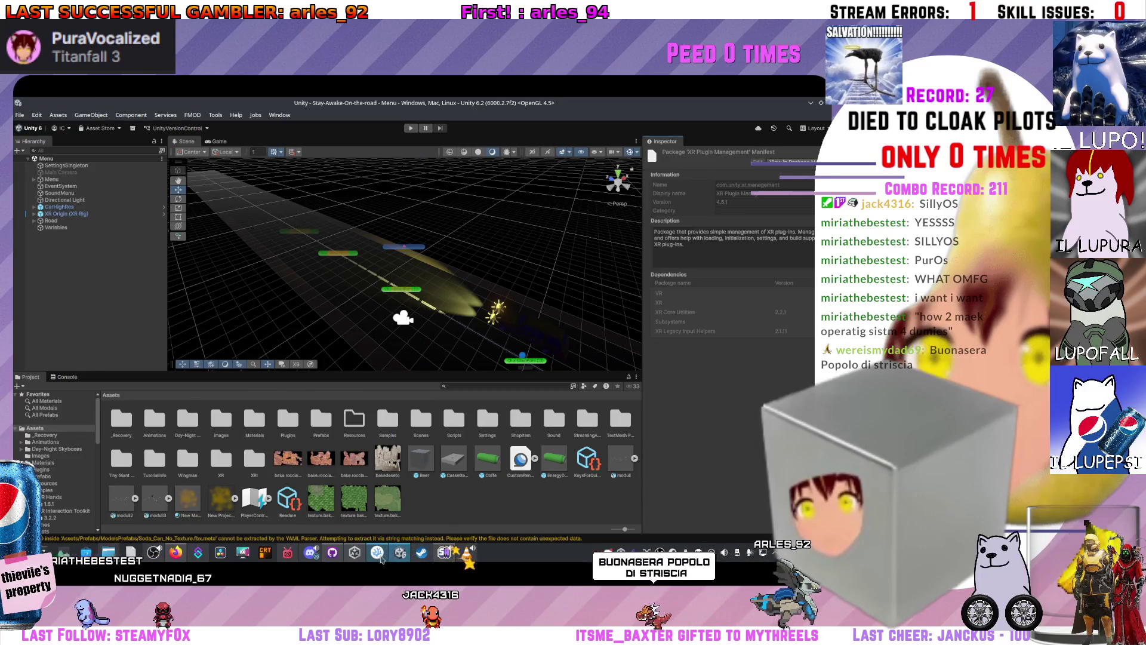
pyautogui.moveTo(299, 105)
pyautogui.mouseDown()
pyautogui.moveTo(388, 191)
pyautogui.moveTo(418, 120)
pyautogui.moveTo(486, 100)
pyautogui.mouseUp()
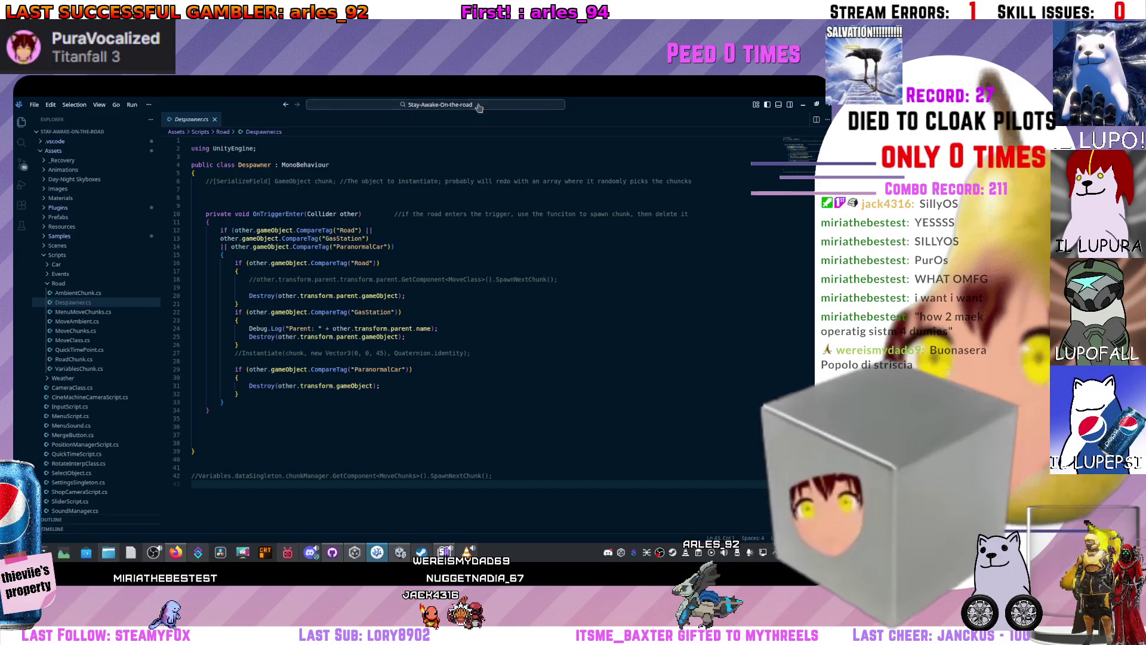
# - Open Scripts/Car/BonusLightsScript.cs, scroll through its light code, then minimize VS Code
pyautogui.click(57, 264)
pyautogui.click(71, 273)
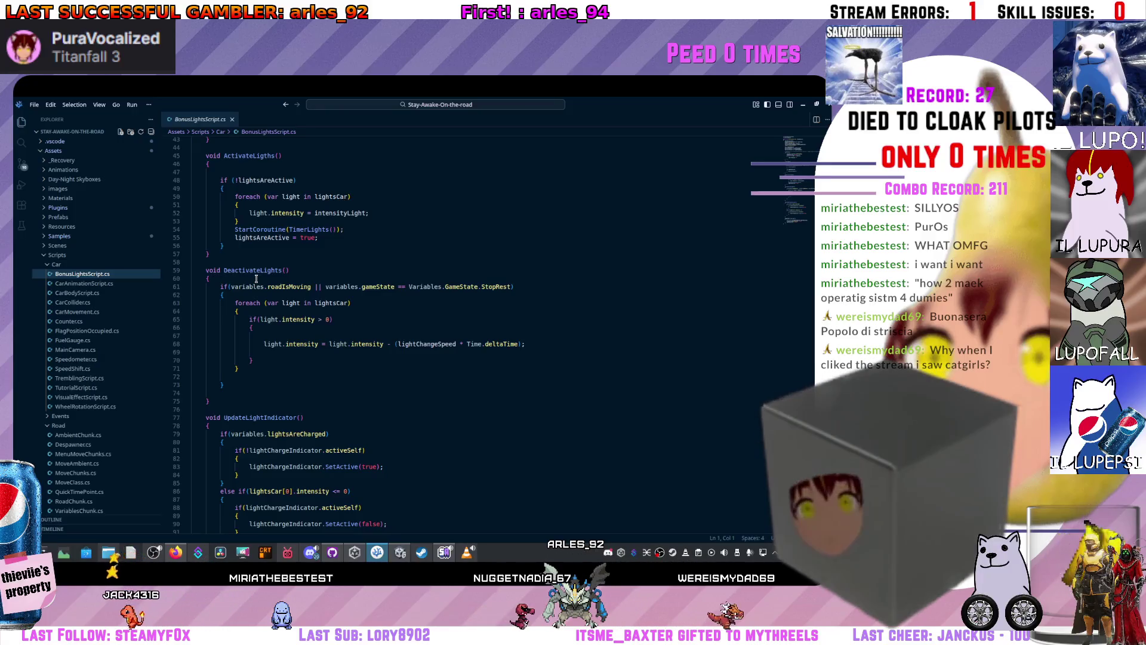
pyautogui.scroll(-4, 256, 279)
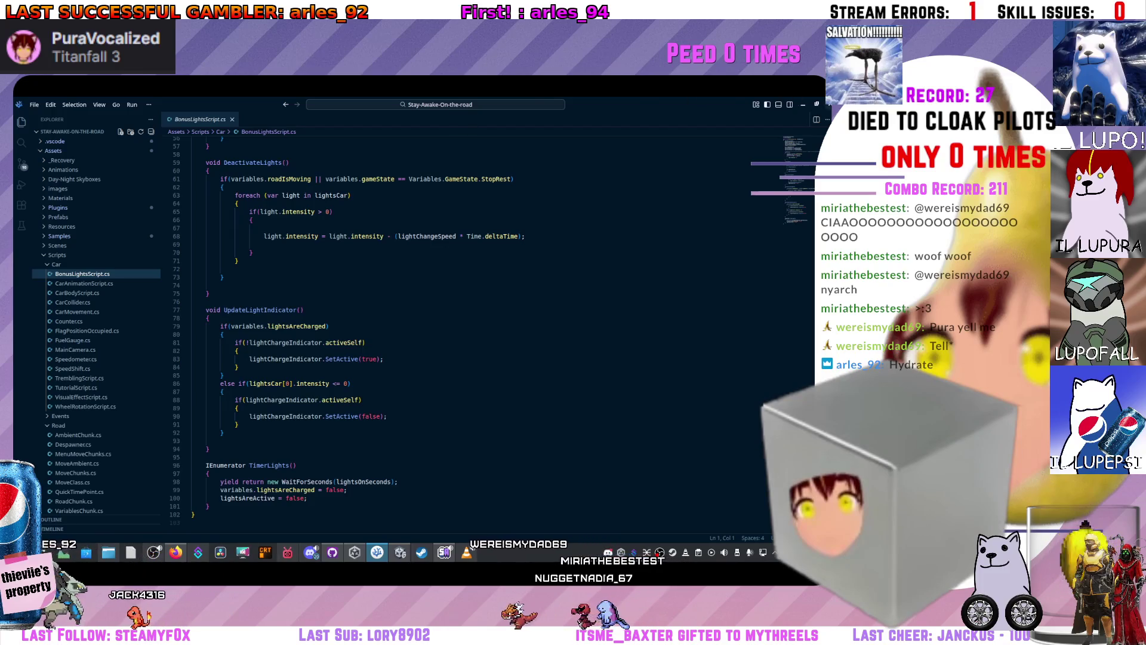
pyautogui.click(805, 104)
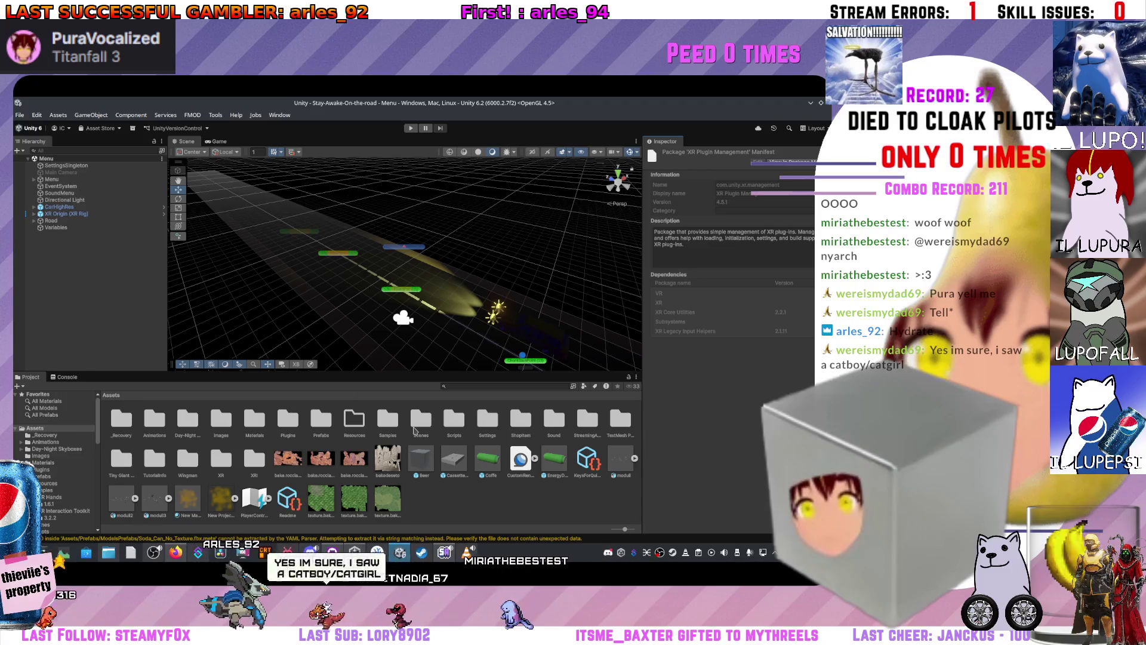
# - Select SettingsSingleton, then Variables, and scroll through its danger zone, sleep, fuel and energy fields
pyautogui.click(95, 166)
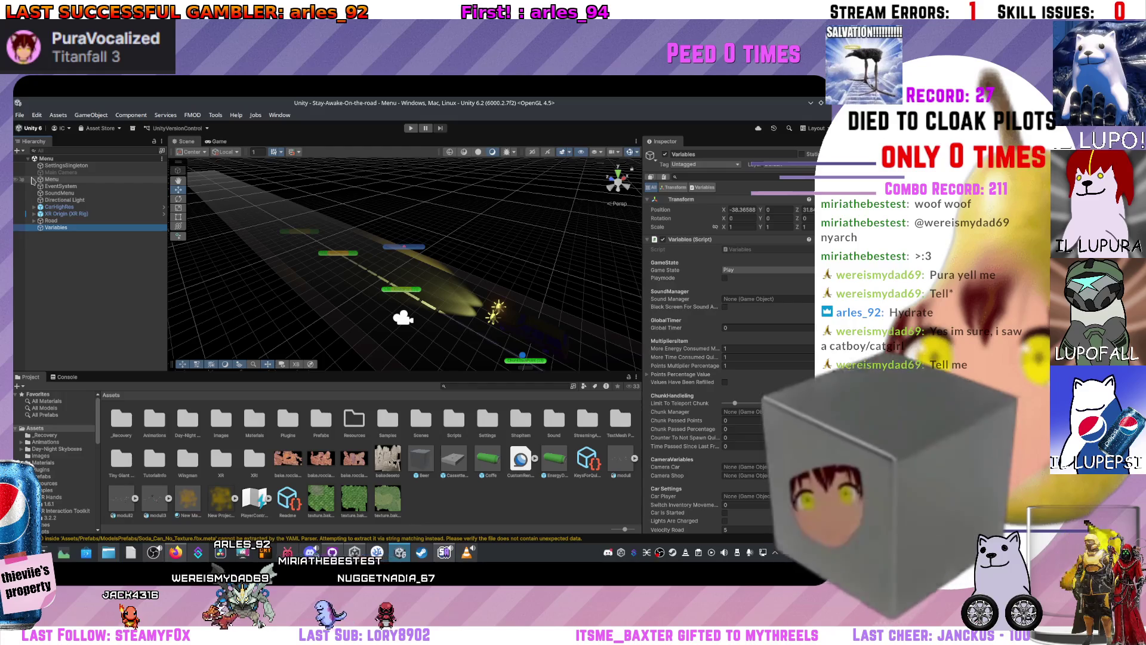
pyautogui.click(43, 167)
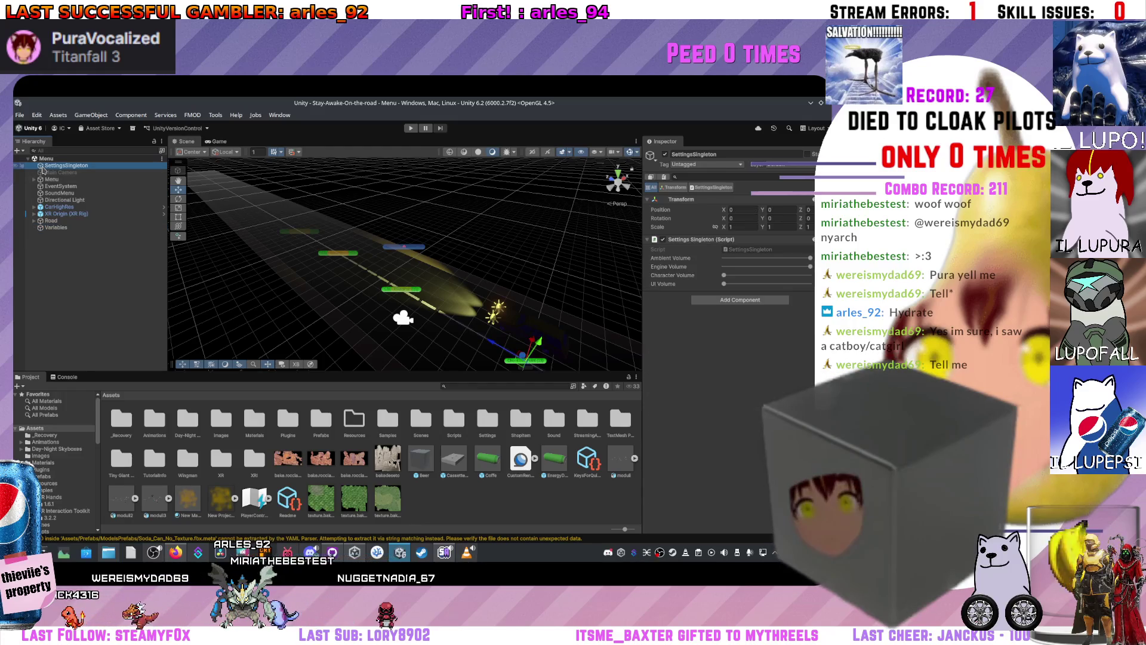
pyautogui.click(53, 229)
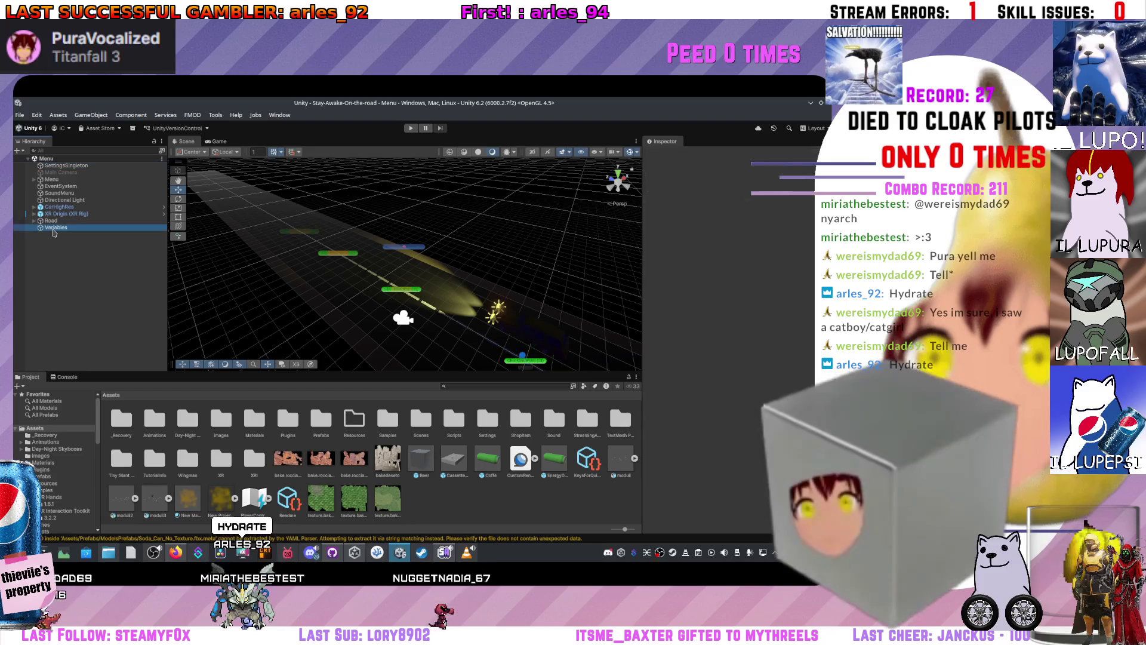
pyautogui.scroll(-5, 757, 348)
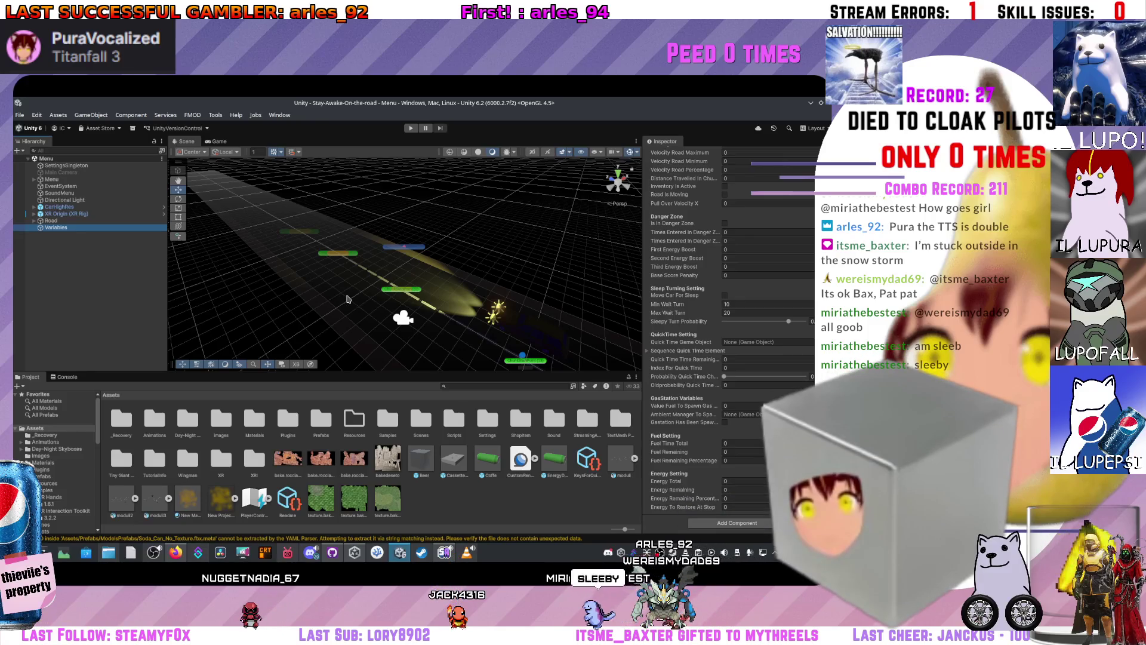
# - Inspect ChunkStartPoint (13), RightScenary and a LeftScenary ChunkEnviroment, view the Console, then select XR Origin
pyautogui.scroll(-3, 348, 299)
pyautogui.click(402, 315)
pyautogui.click(401, 315)
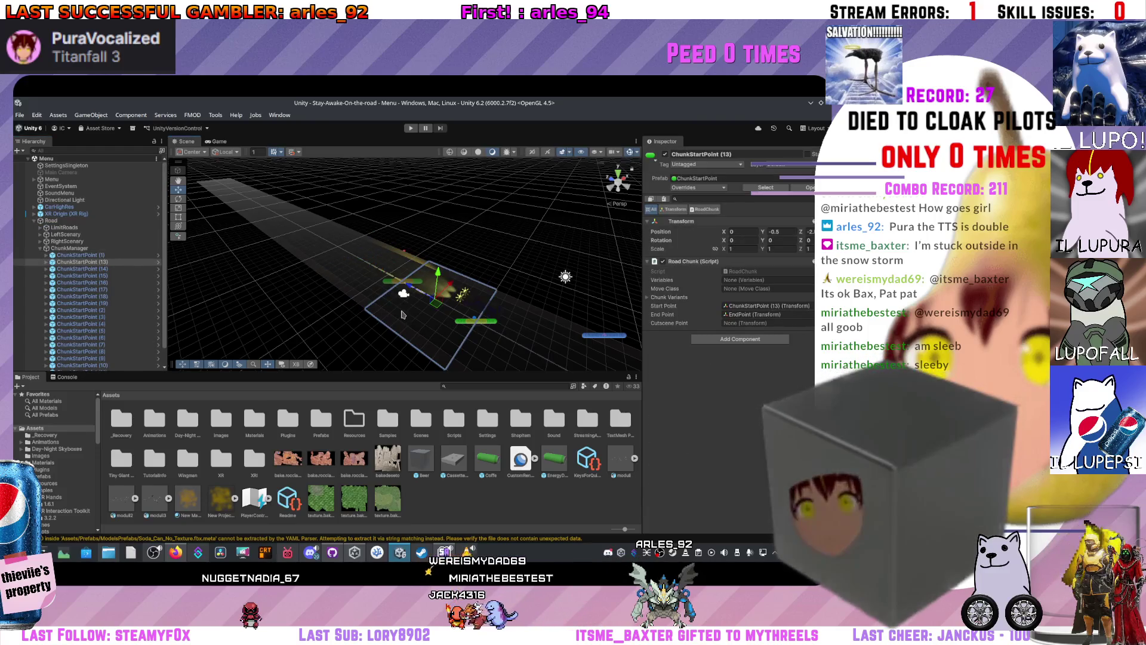
pyautogui.click(88, 242)
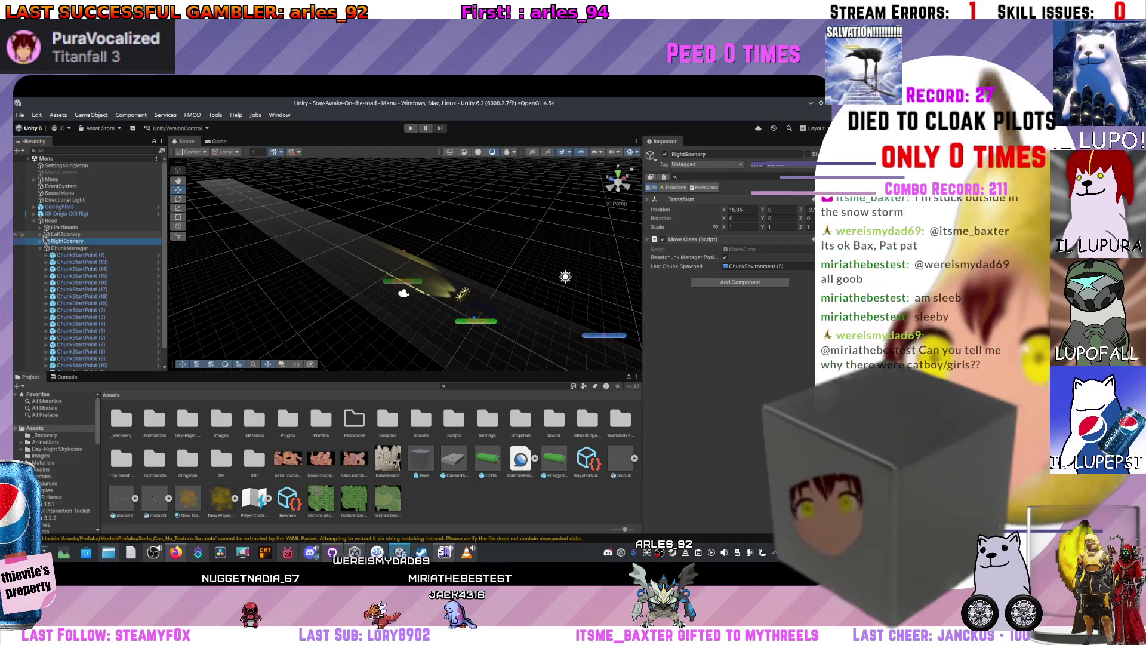
pyautogui.click(40, 234)
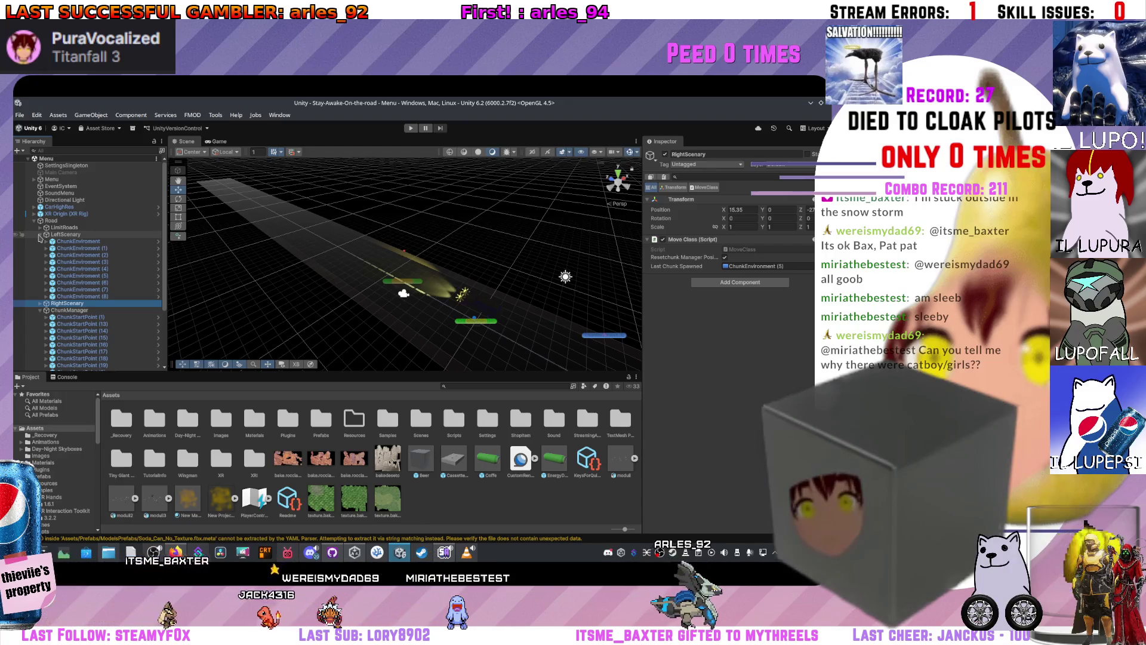
pyautogui.click(78, 241)
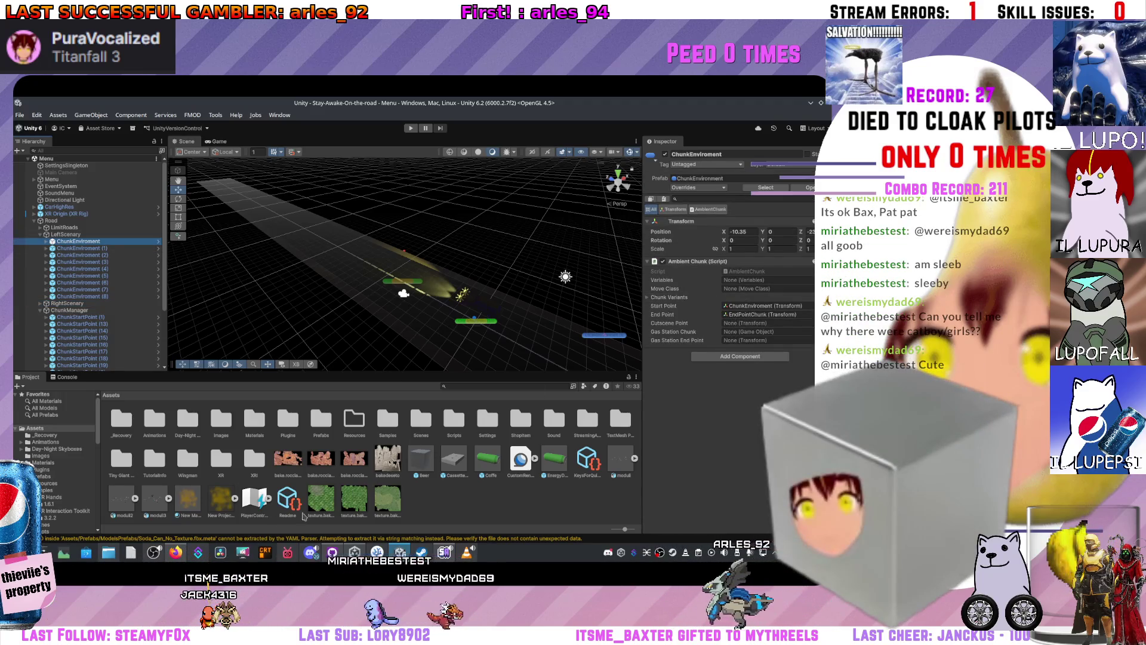
pyautogui.click(63, 377)
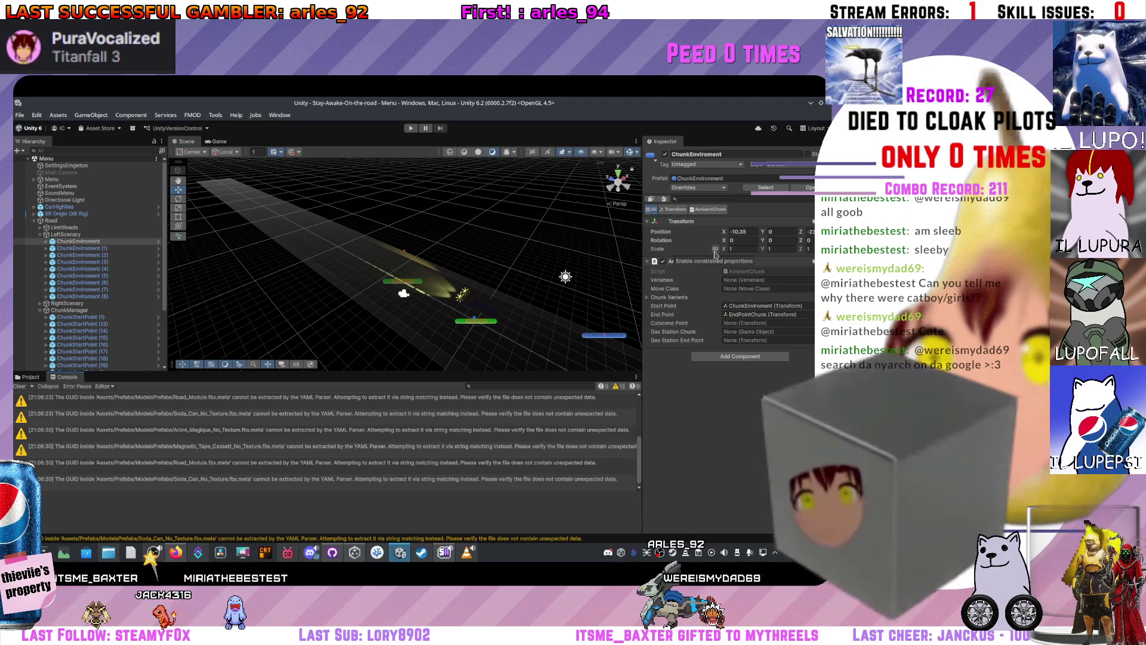
pyautogui.click(57, 213)
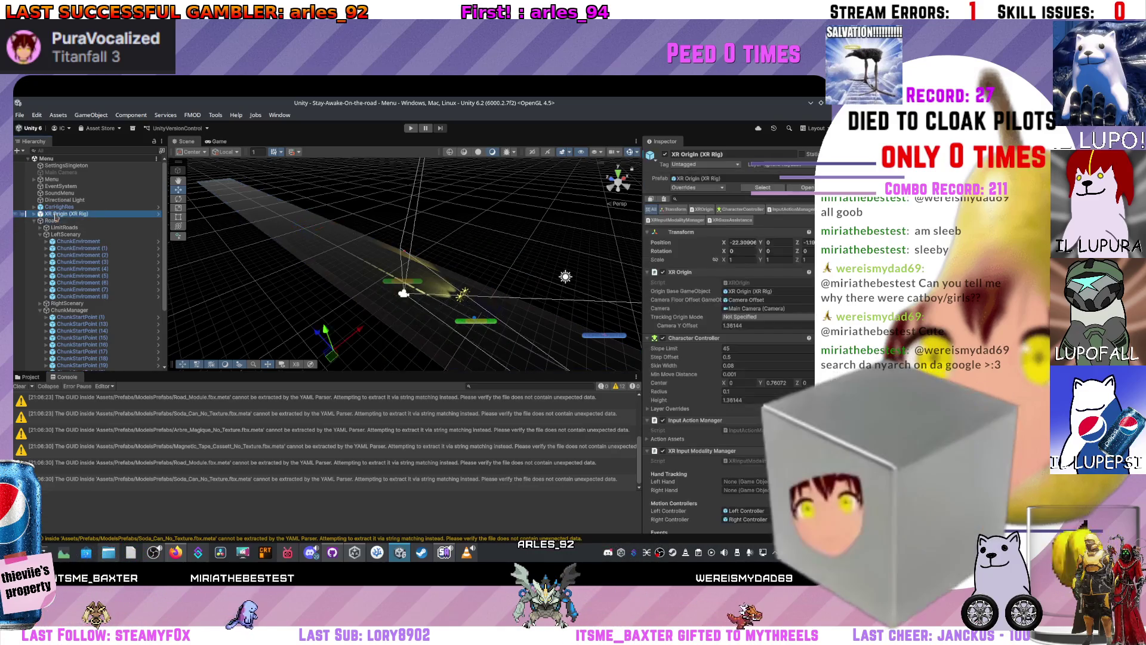
# - Inspect CarHighRes's Ford_Pinto_Outside parts: back left tire, Body, Front_Left_Tire and RightLightCar
pyautogui.scroll(-5, 677, 241)
pyautogui.scroll(-5, 678, 240)
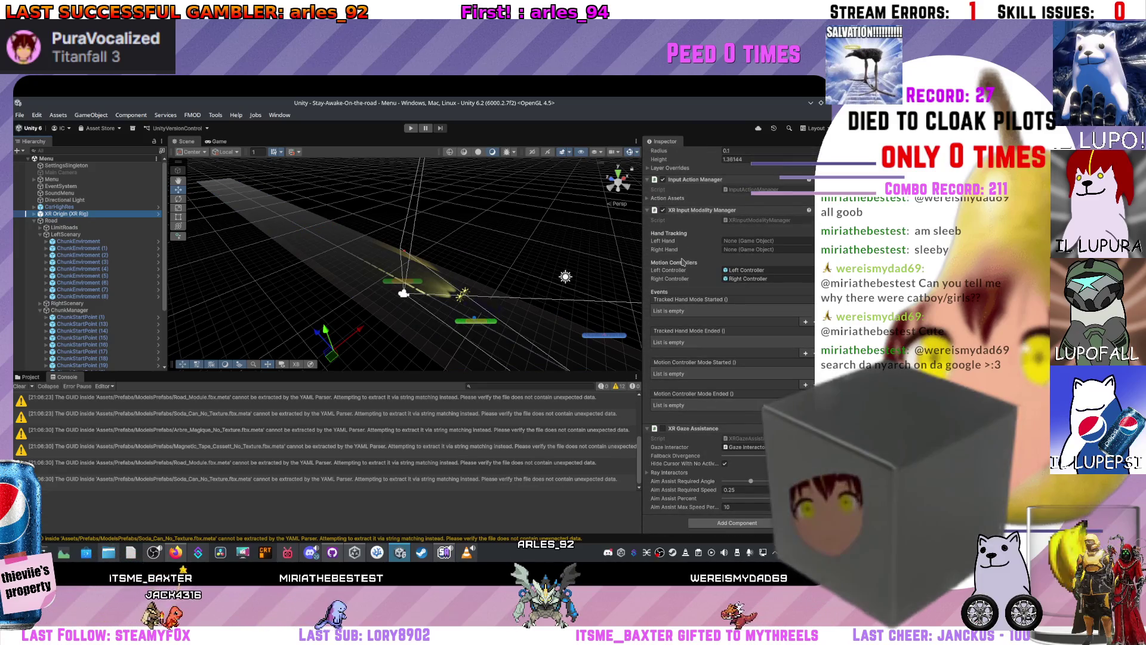
pyautogui.scroll(10, 682, 261)
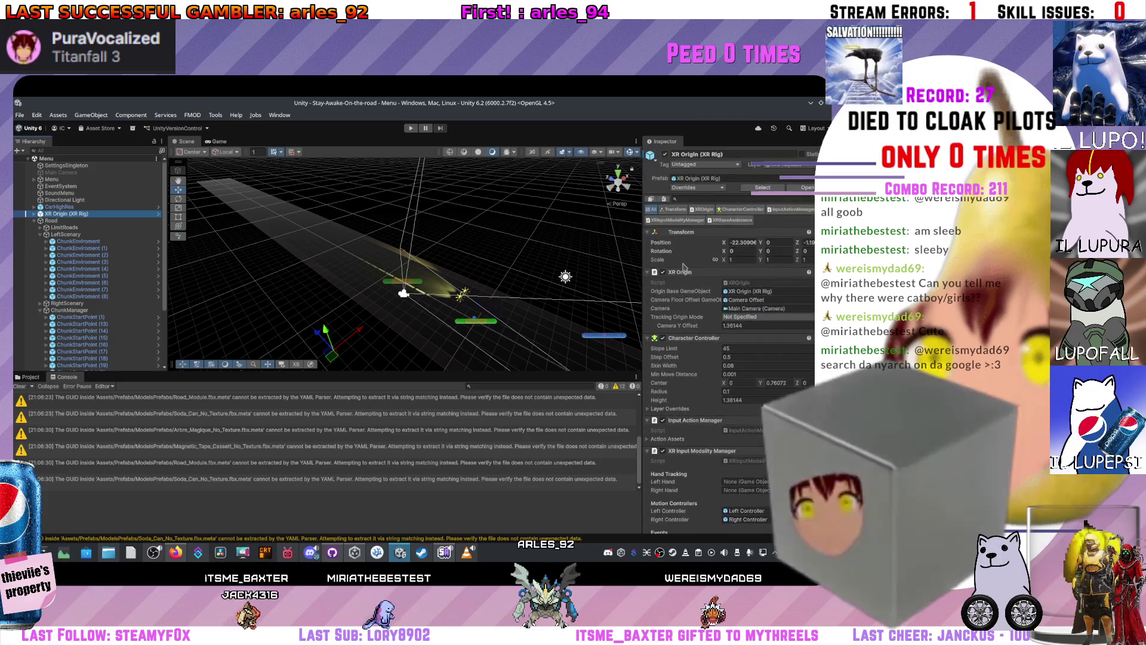
pyautogui.click(81, 208)
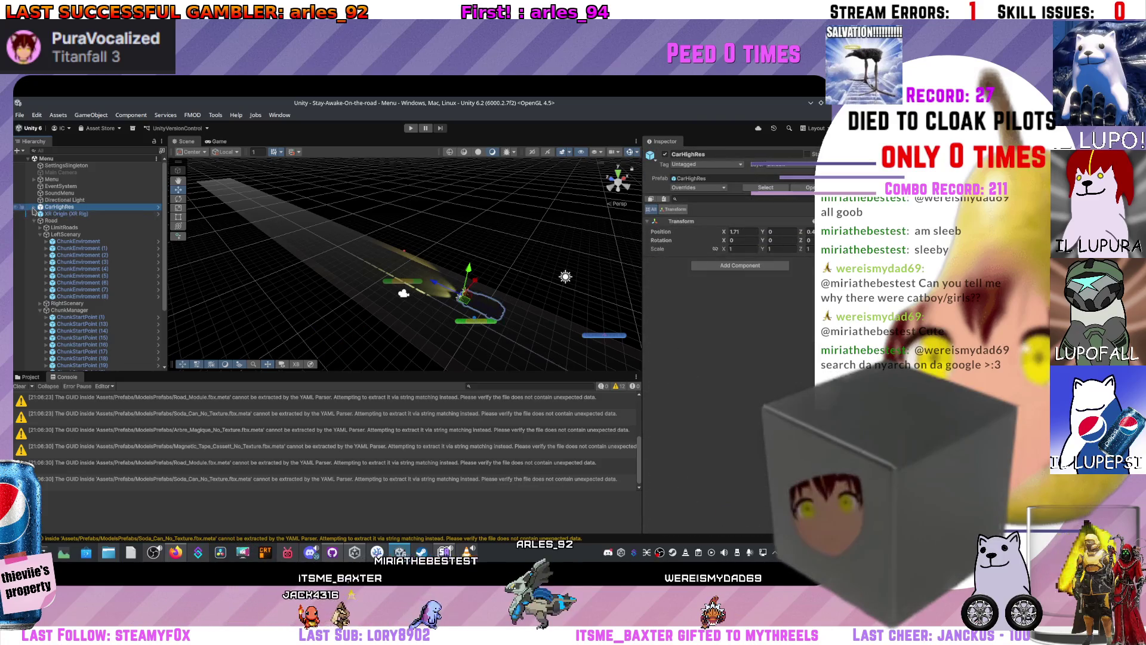
pyautogui.click(34, 207)
pyautogui.click(44, 213)
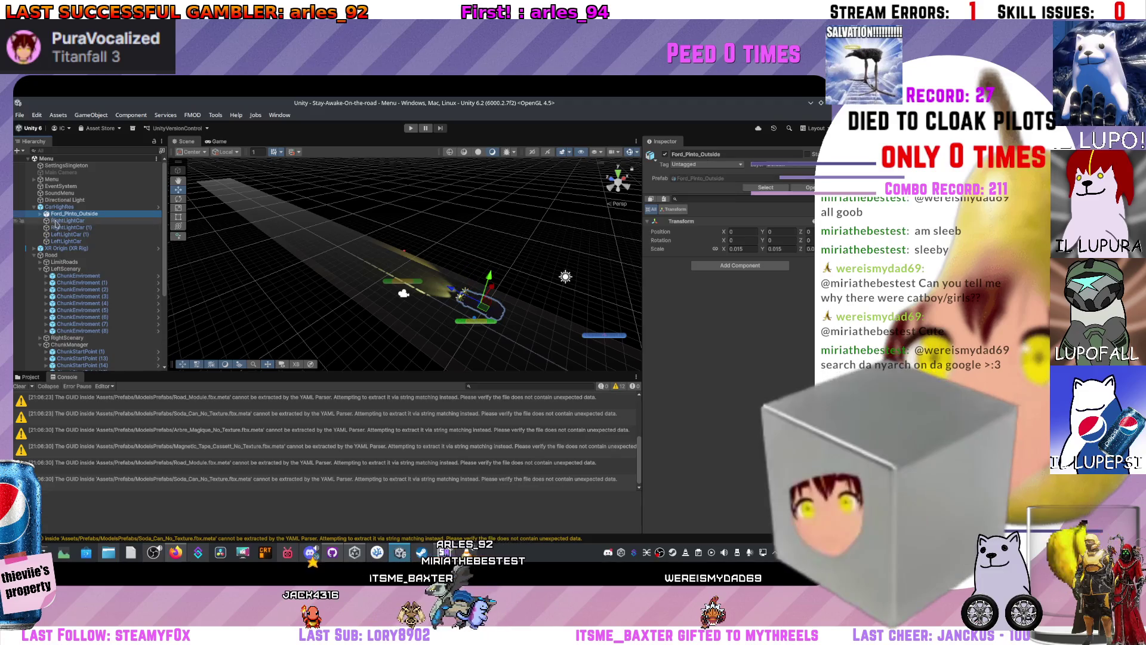
pyautogui.click(40, 214)
pyautogui.click(68, 220)
pyautogui.click(64, 235)
pyautogui.click(73, 261)
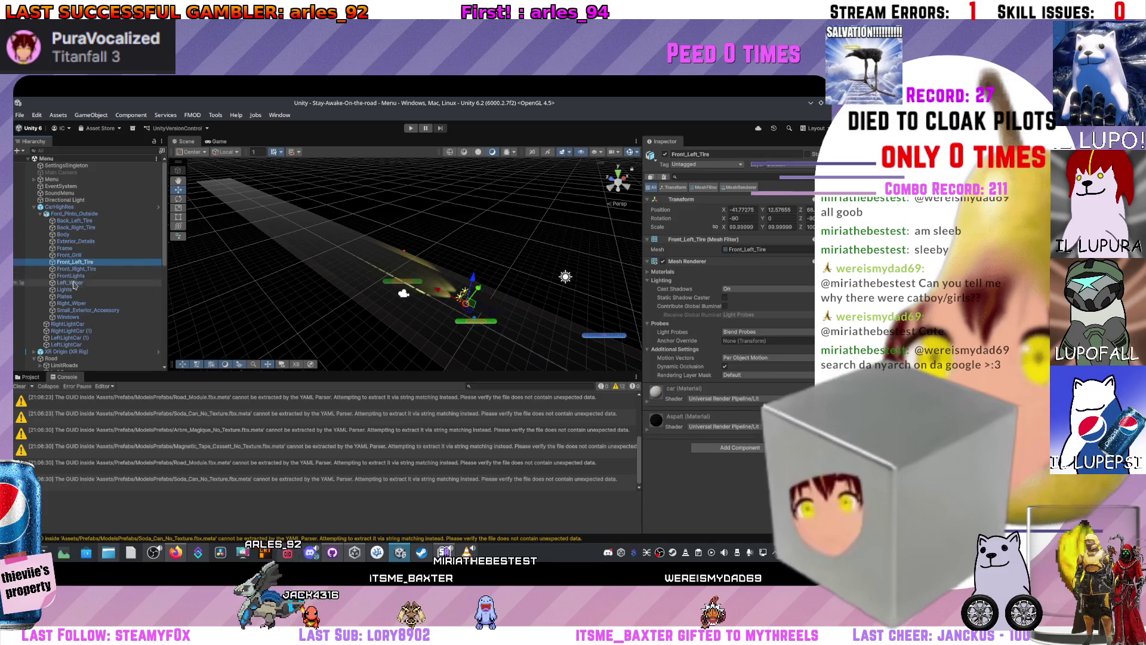
pyautogui.click(68, 324)
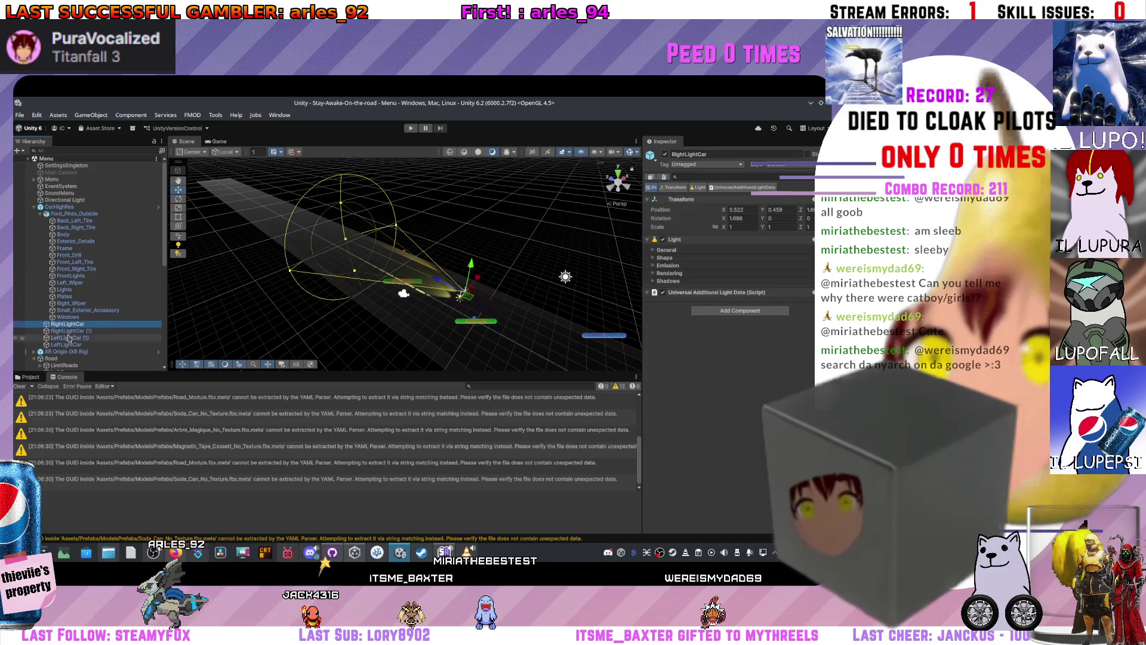
pyautogui.click(59, 214)
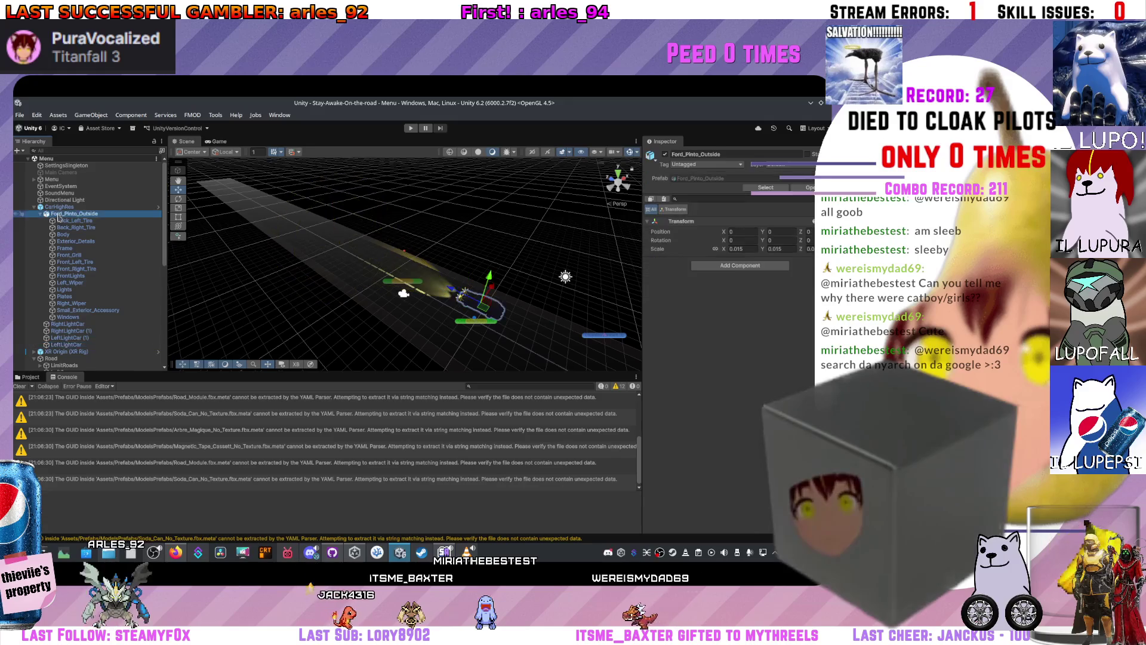
# - Inspect SettingsSingleton, the Menu canvas, EventSystem and SoundMenu, then open Assets/Scenes in Project
pyautogui.scroll(-3, 66, 263)
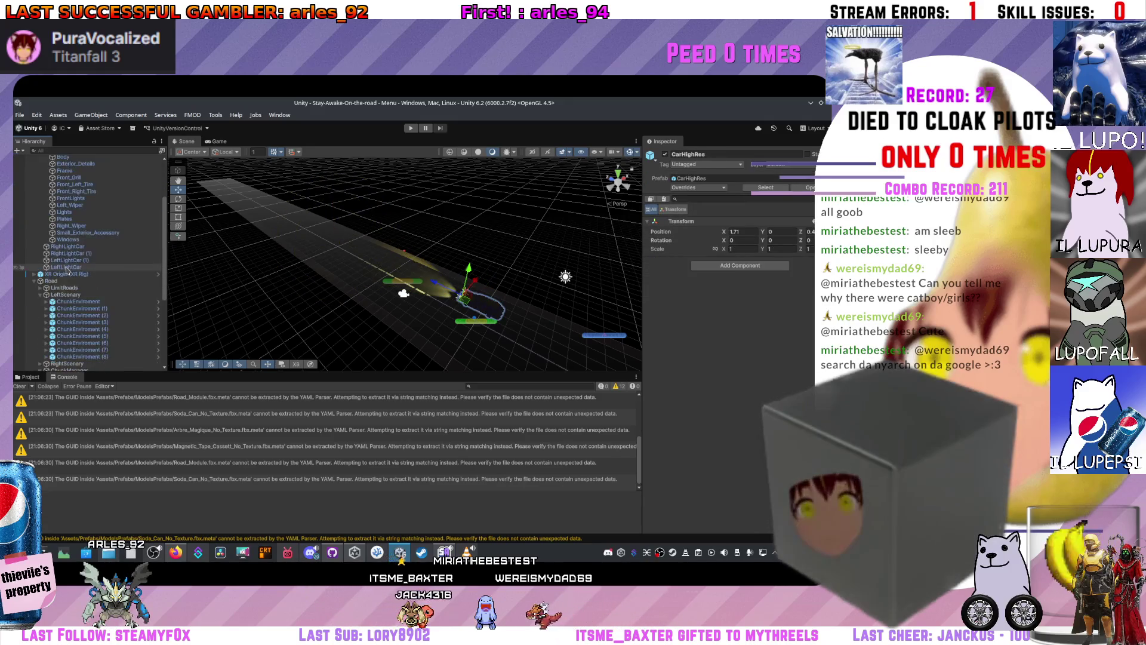
pyautogui.scroll(-6, 68, 275)
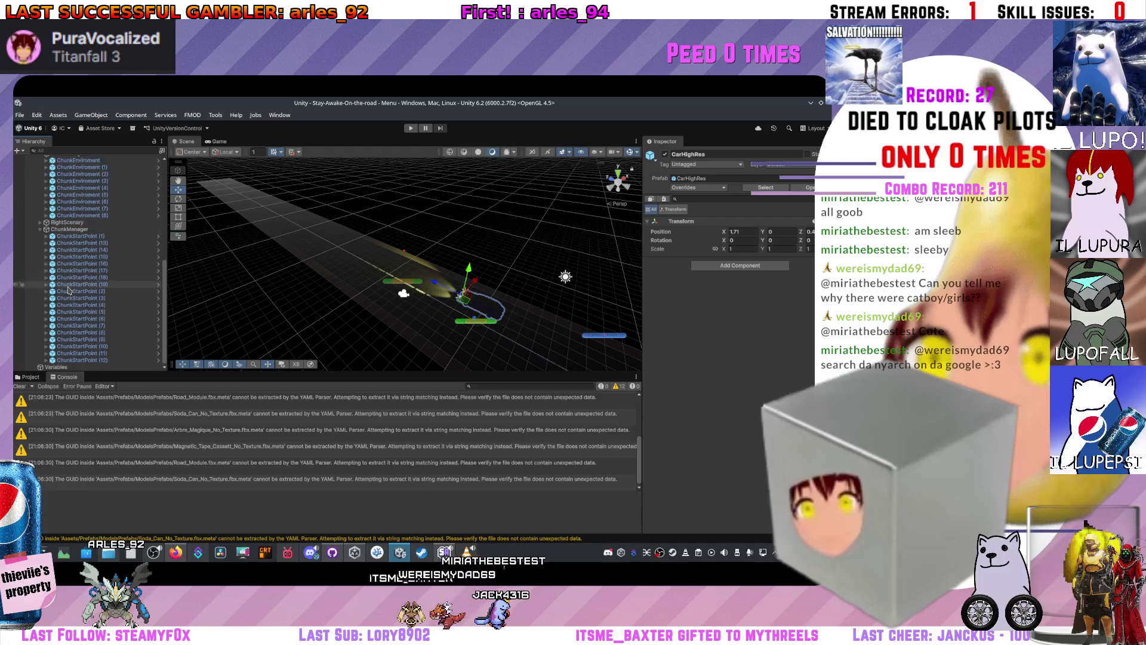
pyautogui.scroll(6, 69, 293)
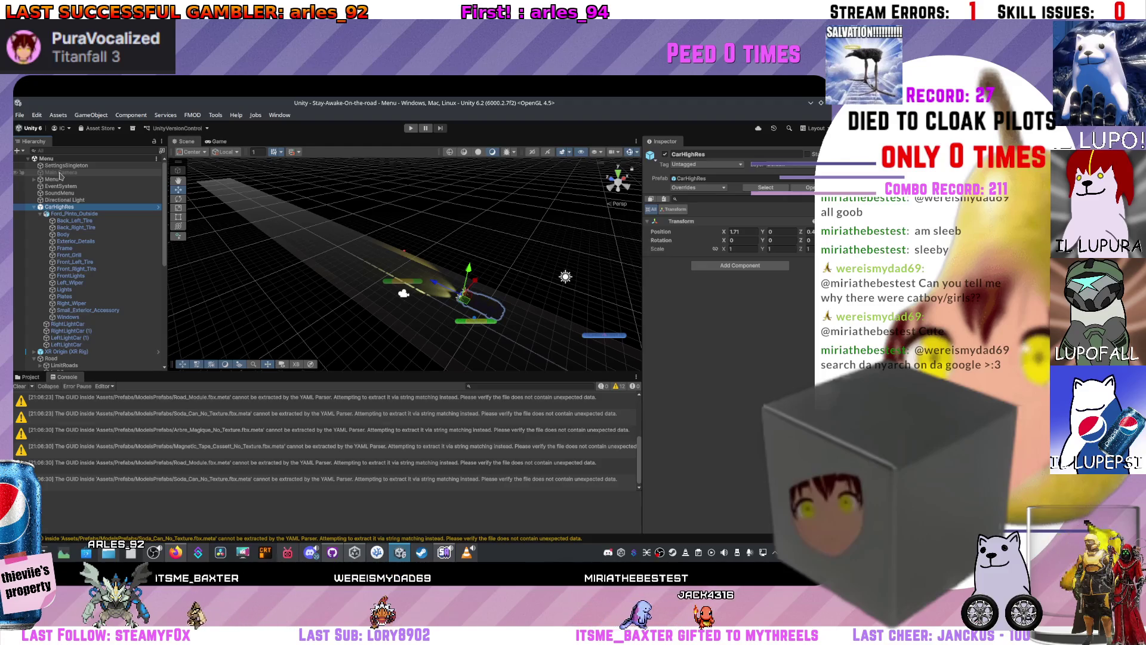
pyautogui.scroll(-4, 501, 336)
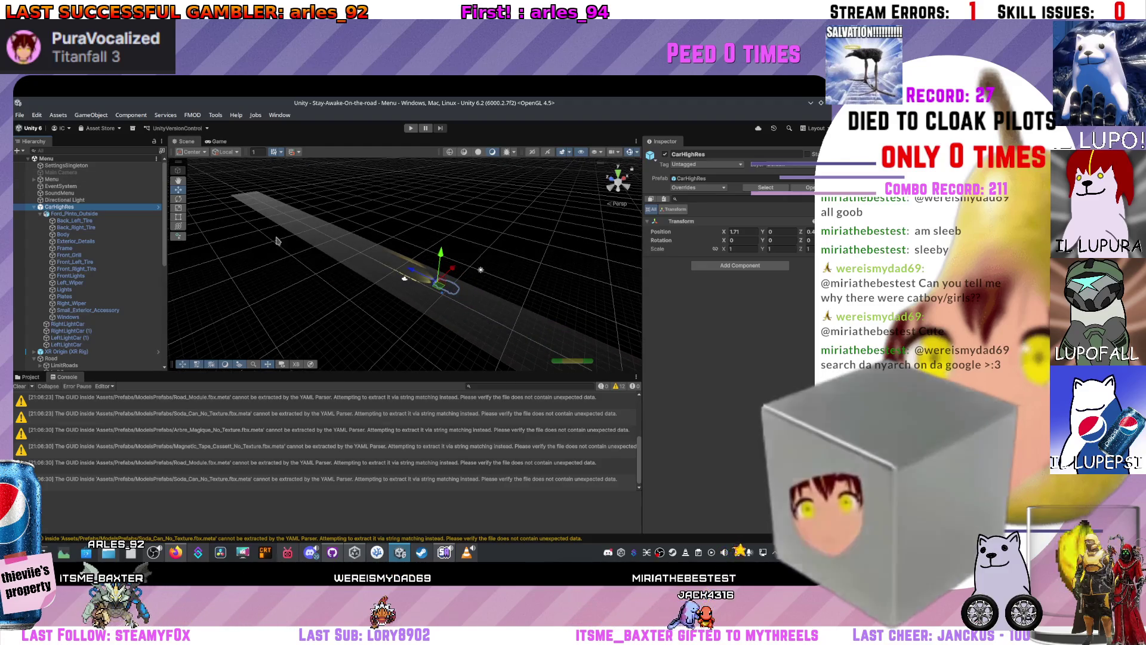
pyautogui.click(74, 166)
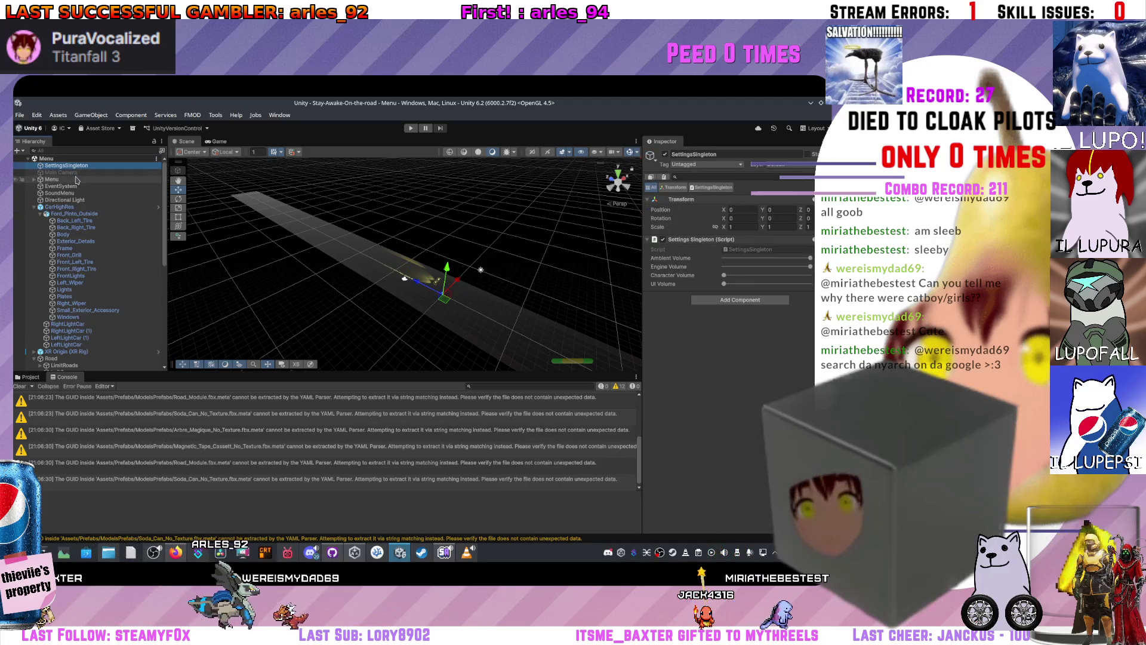
pyautogui.click(75, 180)
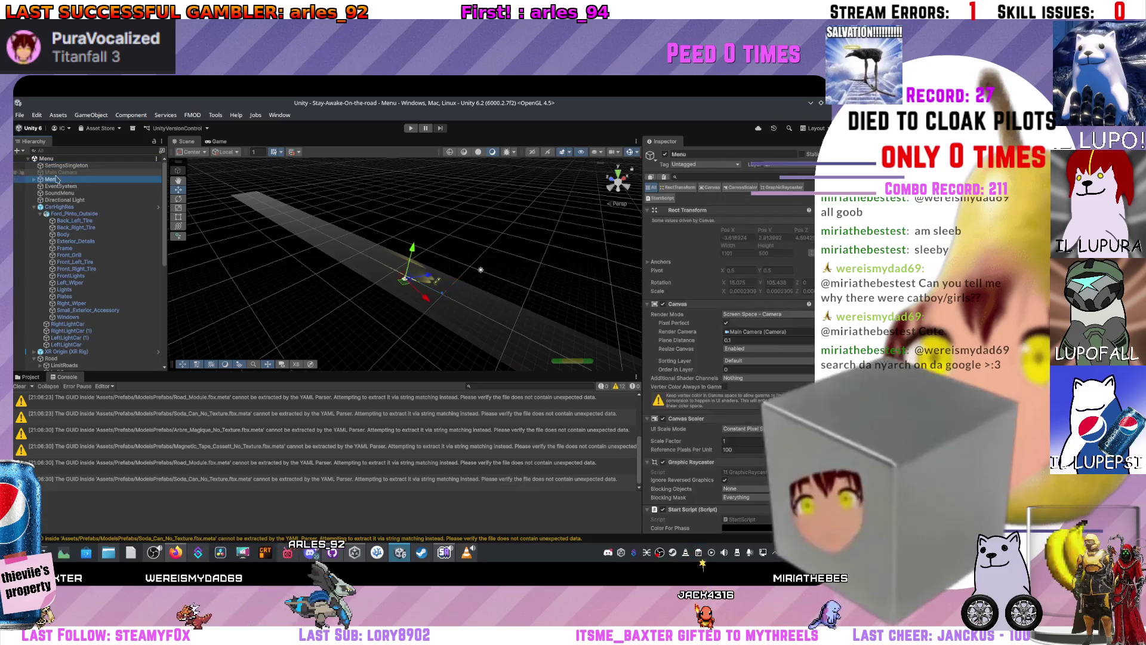
pyautogui.click(37, 186)
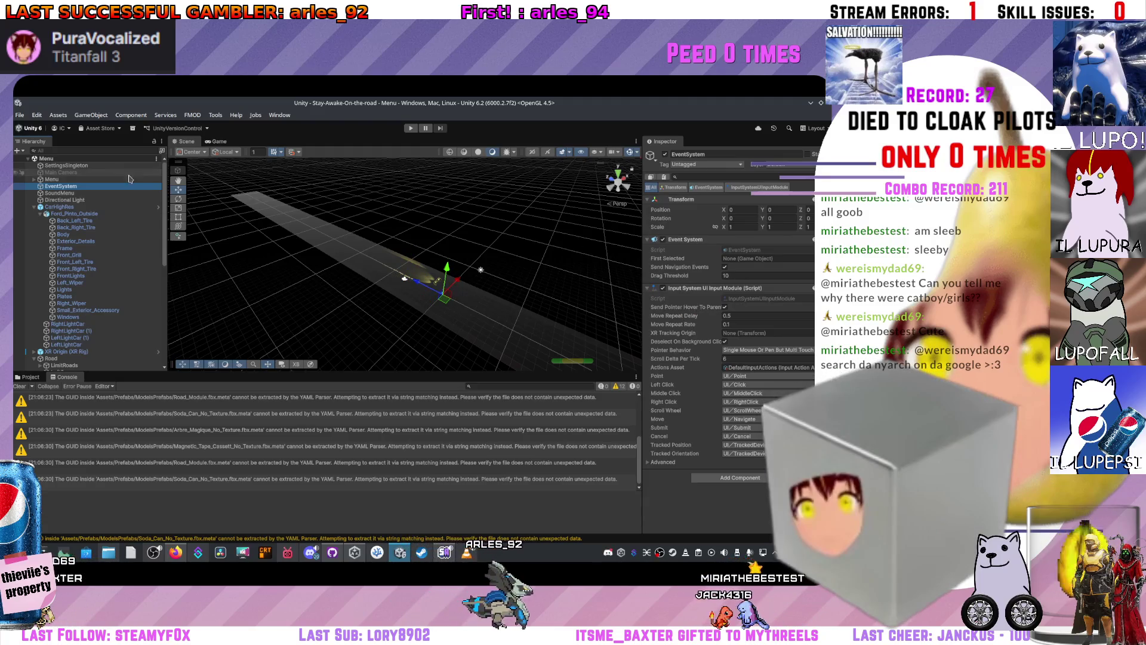
pyautogui.click(83, 193)
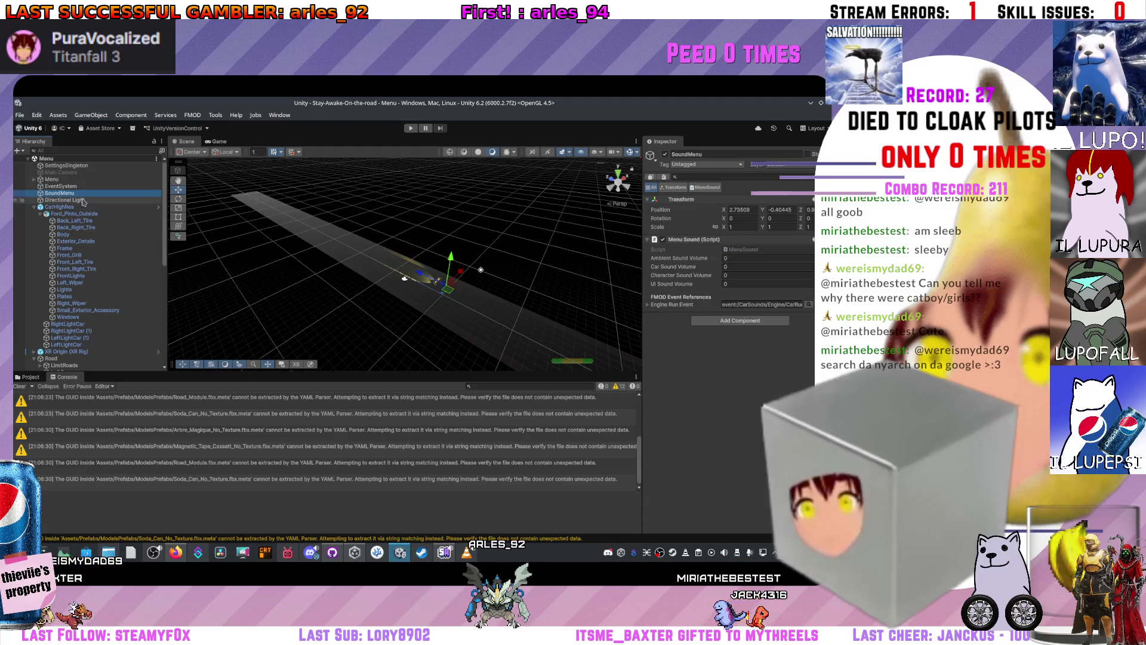
pyautogui.click(30, 376)
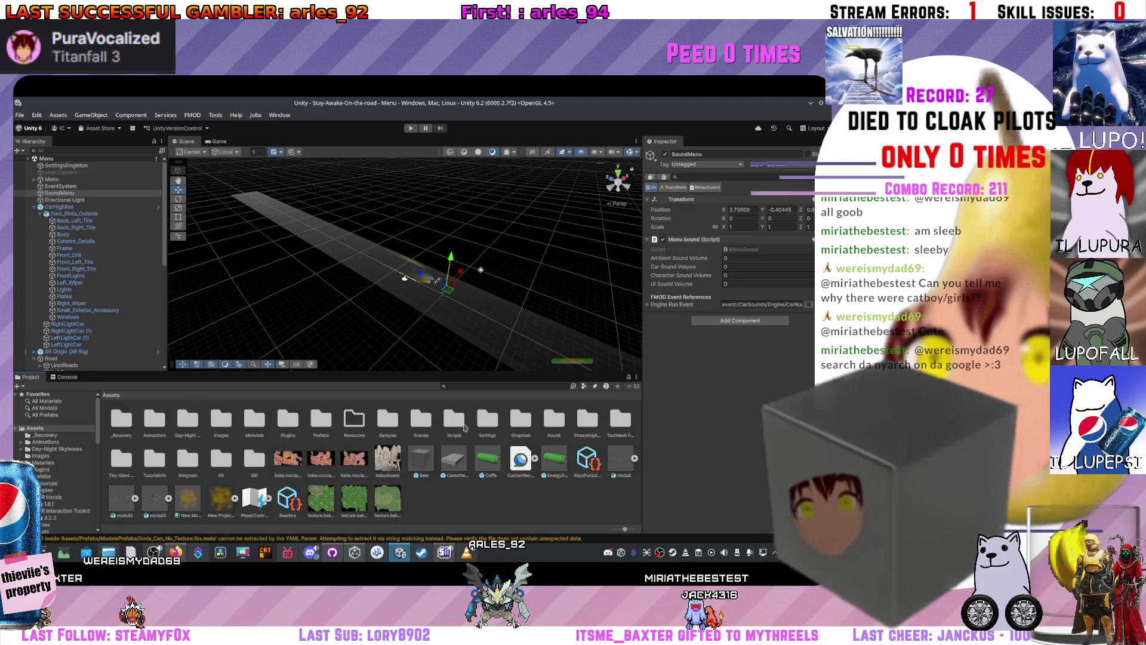
pyautogui.doubleClick(422, 419)
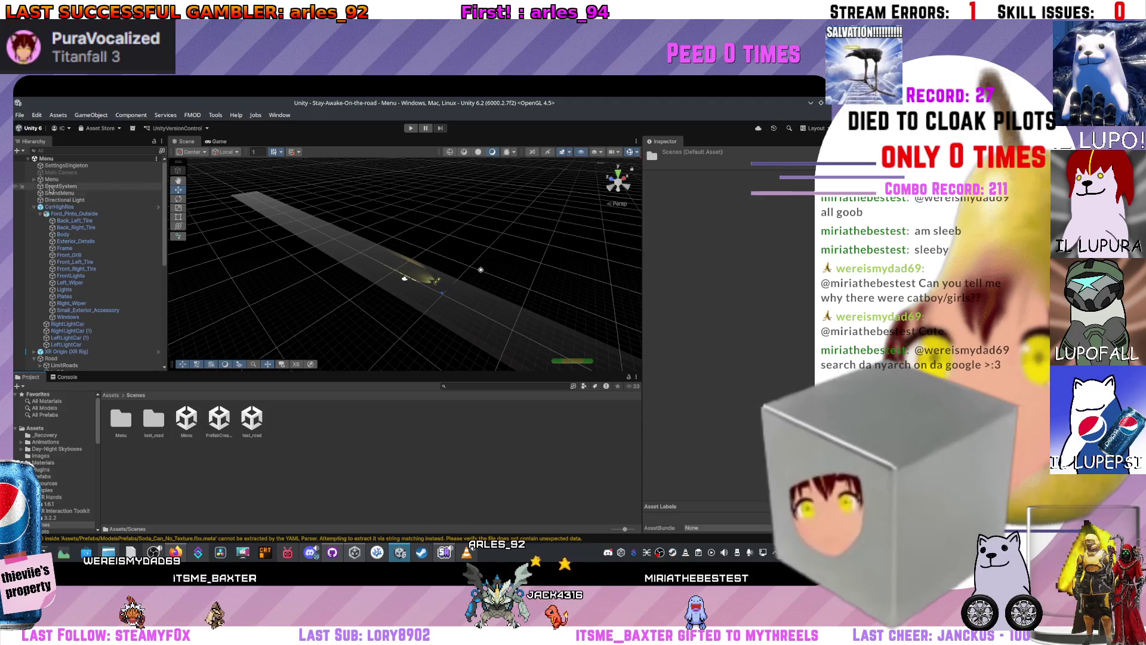
# - Open the test_road scene and review the Variables object's timer, chunk, car and danger-zone values
pyautogui.doubleClick(215, 421)
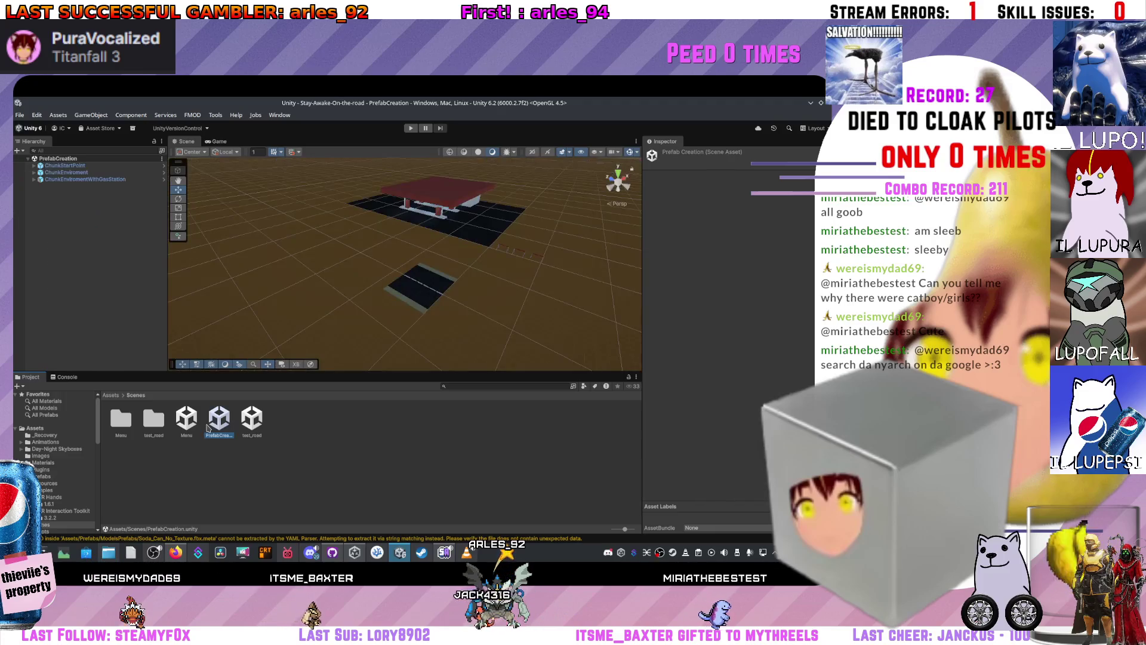
pyautogui.doubleClick(252, 421)
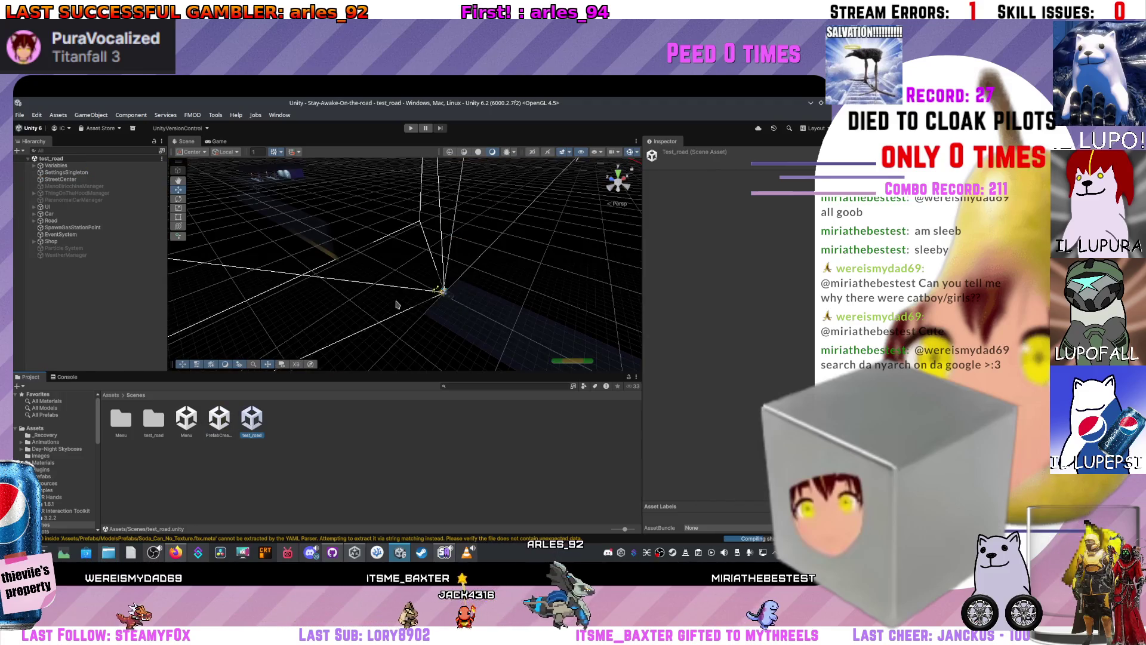
pyautogui.click(56, 165)
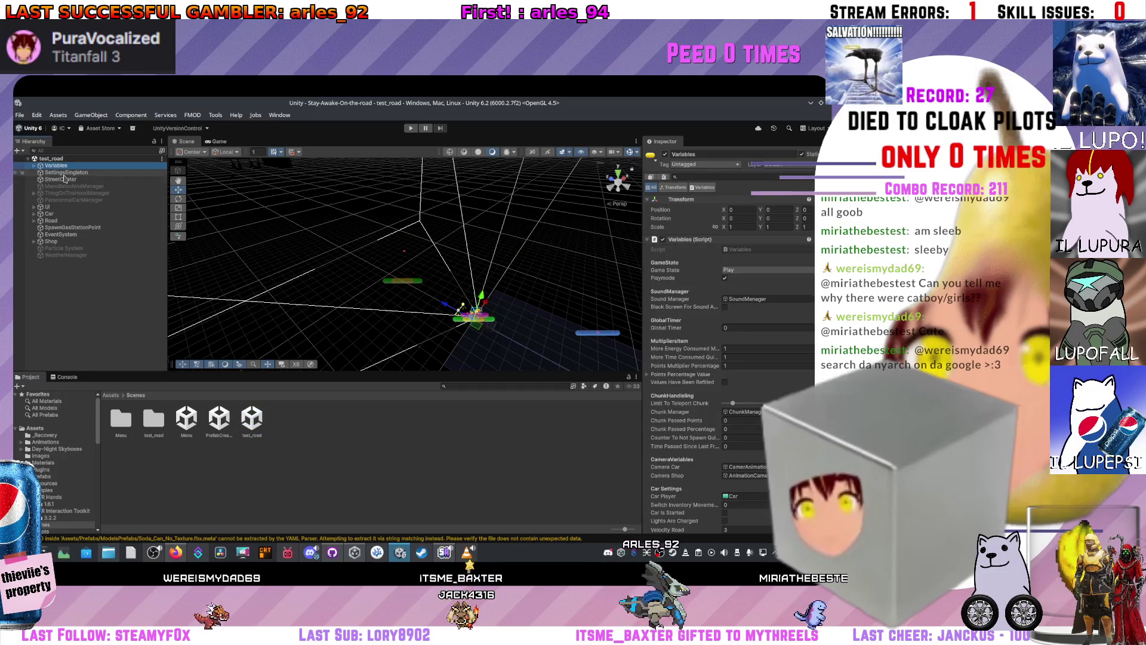
pyautogui.scroll(-5, 657, 256)
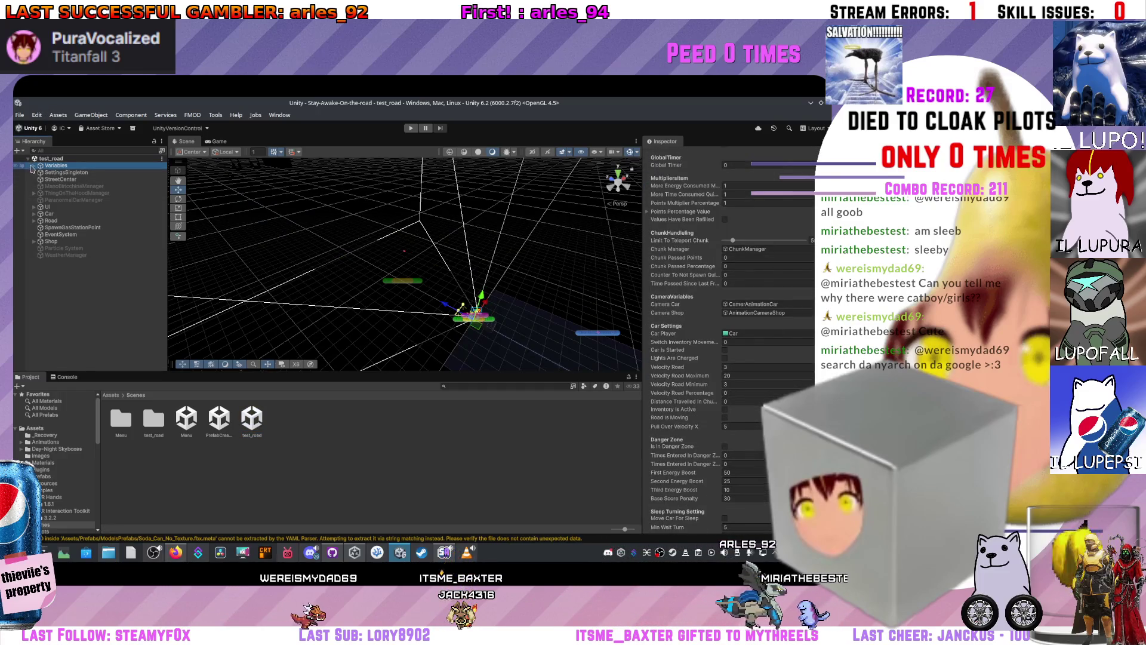
# - Expand Variables and select SoundManager to show its Engine Audio Controller FMOD event references
pyautogui.click(34, 166)
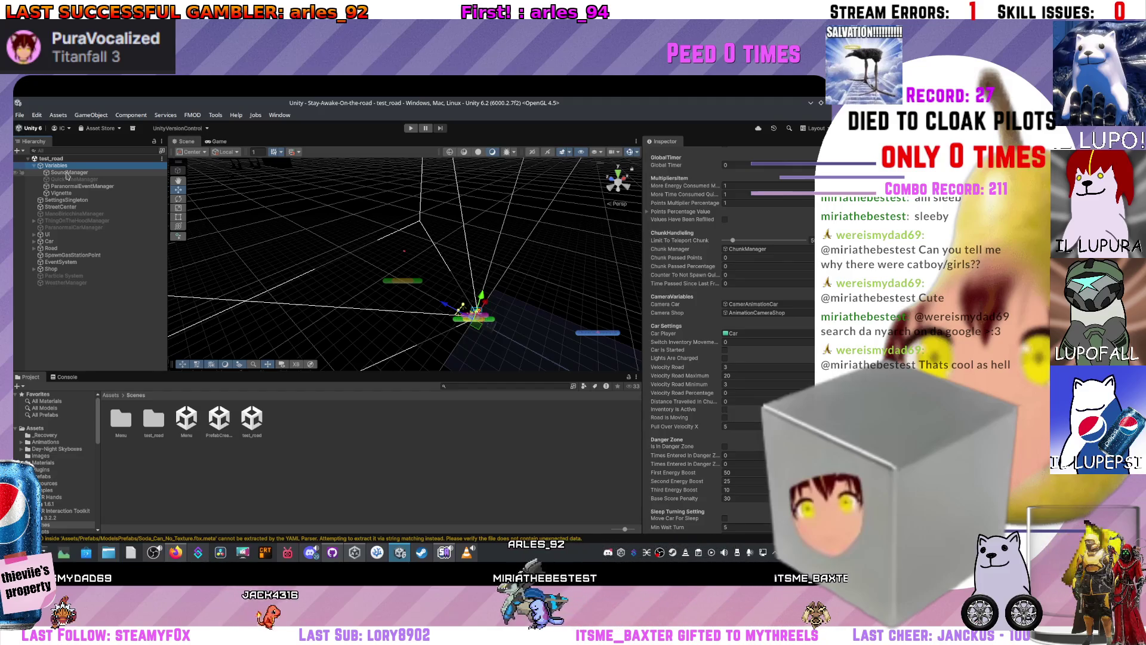
pyautogui.moveTo(272, 179)
pyautogui.mouseDown()
pyautogui.moveTo(516, 225)
pyautogui.moveTo(545, 251)
pyautogui.moveTo(549, 234)
pyautogui.moveTo(450, 260)
pyautogui.mouseUp()
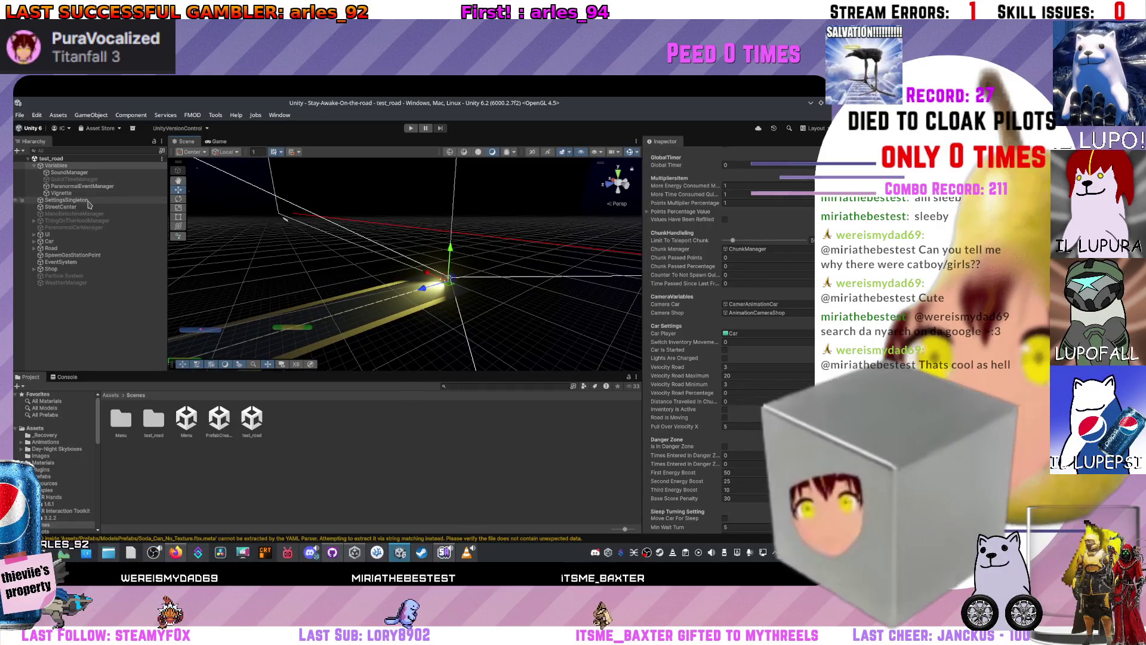
pyautogui.click(68, 173)
pyautogui.scroll(3, 727, 239)
# - Open SoundManager.cs in VS Code and scroll through its sound functions
pyautogui.doubleClick(742, 263)
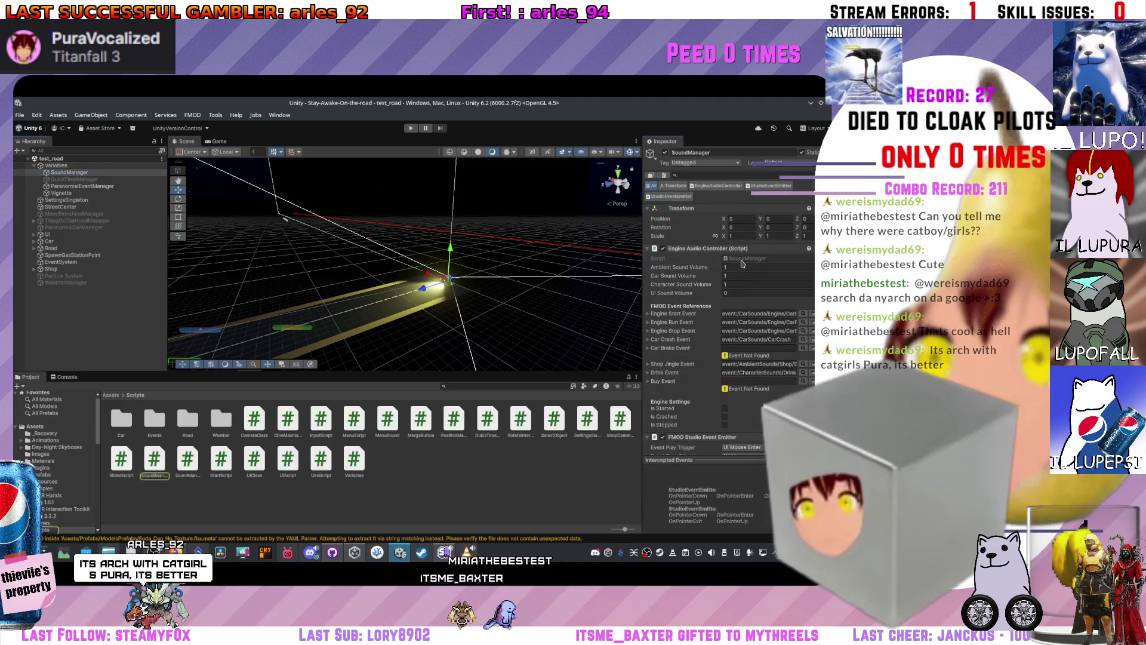
pyautogui.scroll(-20, 431, 256)
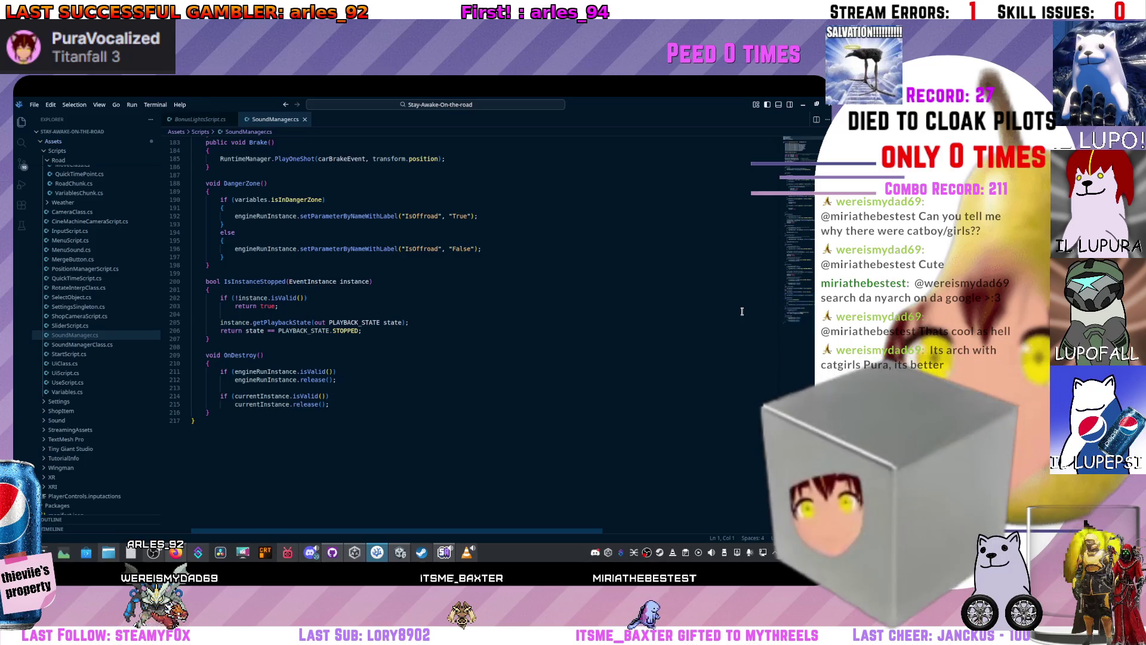
pyautogui.scroll(4, 572, 344)
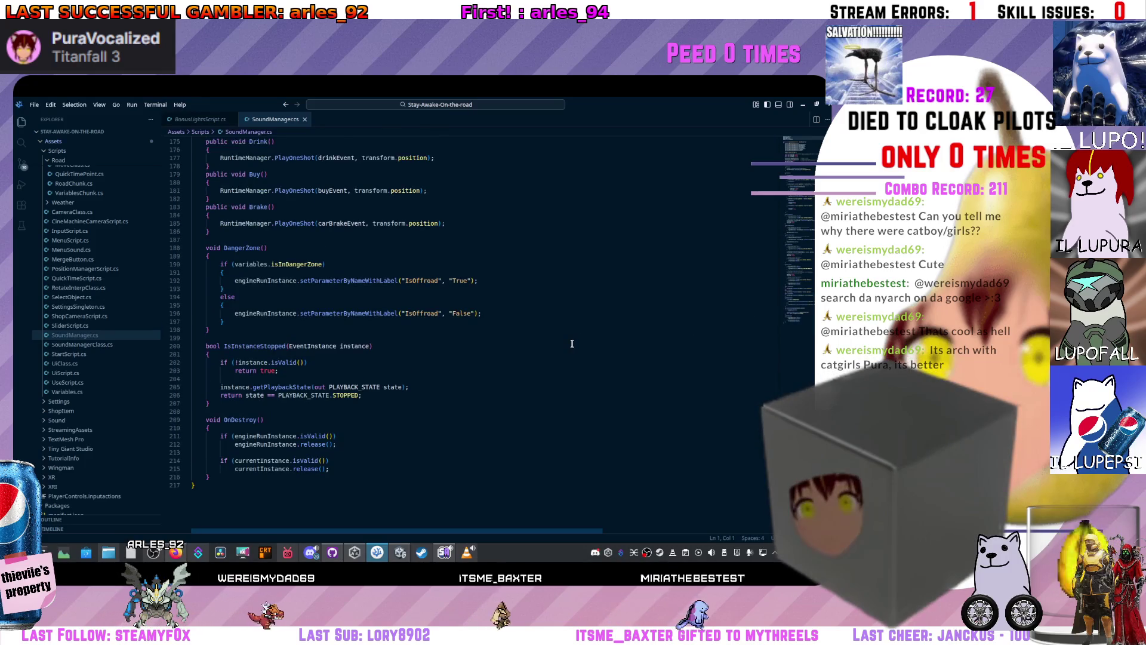
pyautogui.scroll(6, 561, 345)
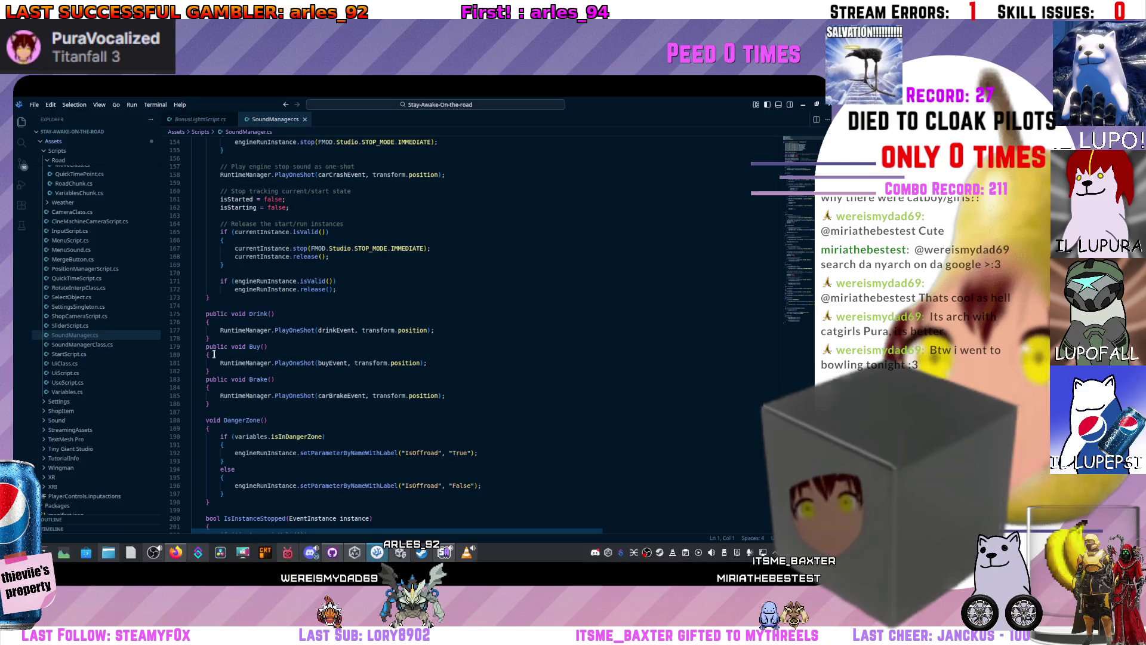
# - Highlight the Drink() declaration and every PlayOneShot call, then return to Unity
pyautogui.click(223, 372)
pyautogui.click(307, 341)
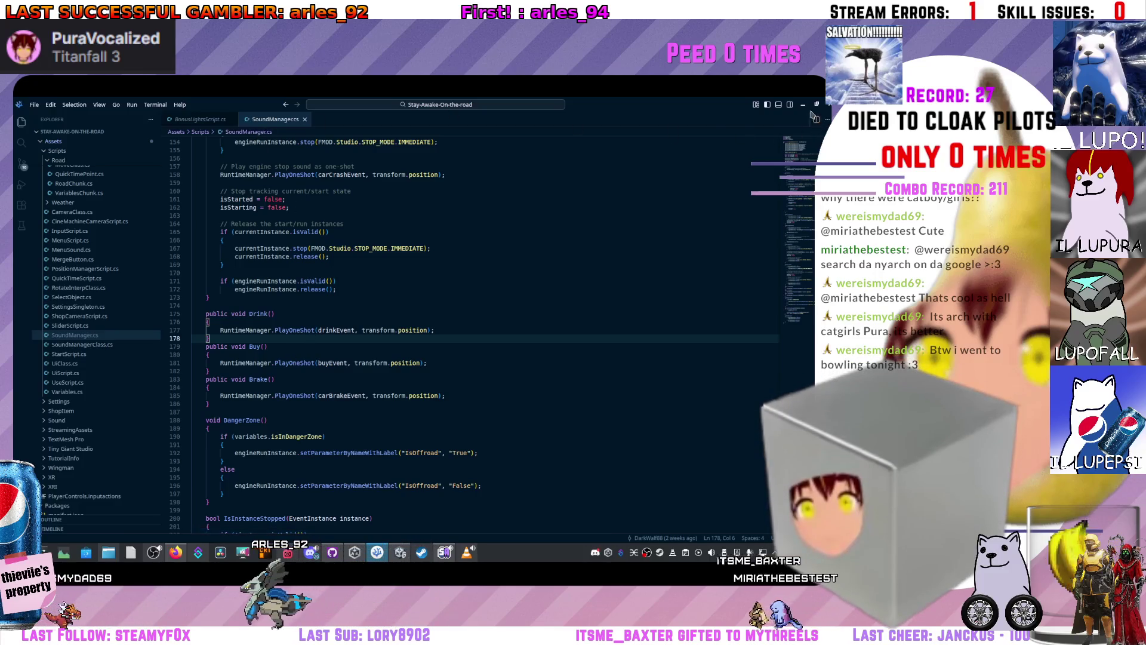
pyautogui.click(270, 321)
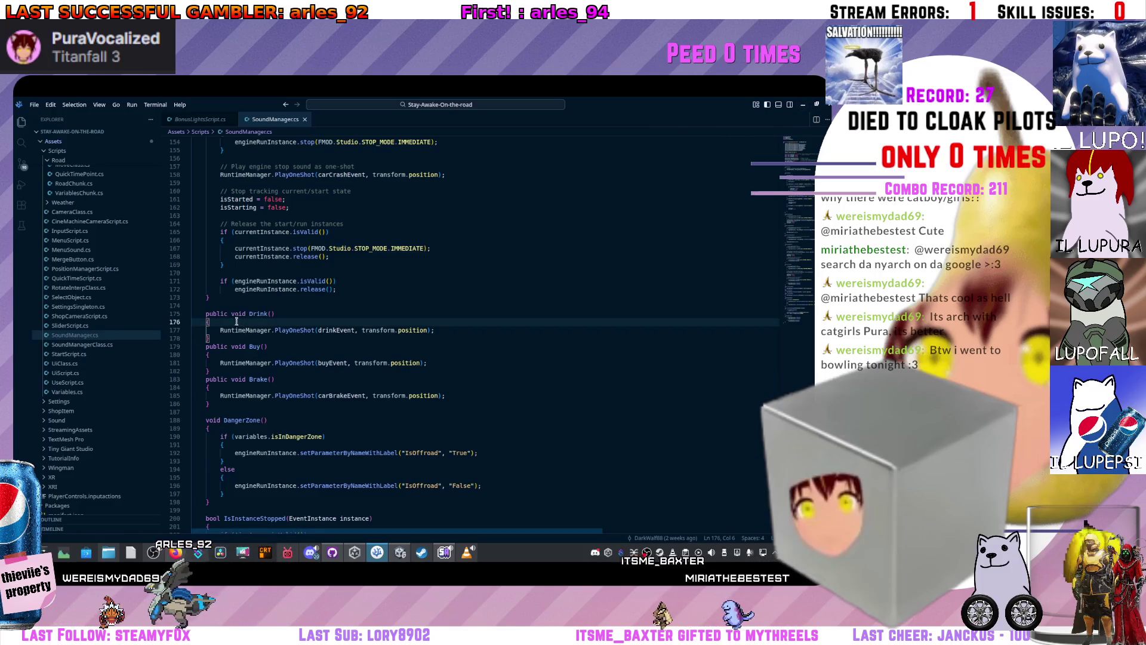
pyautogui.moveTo(274, 314); pyautogui.dragTo(232, 316)
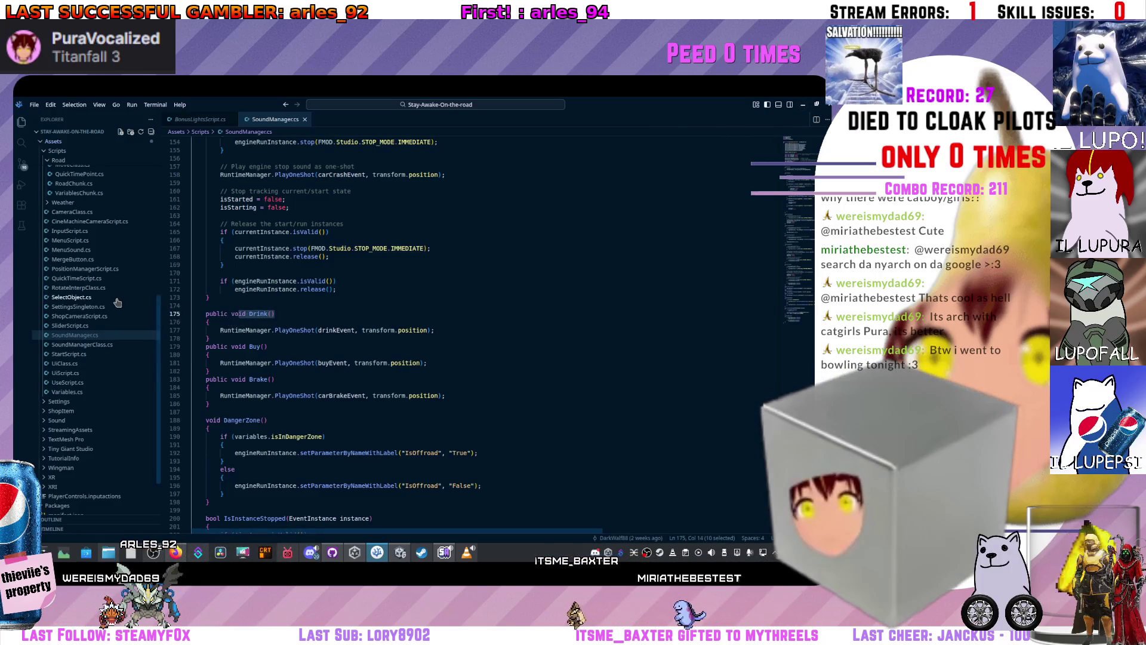
pyautogui.scroll(2, 117, 302)
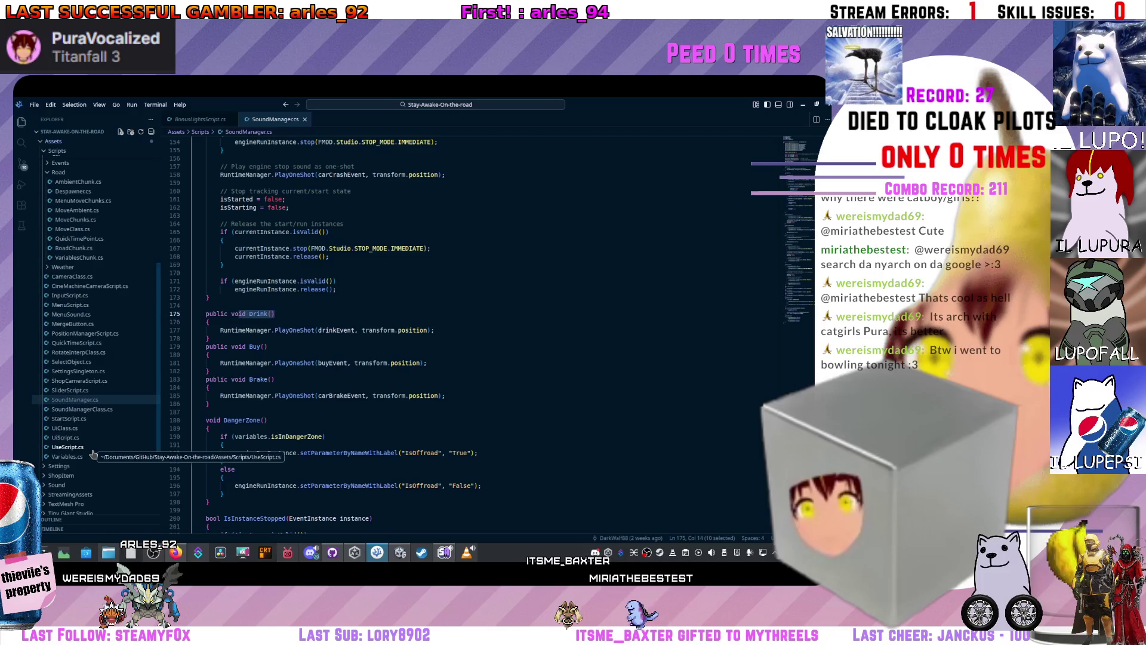
pyautogui.click(295, 329)
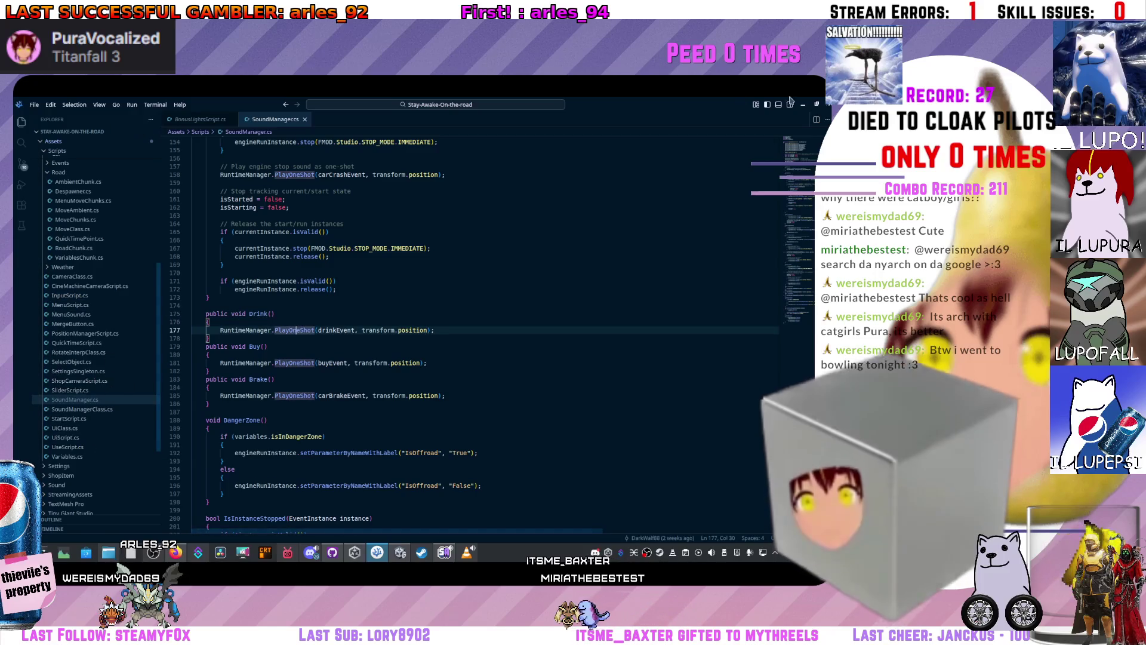
pyautogui.hotkey('alt', 'Tab')
pyautogui.moveTo(358, 296); pyautogui.dragTo(455, 279)
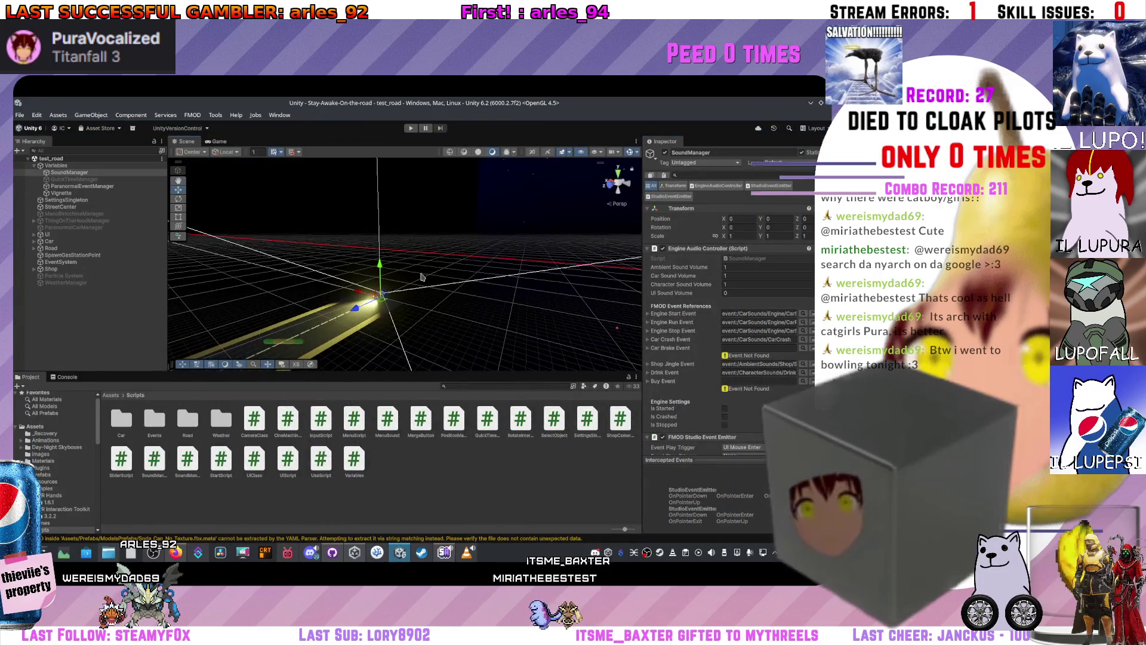
# - Expand UI and DriveUI in the Hierarchy and check the Buy Event sound setting
pyautogui.click(34, 234)
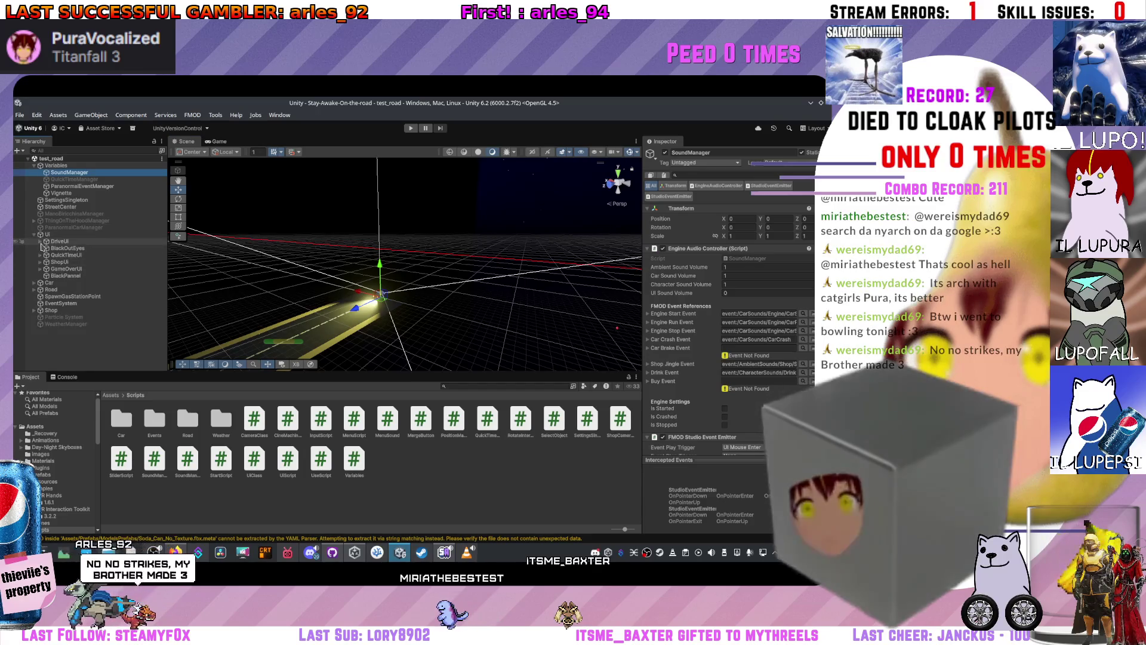
pyautogui.click(40, 241)
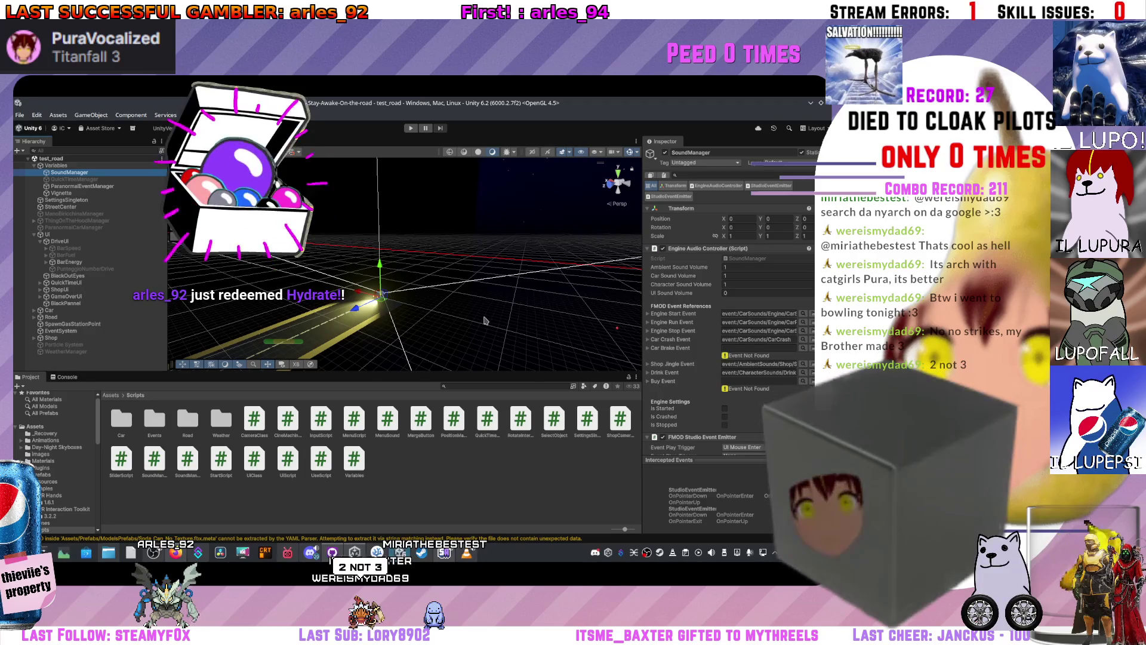
pyautogui.click(651, 382)
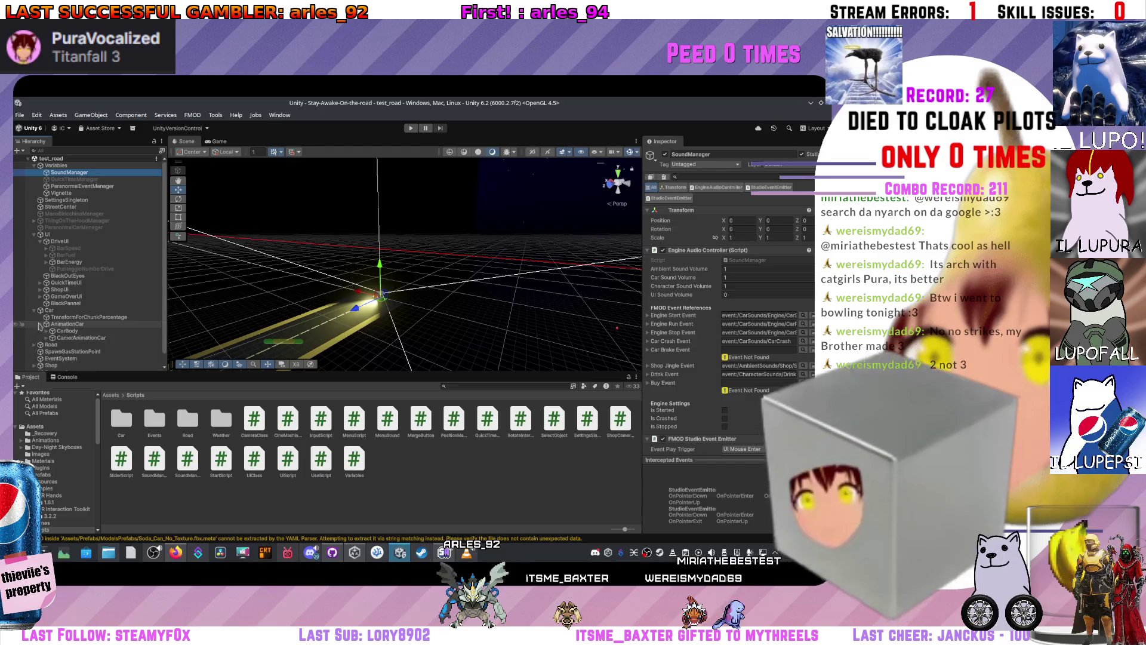
# - Expand AnimationCar > CarBody > Ford_Pinto > GameComponents and select PositionsForItem to see its Use Script
pyautogui.click(40, 323)
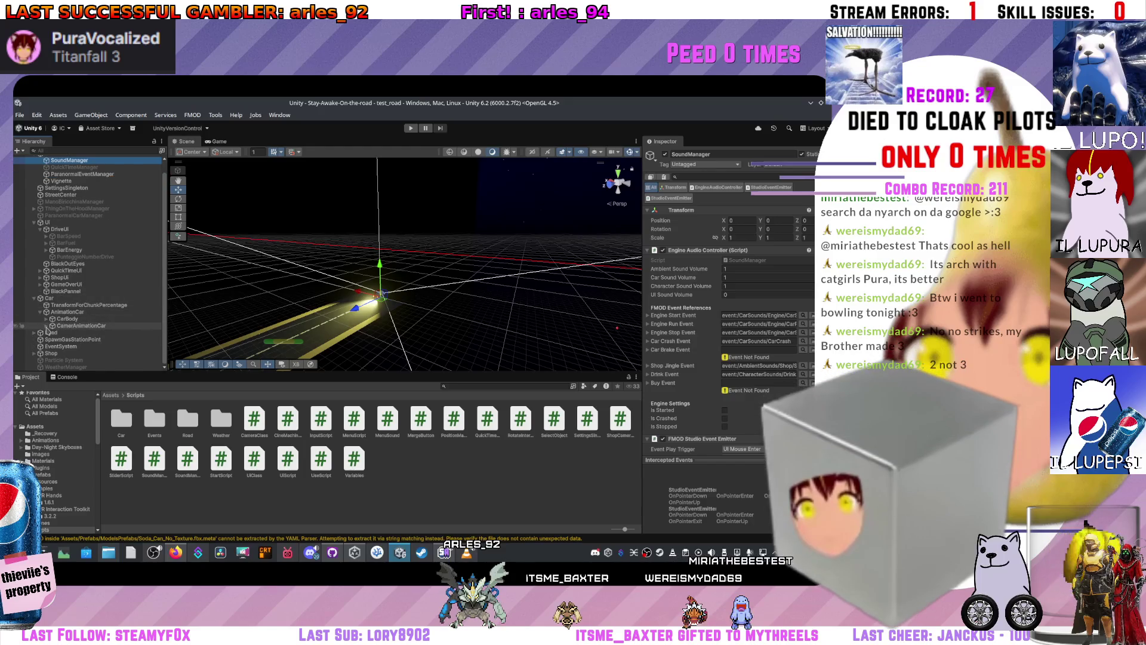
pyautogui.click(46, 319)
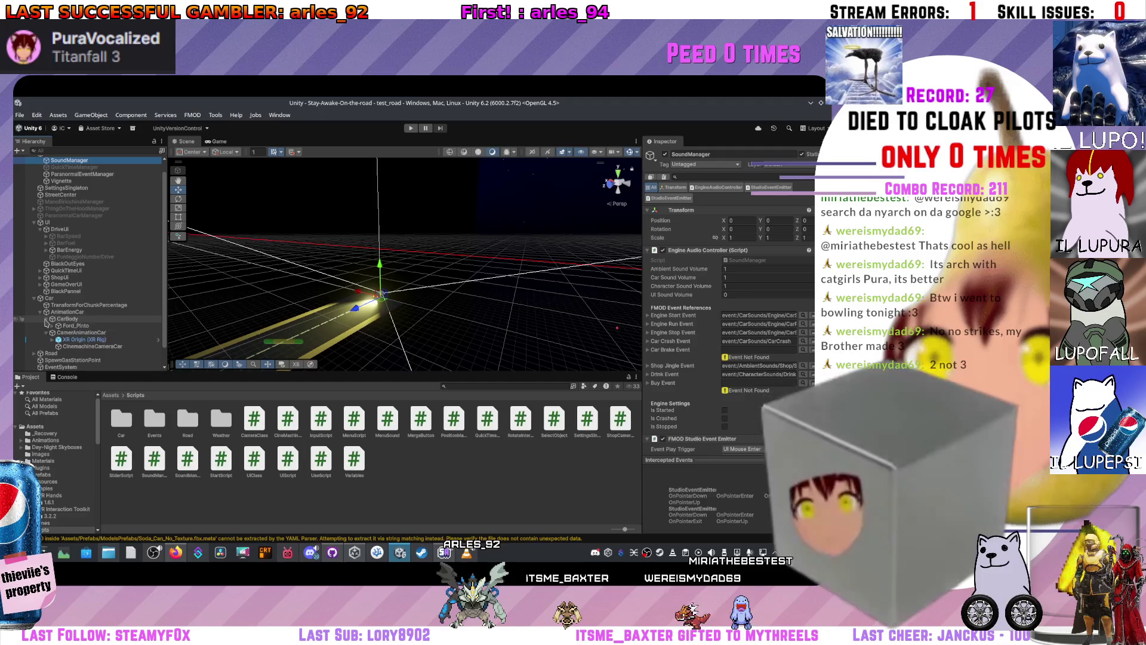
pyautogui.click(54, 326)
pyautogui.scroll(-2, 64, 299)
pyautogui.click(65, 295)
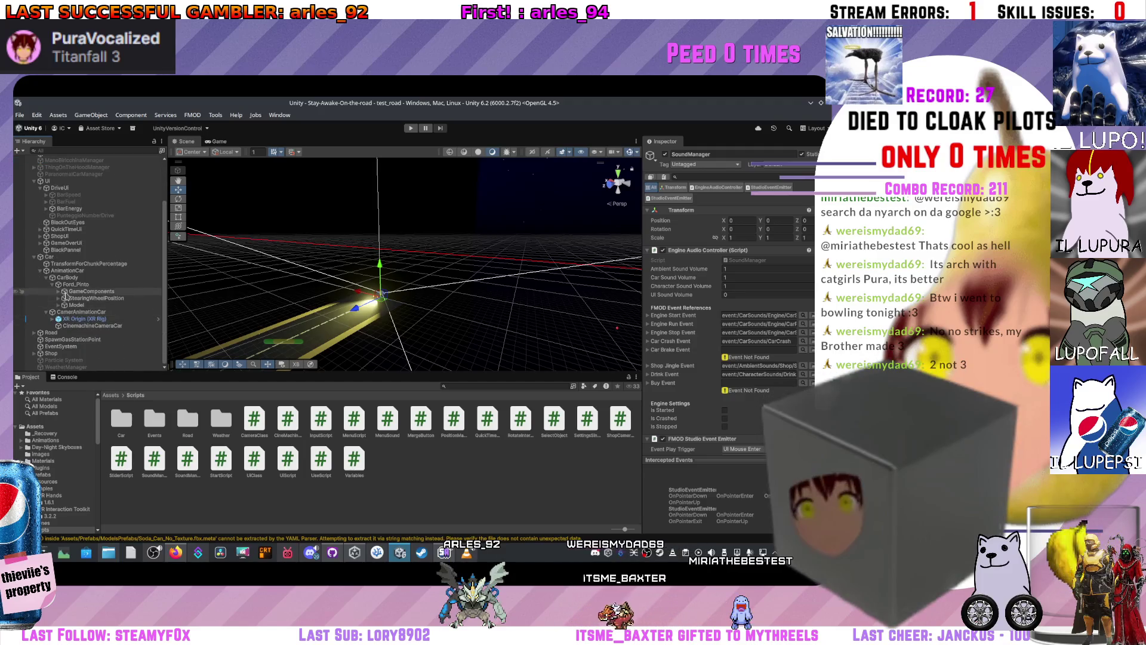
pyautogui.click(58, 292)
pyautogui.scroll(-3, 88, 299)
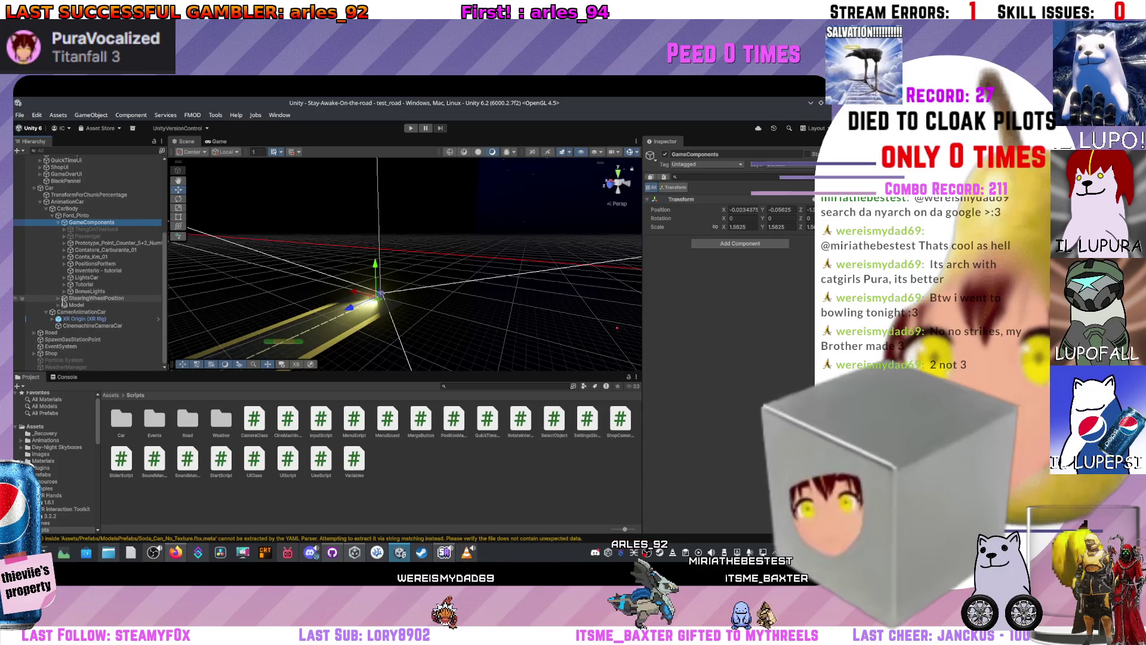
pyautogui.click(59, 298)
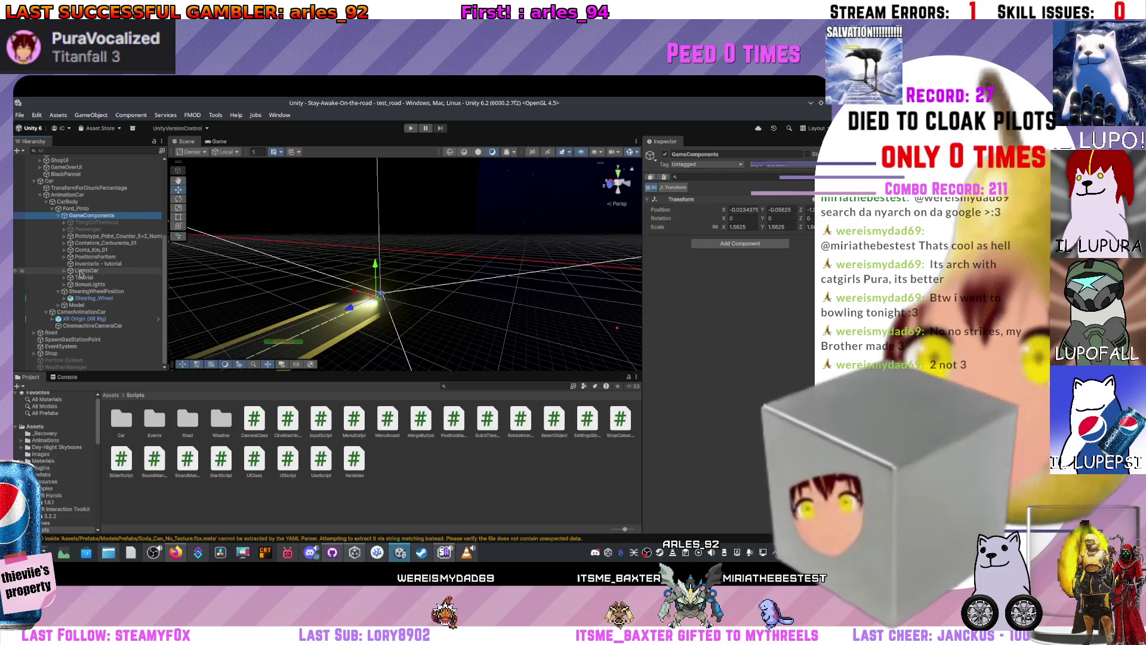
pyautogui.click(103, 257)
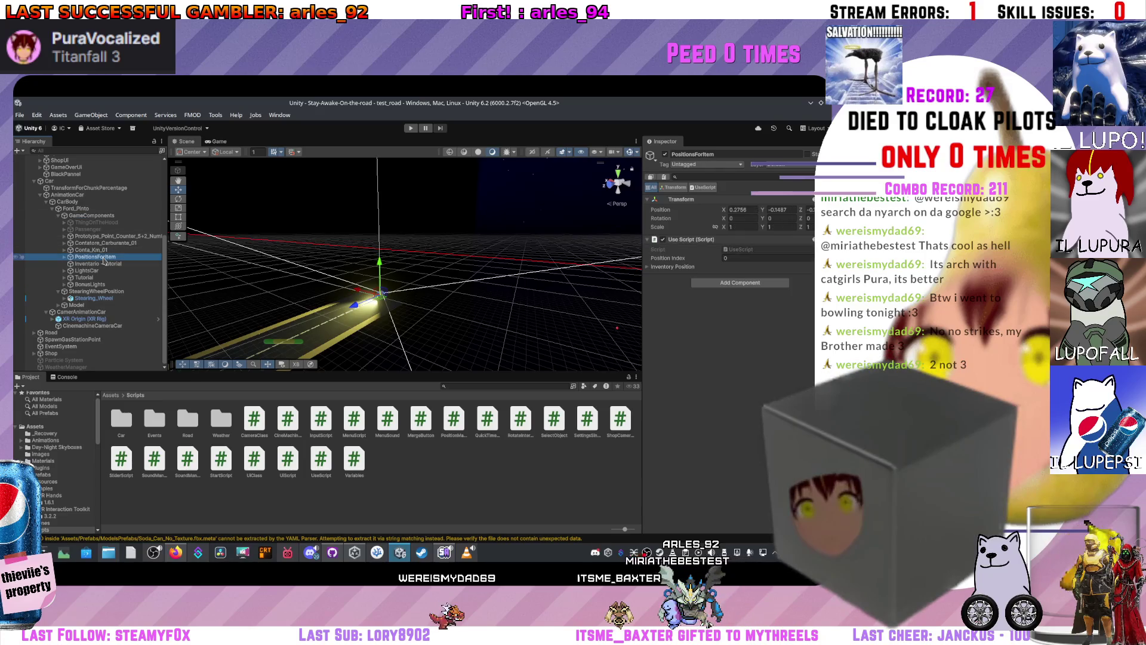
# - Open UseScript.cs and find the ActivateObject() call on line 46 of Update
pyautogui.doubleClick(744, 253)
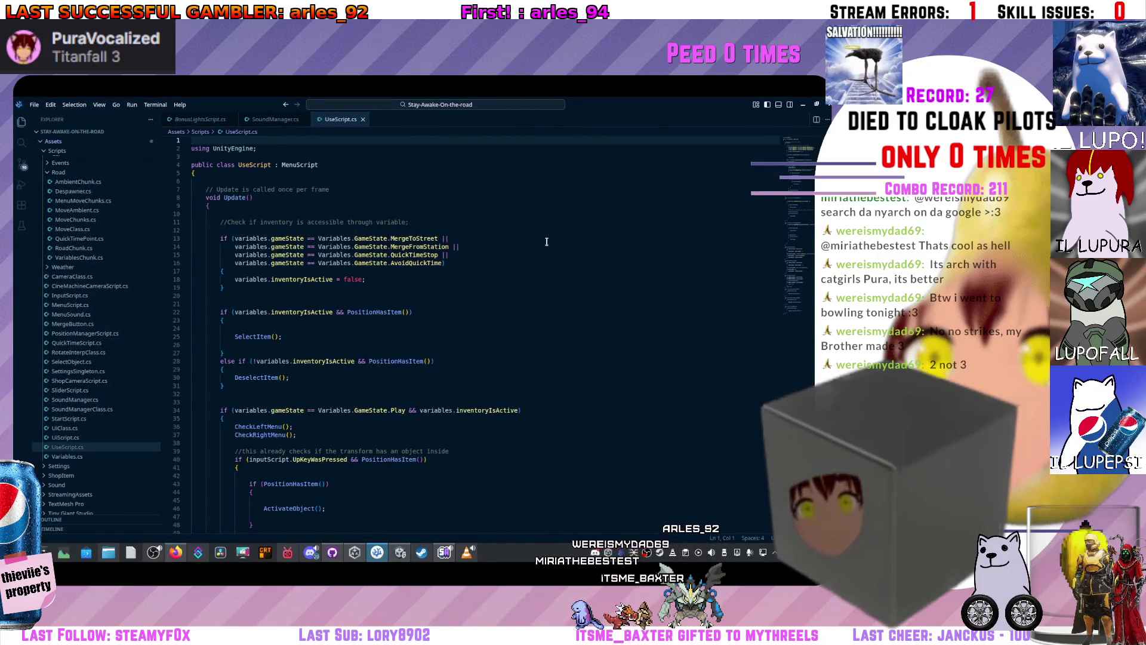
pyautogui.scroll(-15, 532, 245)
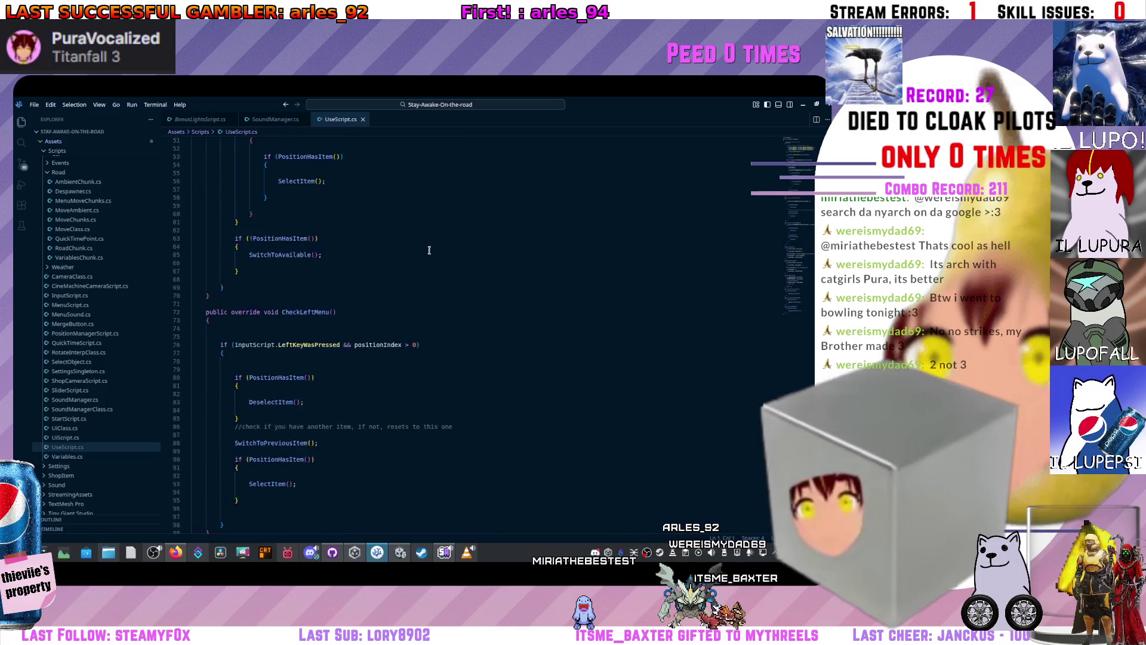
pyautogui.scroll(-7, 430, 251)
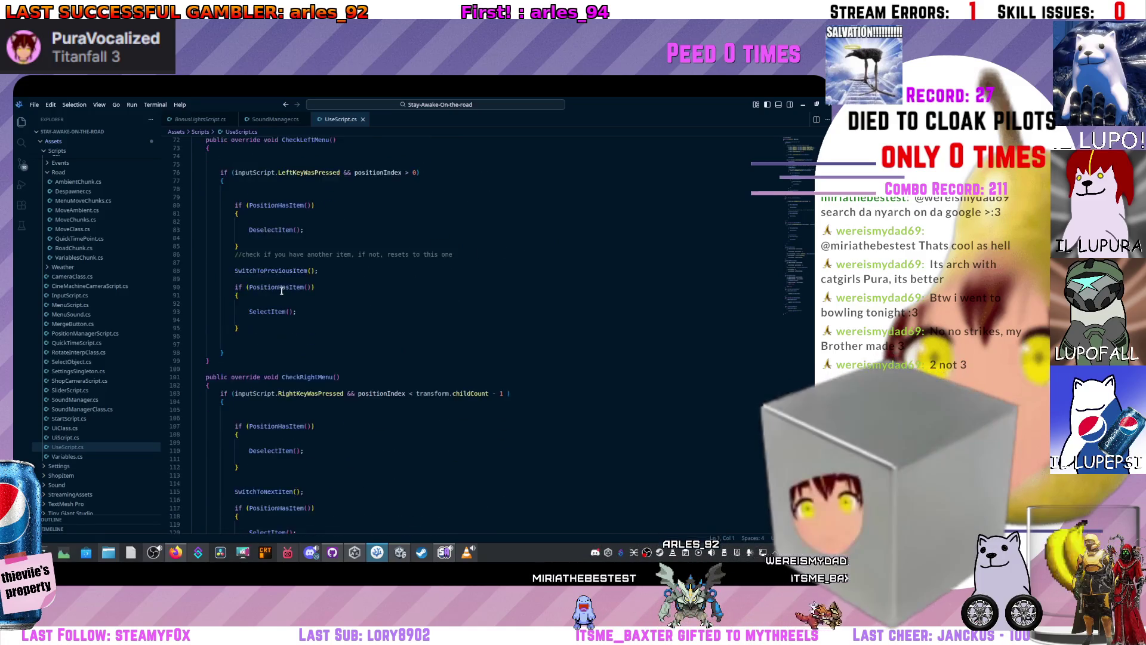
pyautogui.scroll(-20, 282, 291)
pyautogui.scroll(20, 269, 278)
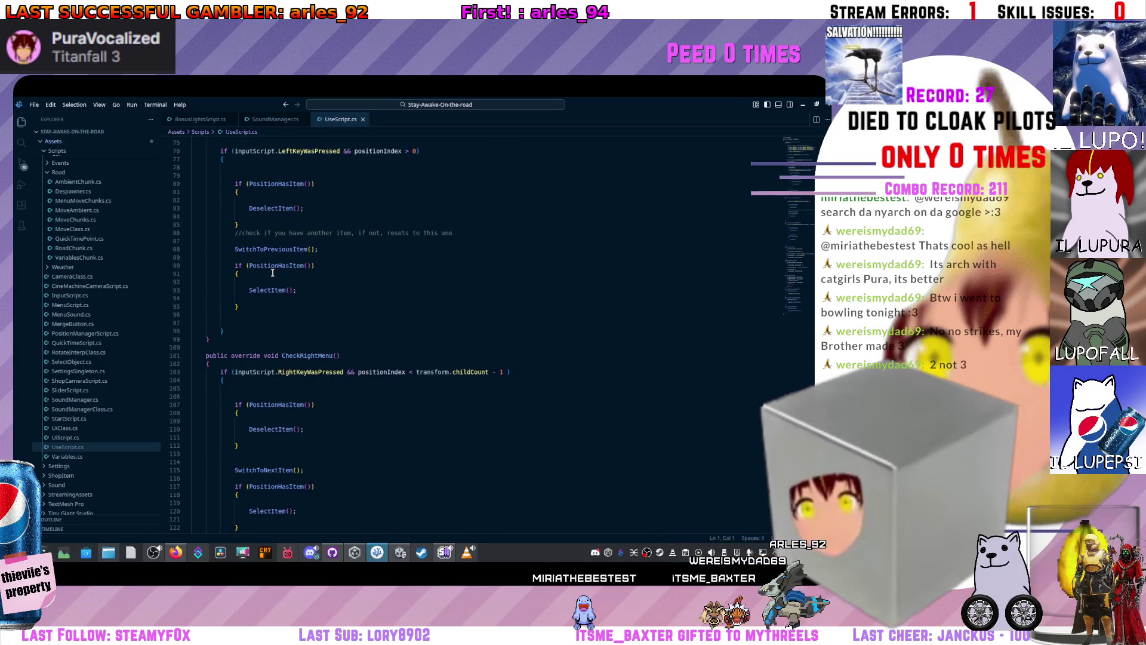
pyautogui.scroll(19, 265, 282)
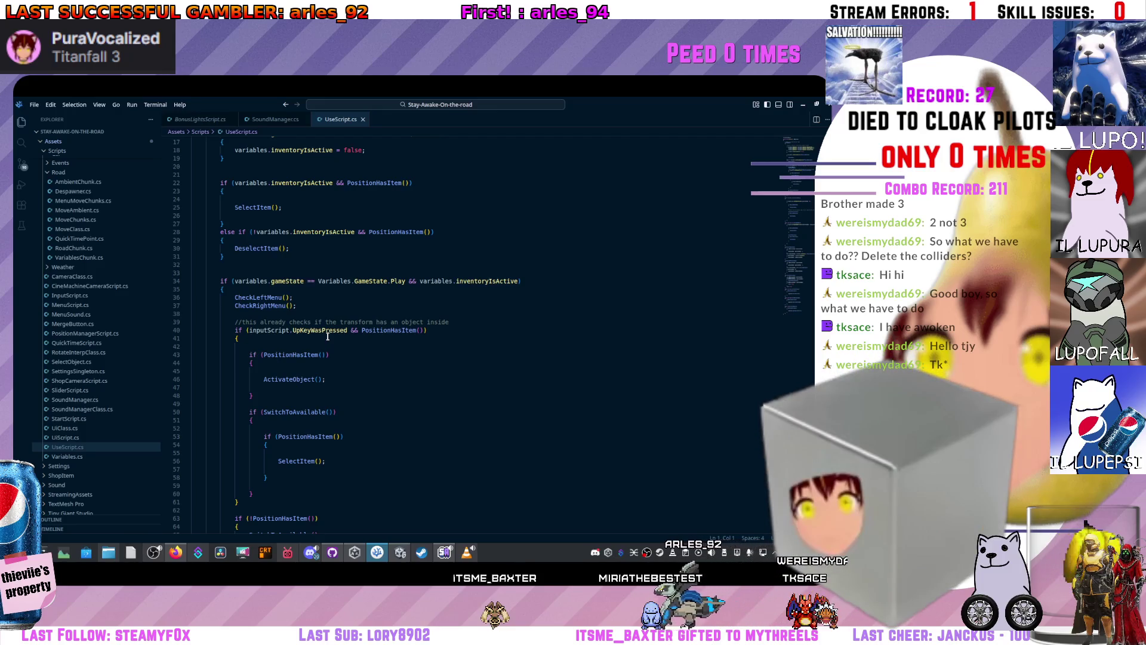
pyautogui.click(292, 380)
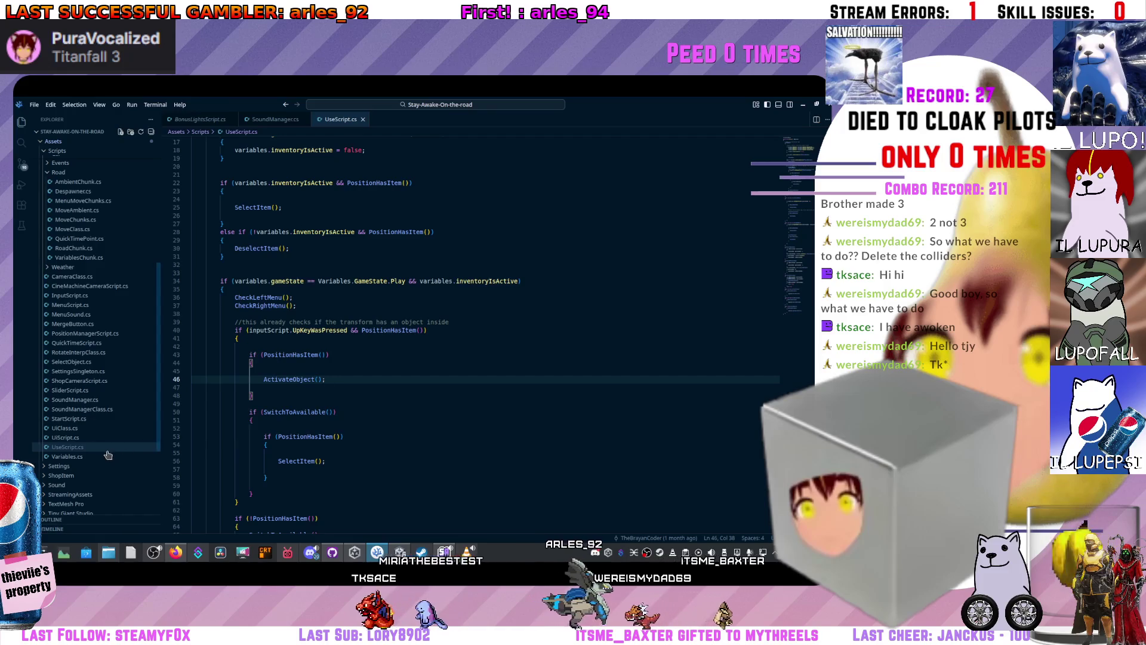
pyautogui.scroll(5, 91, 379)
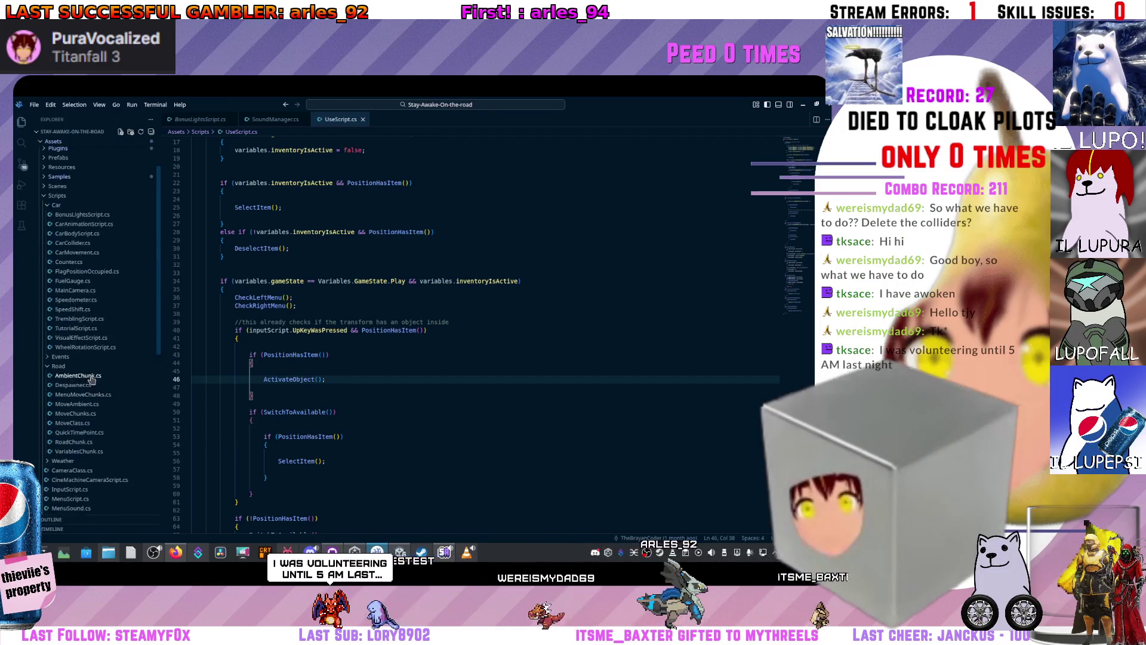
# - Capitalize drink() to Drink() on line 175 of SoundManager.cs, then return to UseScript.cs
pyautogui.click(276, 119)
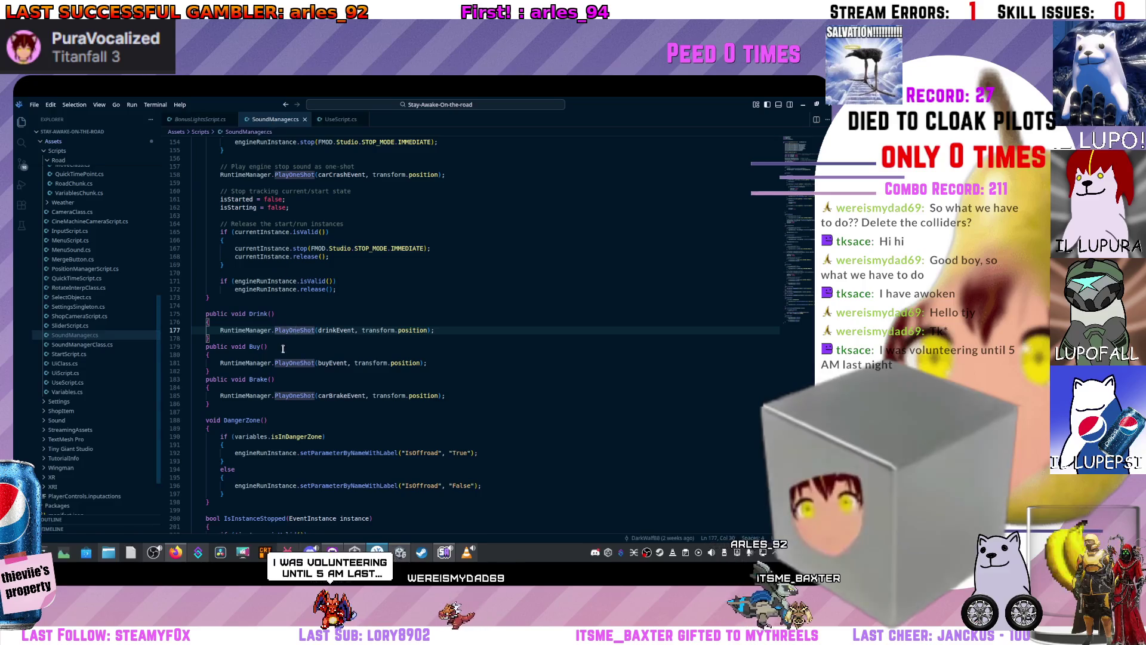
pyautogui.click(248, 312)
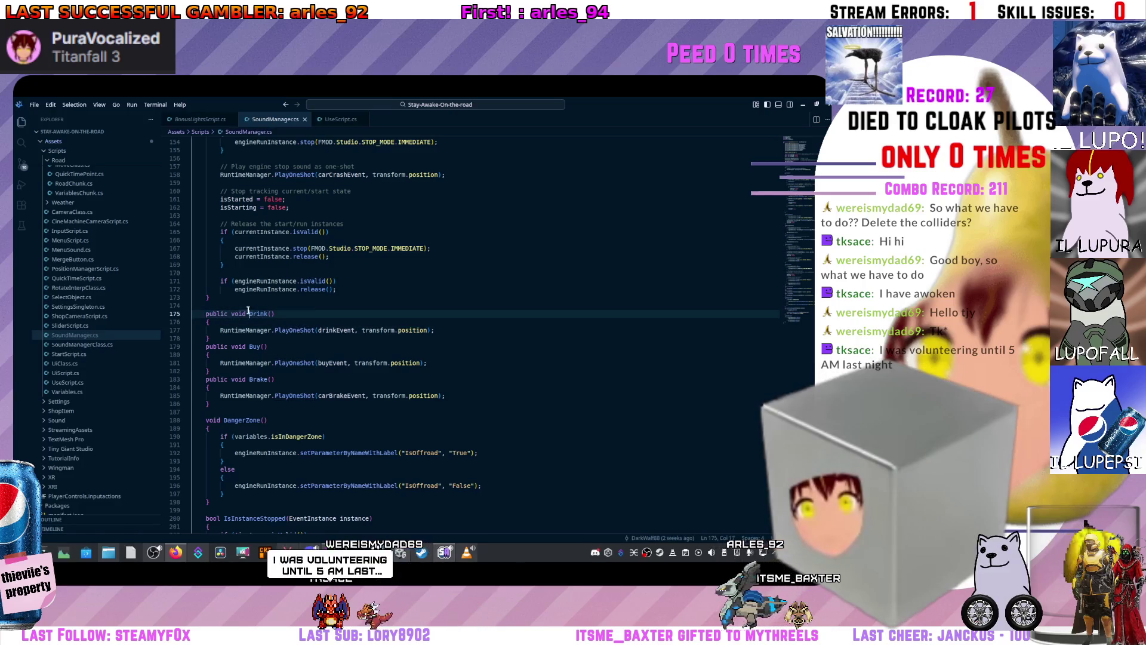
pyautogui.press('Delete')
pyautogui.write('D')
pyautogui.click(311, 312)
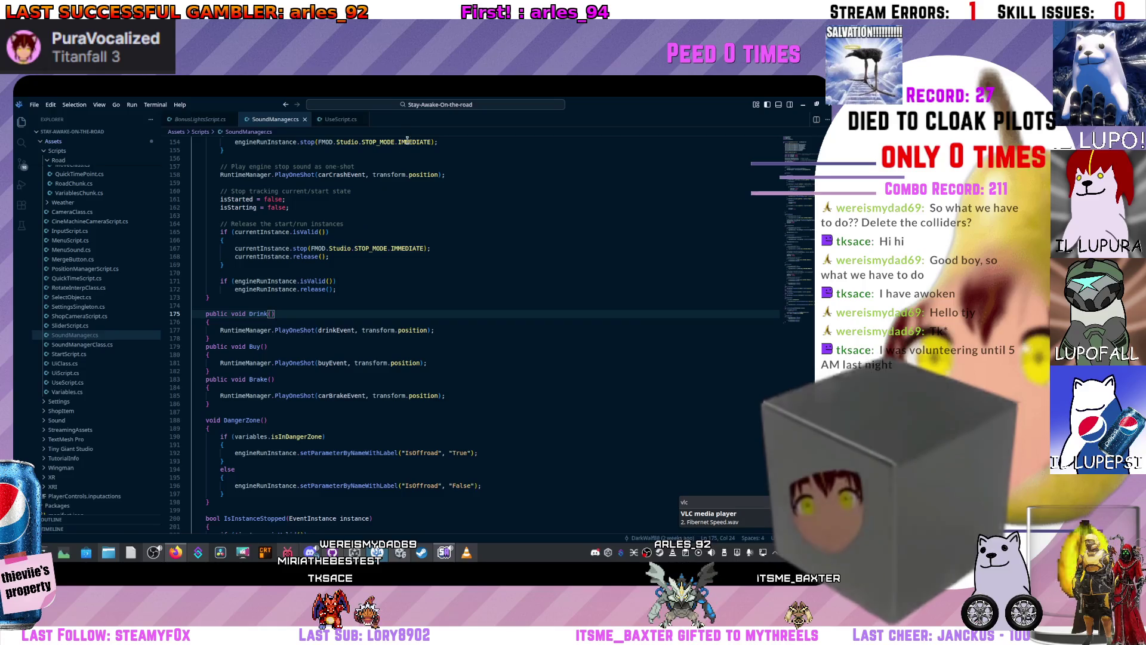
pyautogui.click(340, 121)
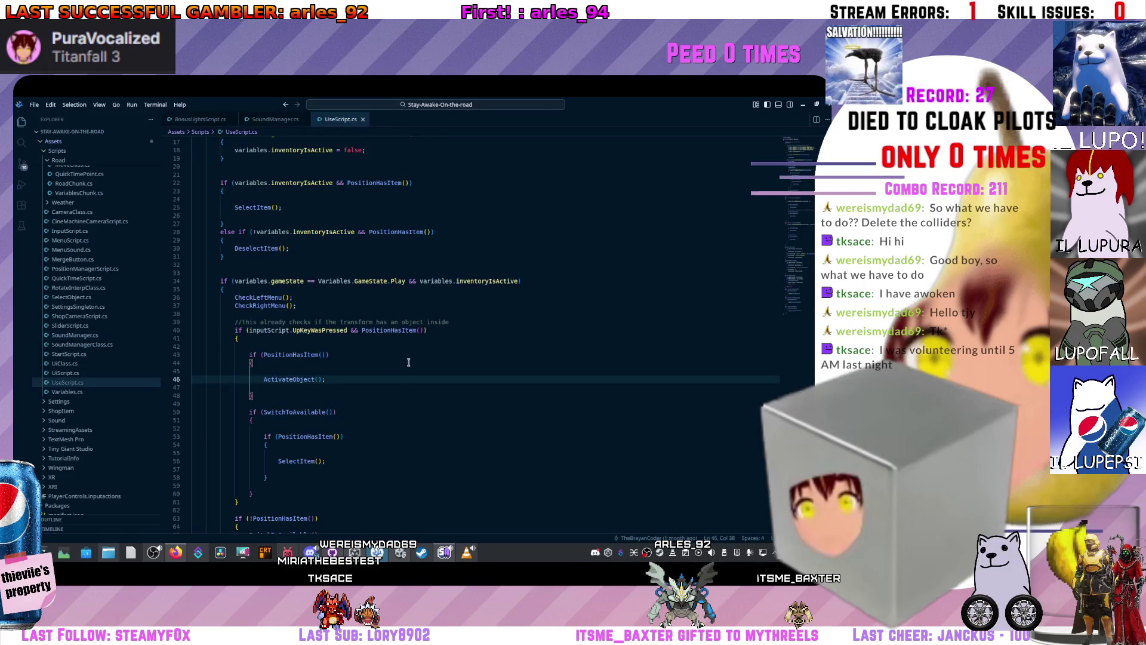
pyautogui.scroll(-1, 337, 364)
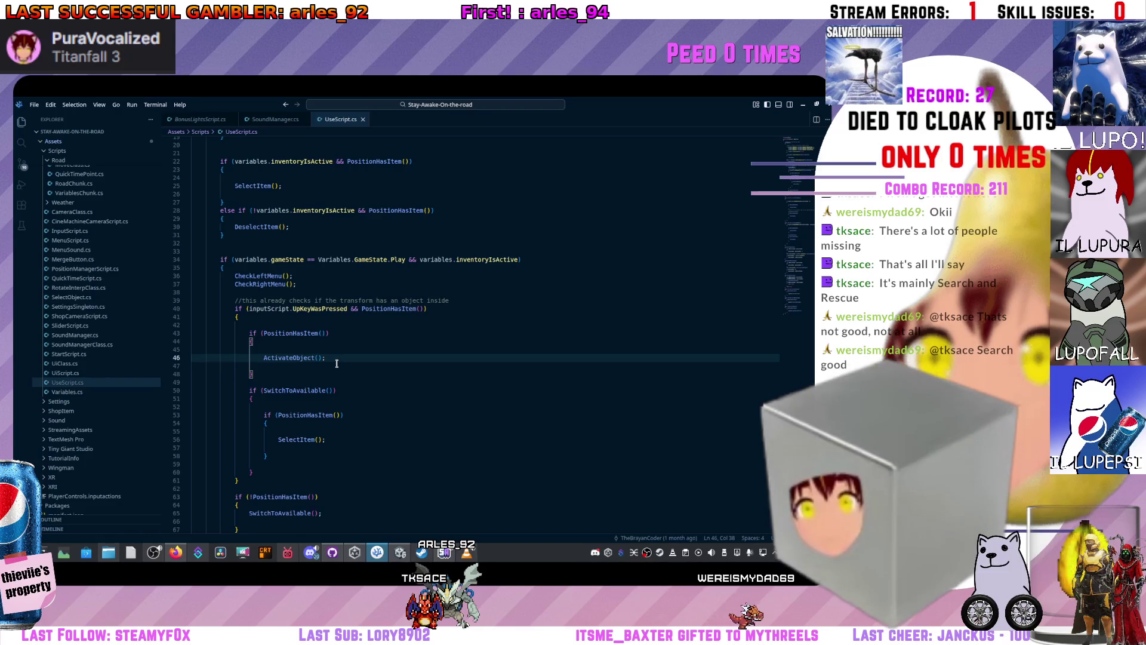
# - Select the ActivateObject call on line 46 and check its context-menu actions
pyautogui.moveTo(259, 358); pyautogui.dragTo(288, 358)
pyautogui.click(299, 358)
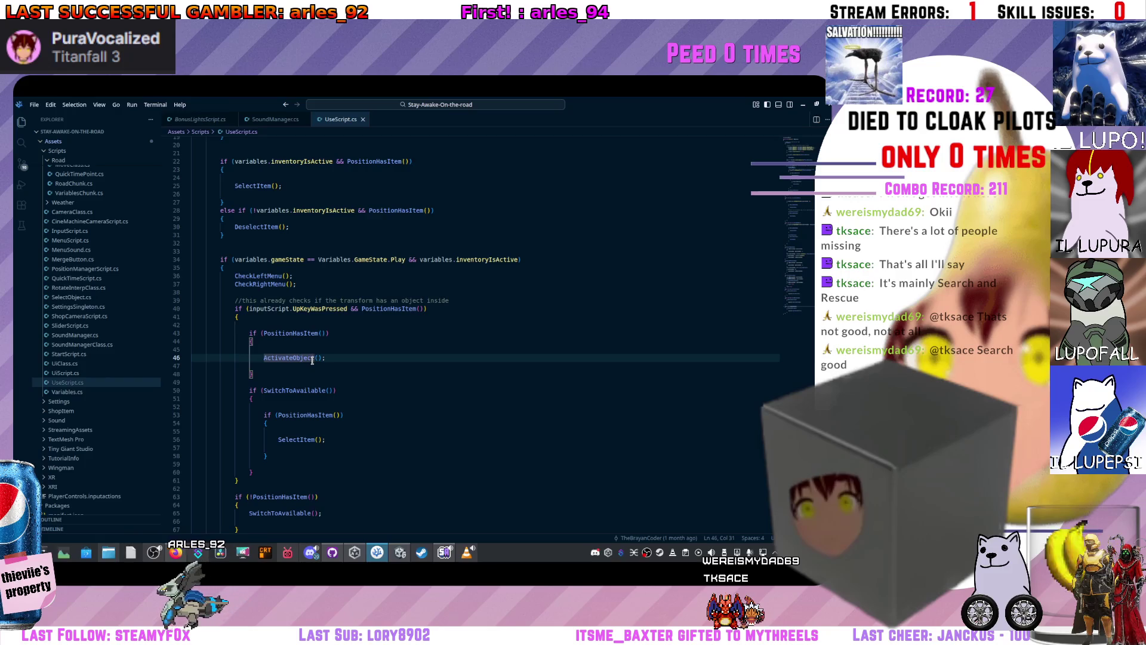
pyautogui.rightClick(290, 388)
pyautogui.press('Escape')
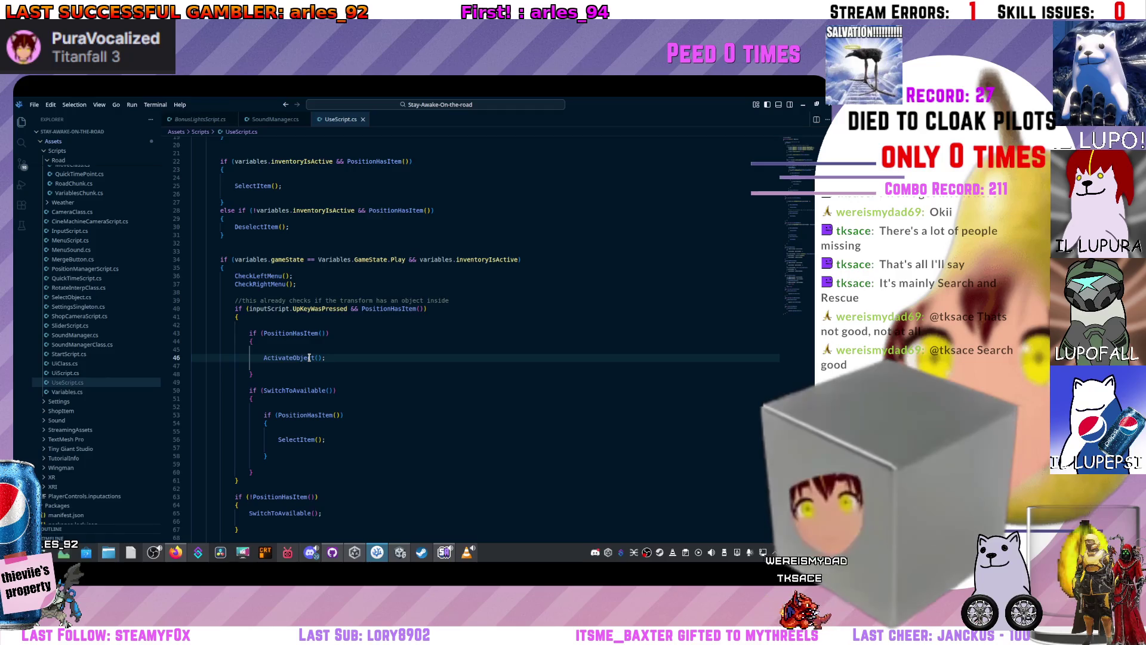
pyautogui.doubleClick(266, 357)
pyautogui.moveTo(265, 357); pyautogui.dragTo(278, 357)
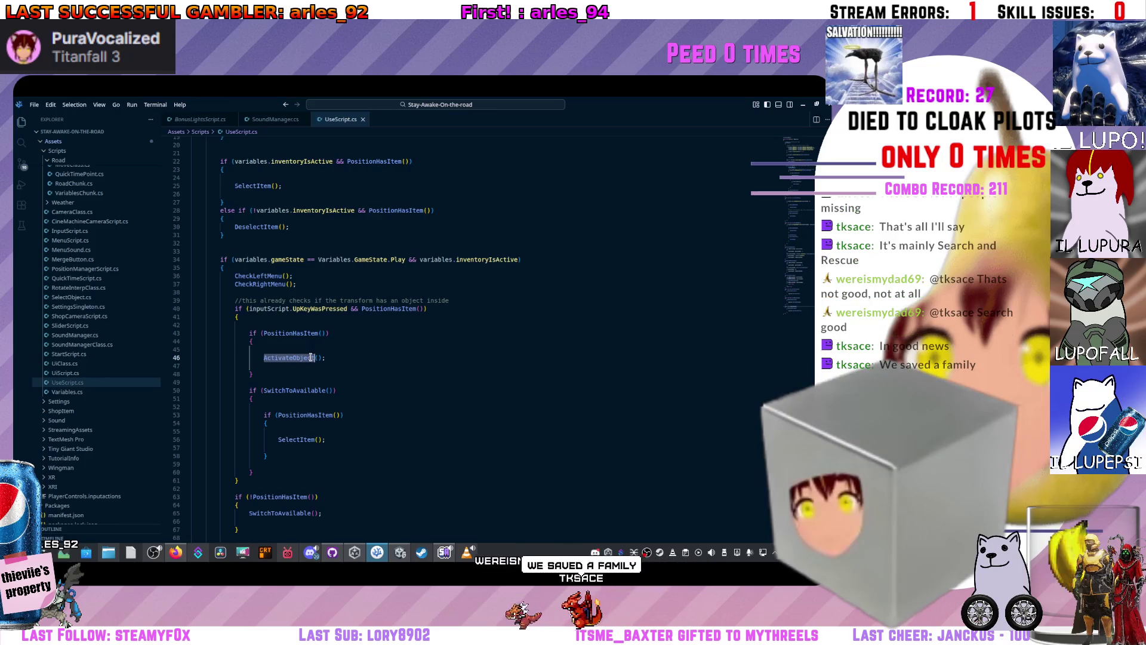
pyautogui.scroll(5, 120, 382)
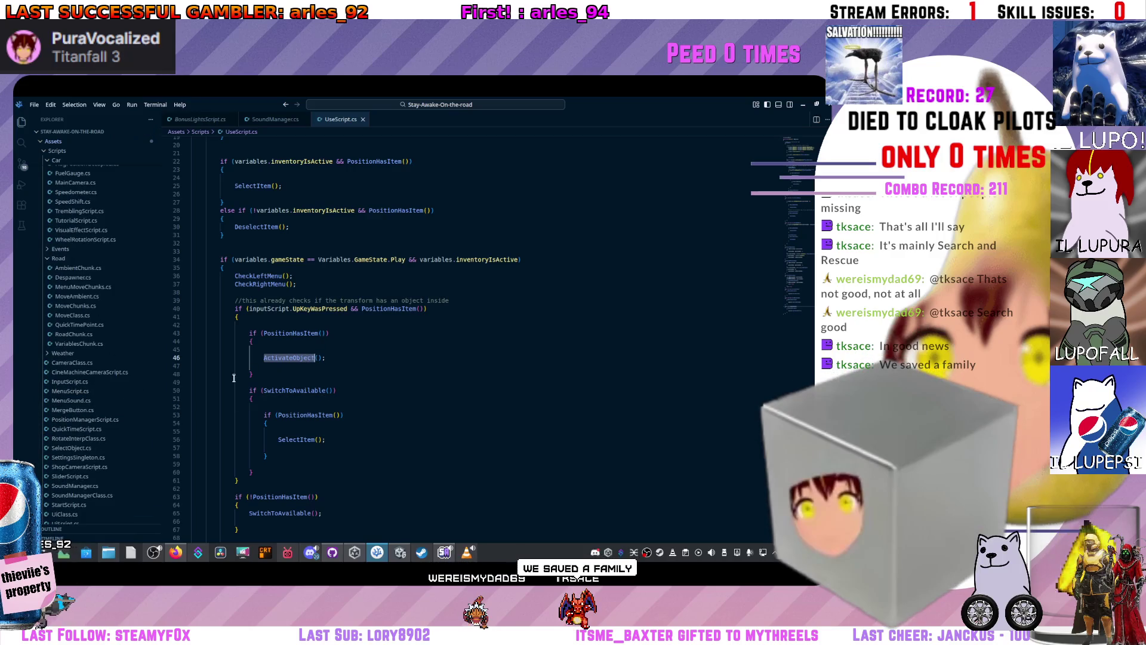
pyautogui.scroll(3, 92, 277)
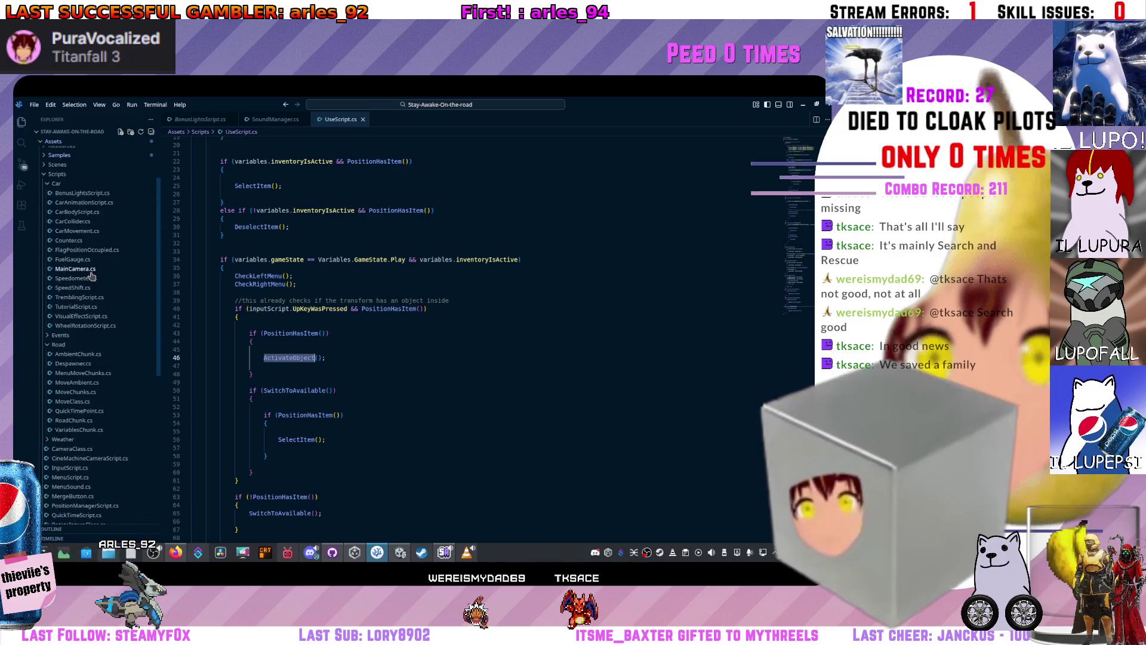
pyautogui.scroll(1, 92, 277)
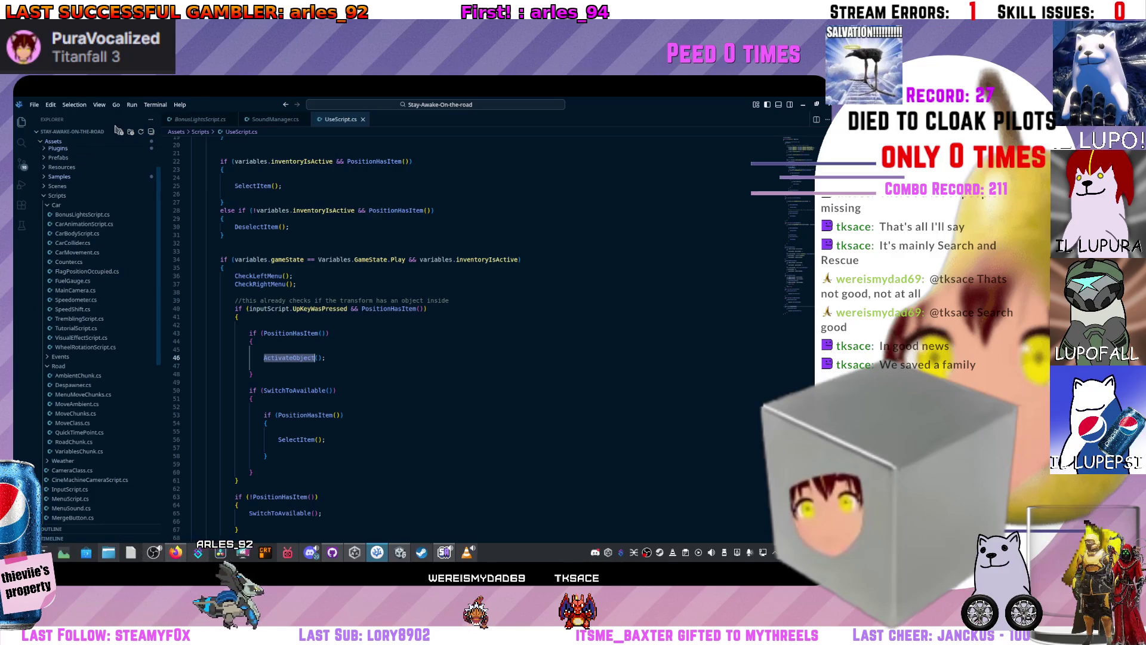
pyautogui.doubleClick(311, 357)
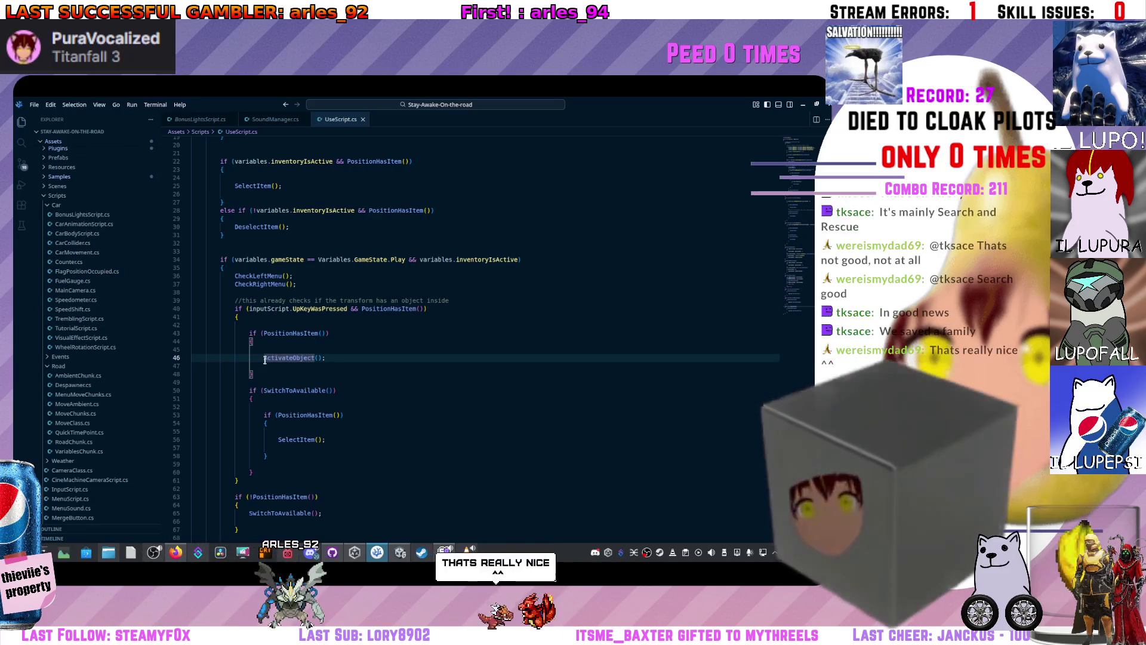
# - Search the project for ActivateObject and jump to its definition on line 198
pyautogui.click(21, 142)
pyautogui.write('ActivateObject')
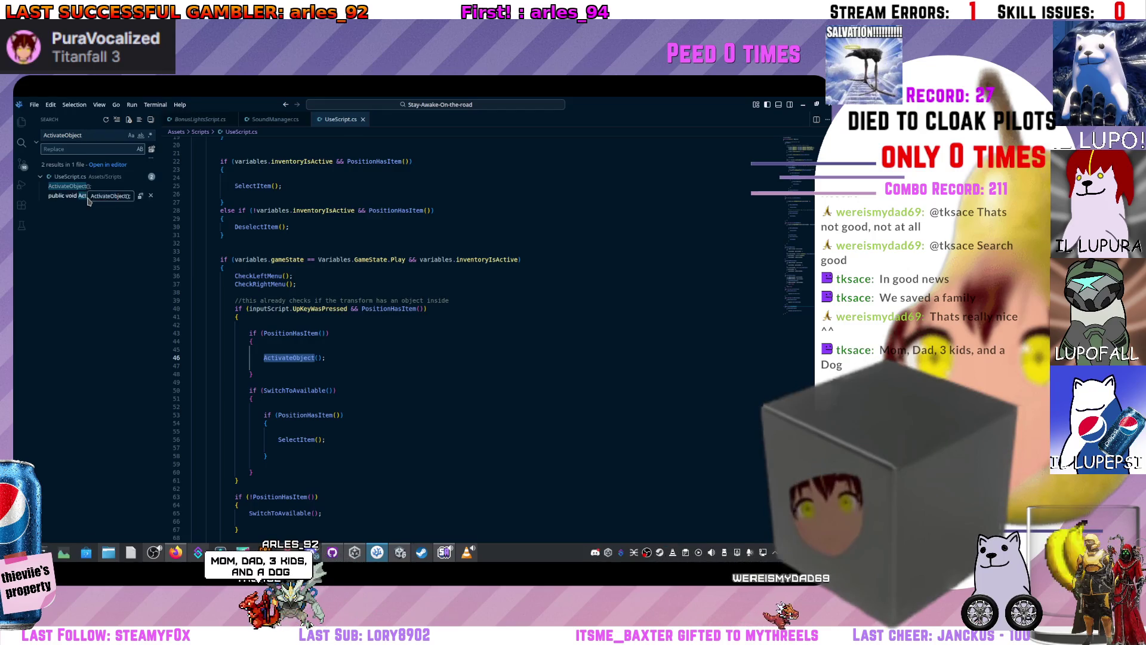
pyautogui.click(87, 195)
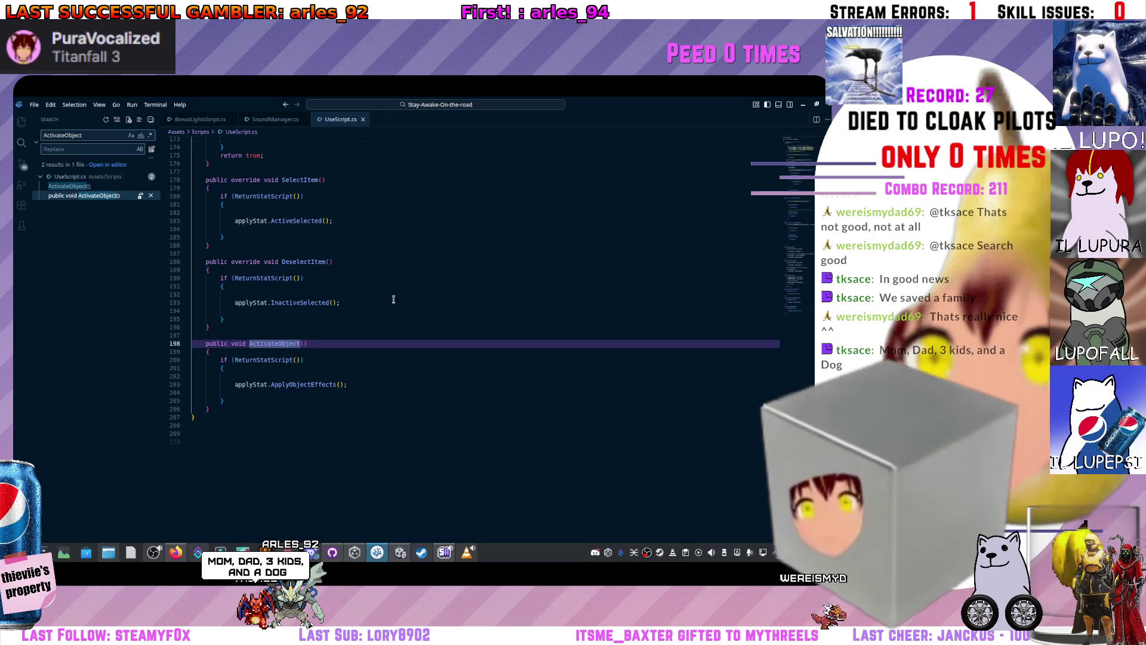
pyautogui.click(69, 186)
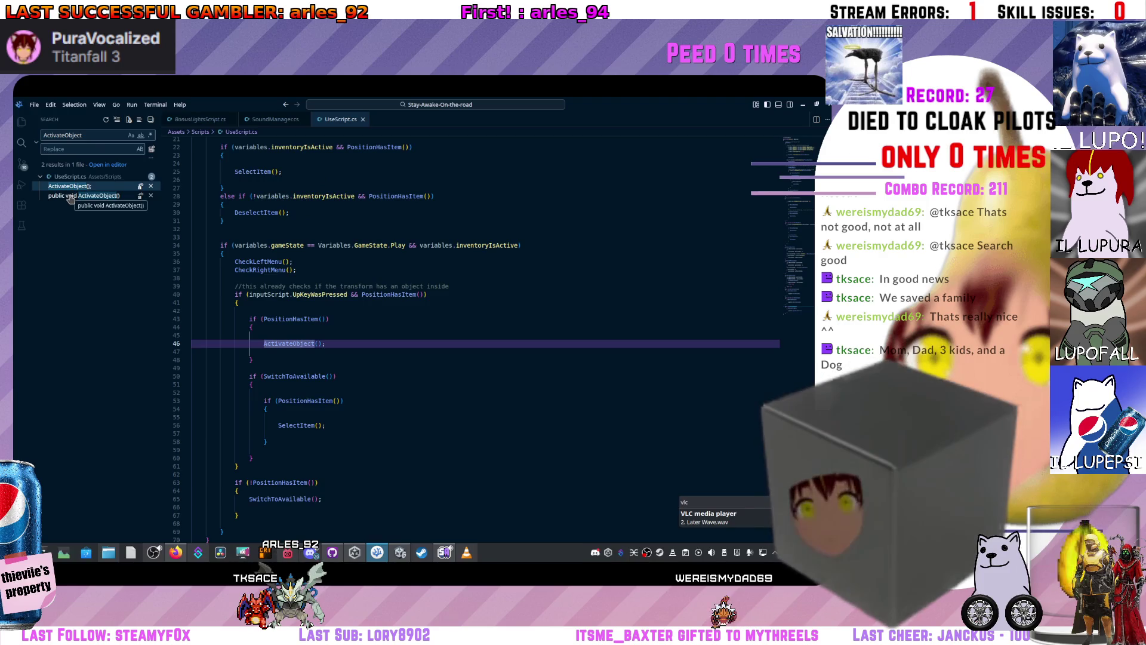
pyautogui.click(70, 196)
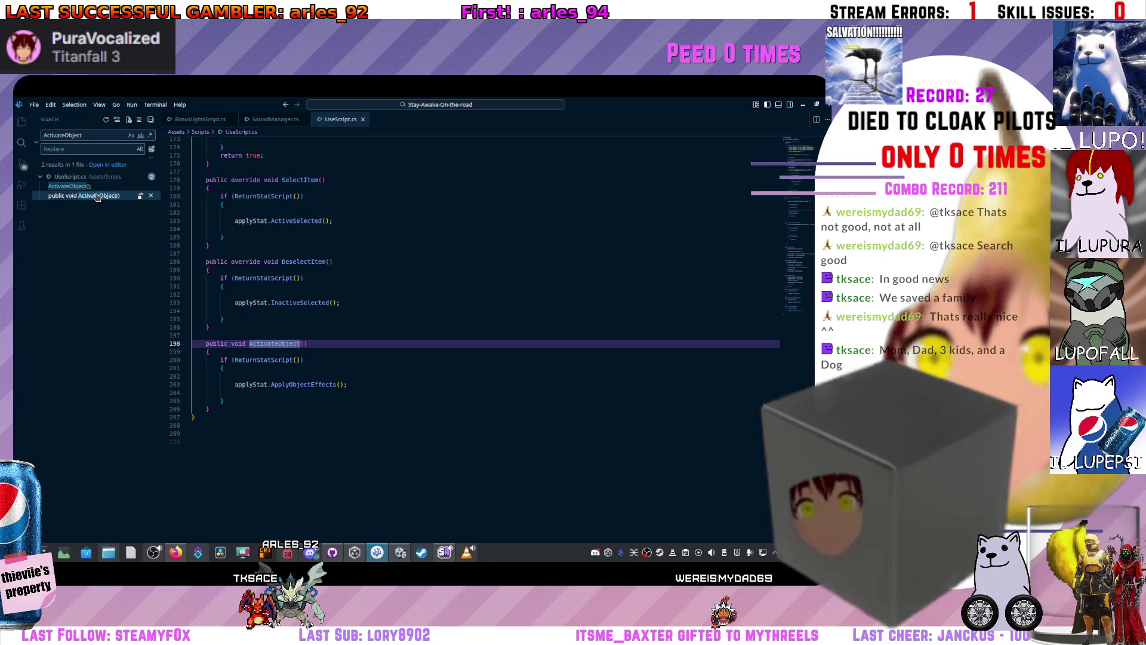
# - Scroll up through UseScript.cs and clear the ActivateObject search term
pyautogui.click(438, 313)
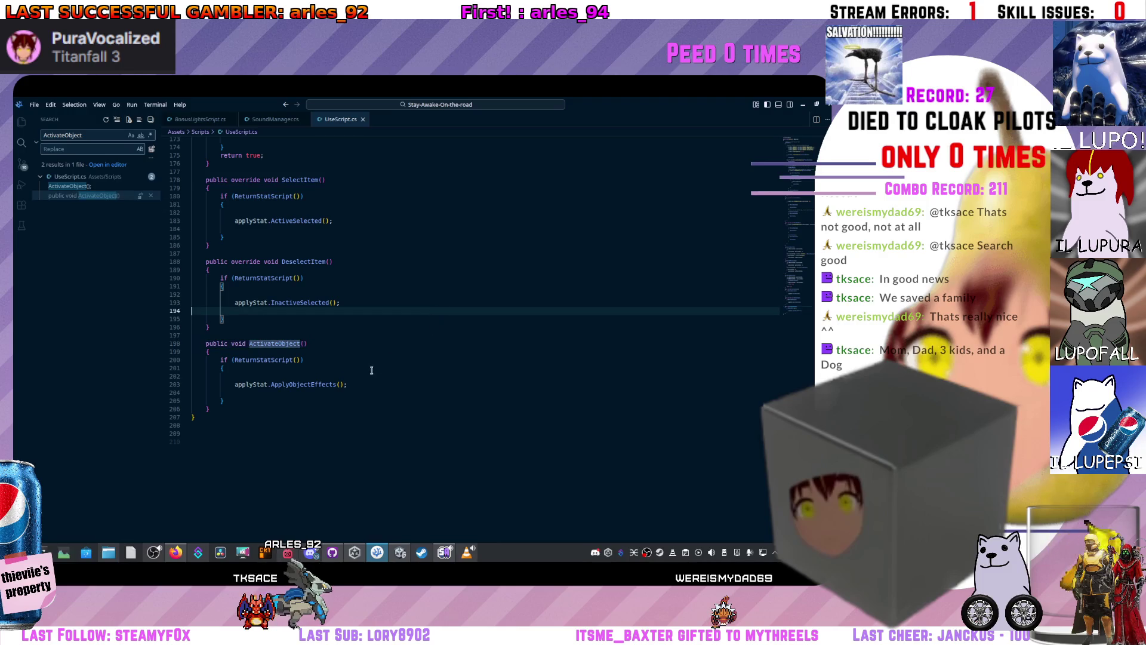
pyautogui.scroll(3, 340, 391)
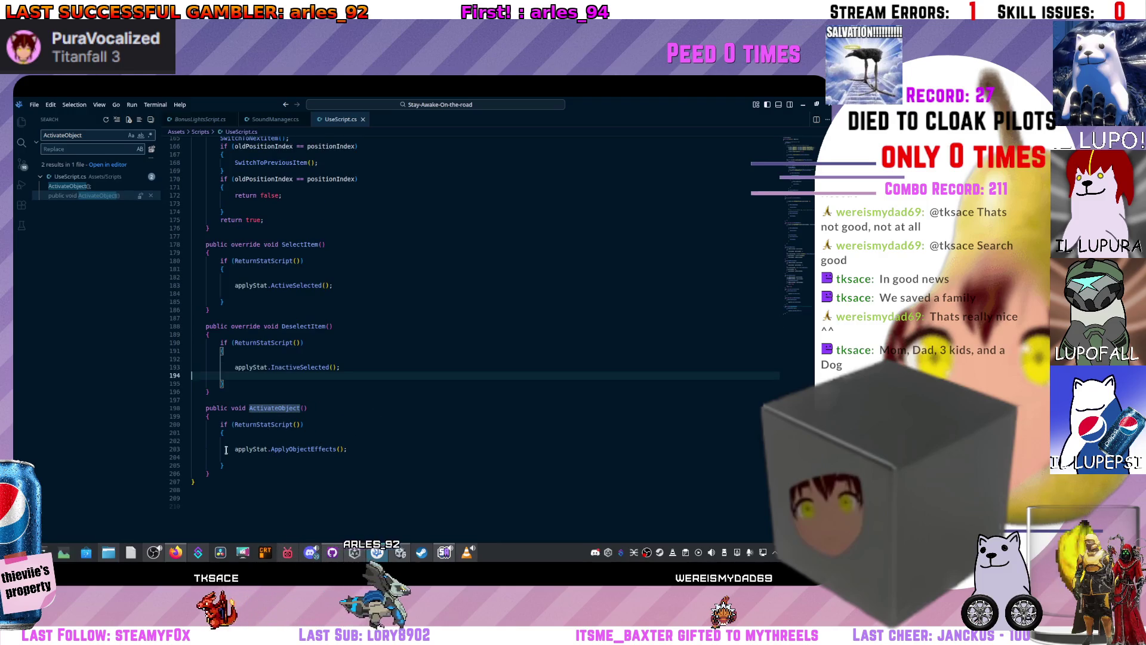
pyautogui.scroll(10, 233, 453)
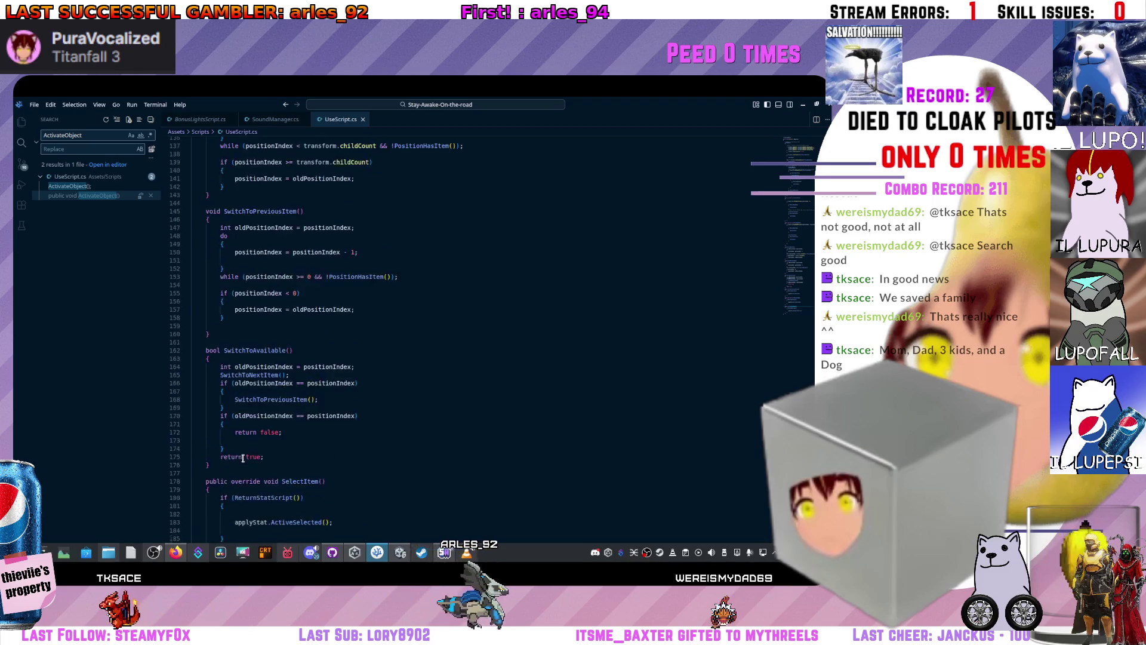
pyautogui.moveTo(800, 289)
pyautogui.mouseDown()
pyautogui.moveTo(803, 153)
pyautogui.moveTo(800, 315)
pyautogui.mouseUp()
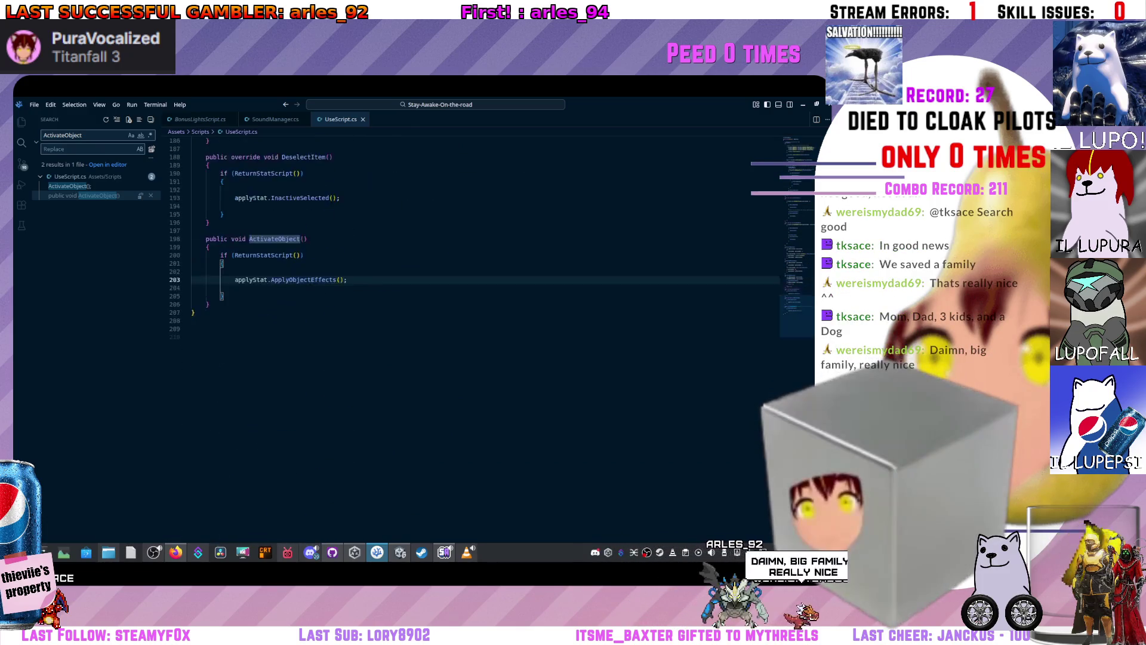
pyautogui.scroll(3, 406, 379)
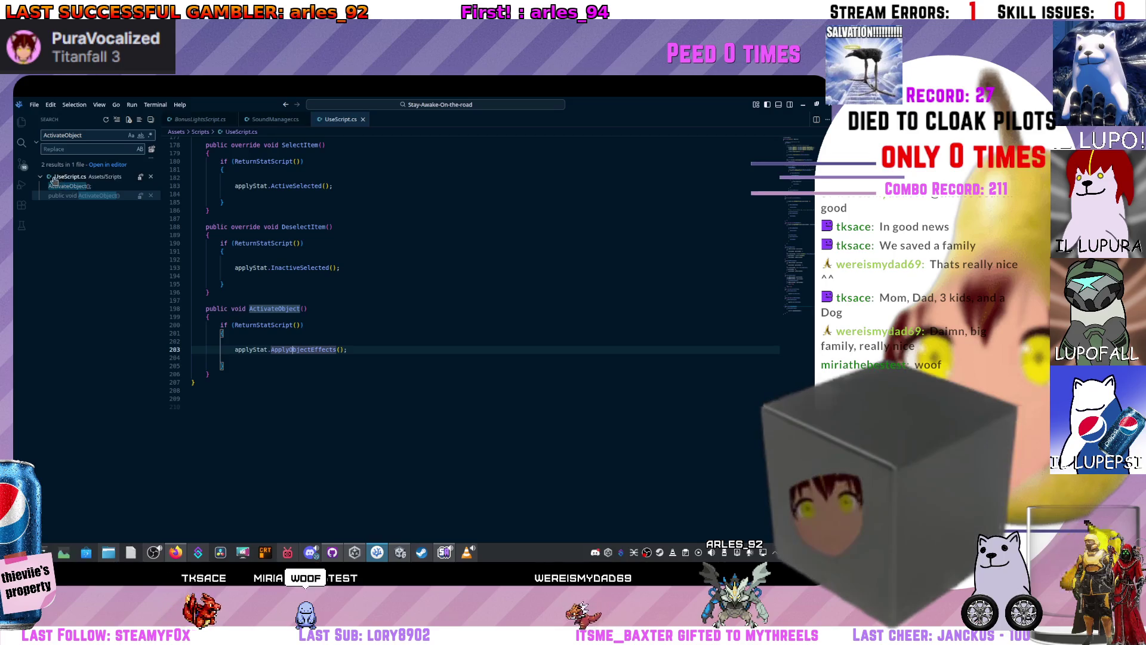
pyautogui.doubleClick(117, 132)
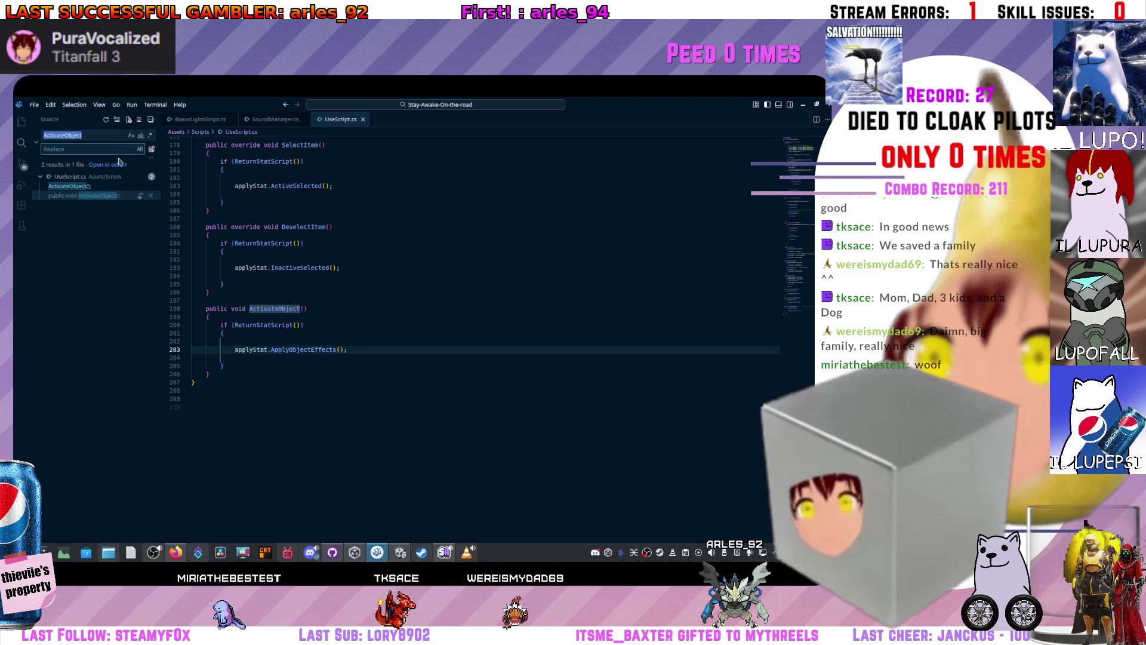
pyautogui.press('BackSpace')
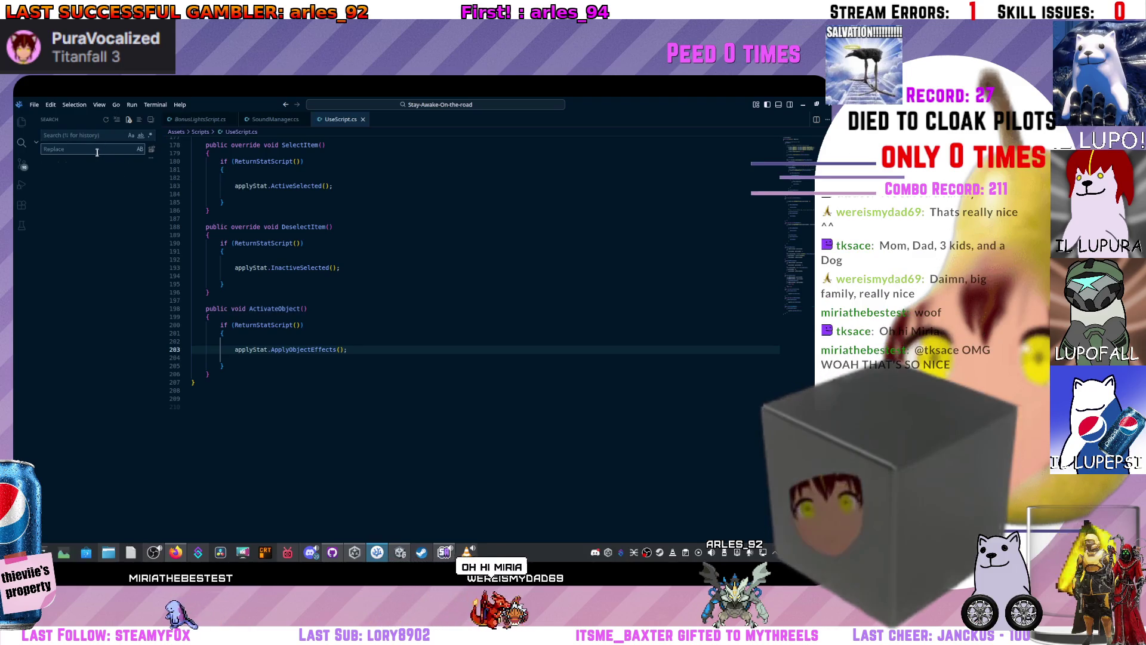
pyautogui.click(418, 105)
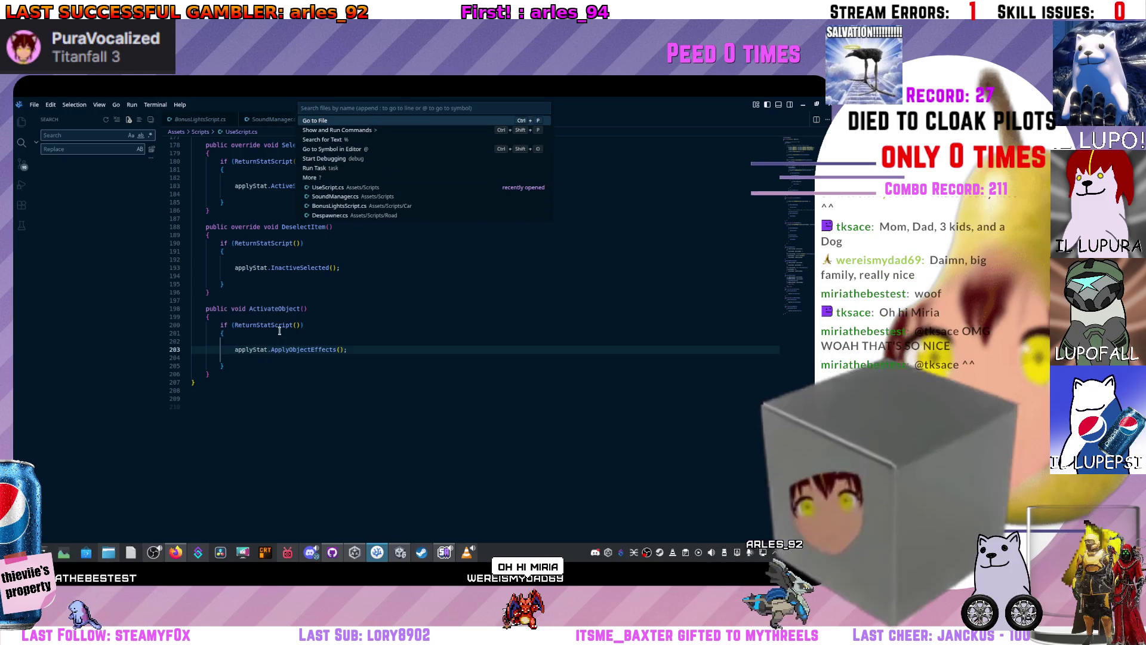
pyautogui.write('aPPLY')
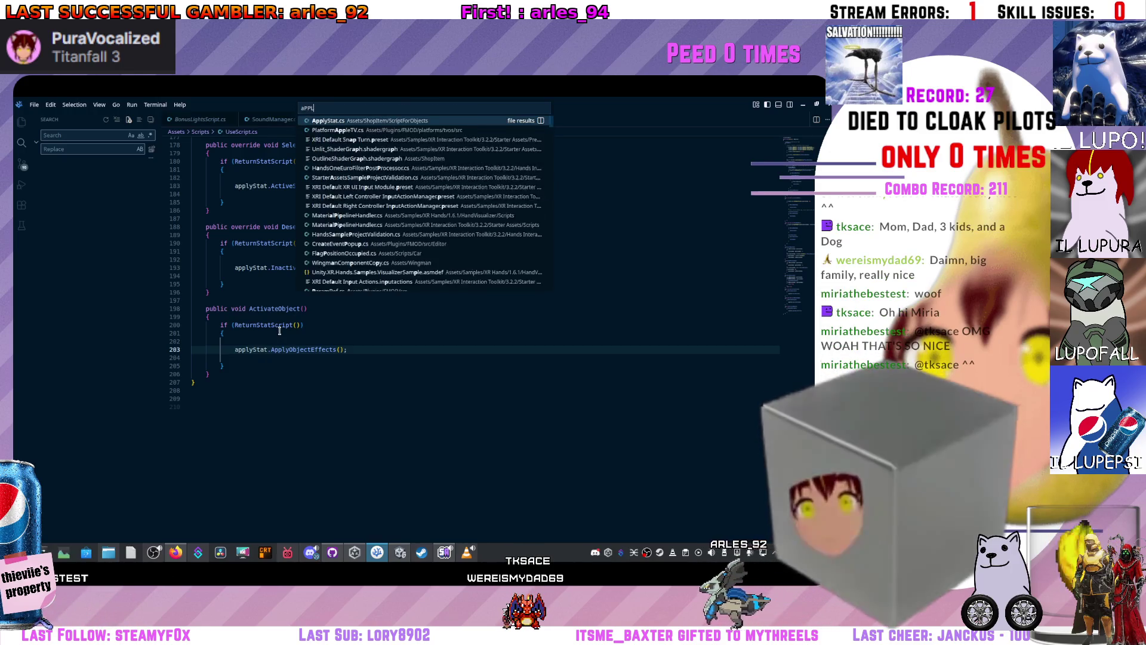
pyautogui.press('BackSpace')
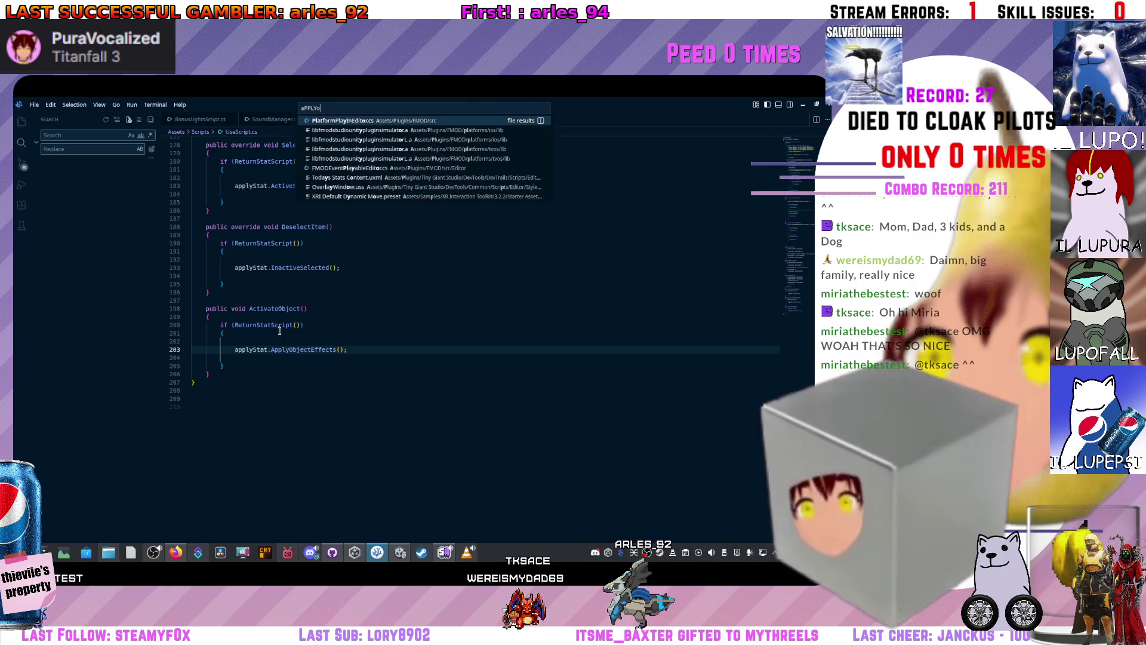
pyautogui.write('o')
pyautogui.press('BackSpace')
pyautogui.press('BackSpace')
pyautogui.press('BackSpace')
pyautogui.write('ppl')
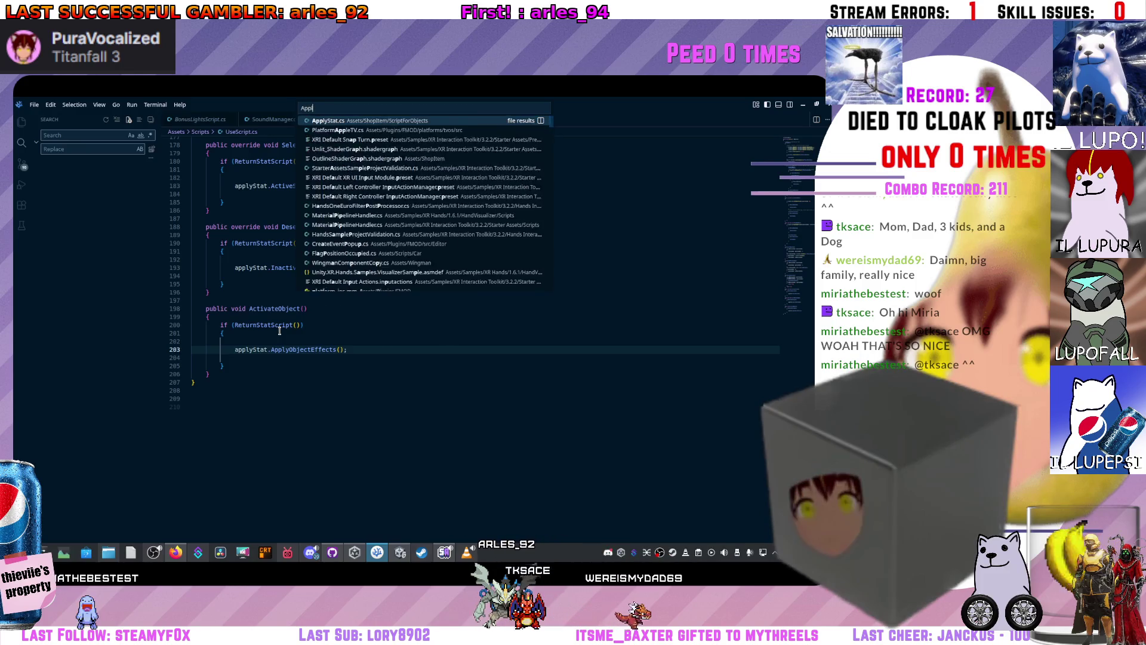
pyautogui.write('yObjec')
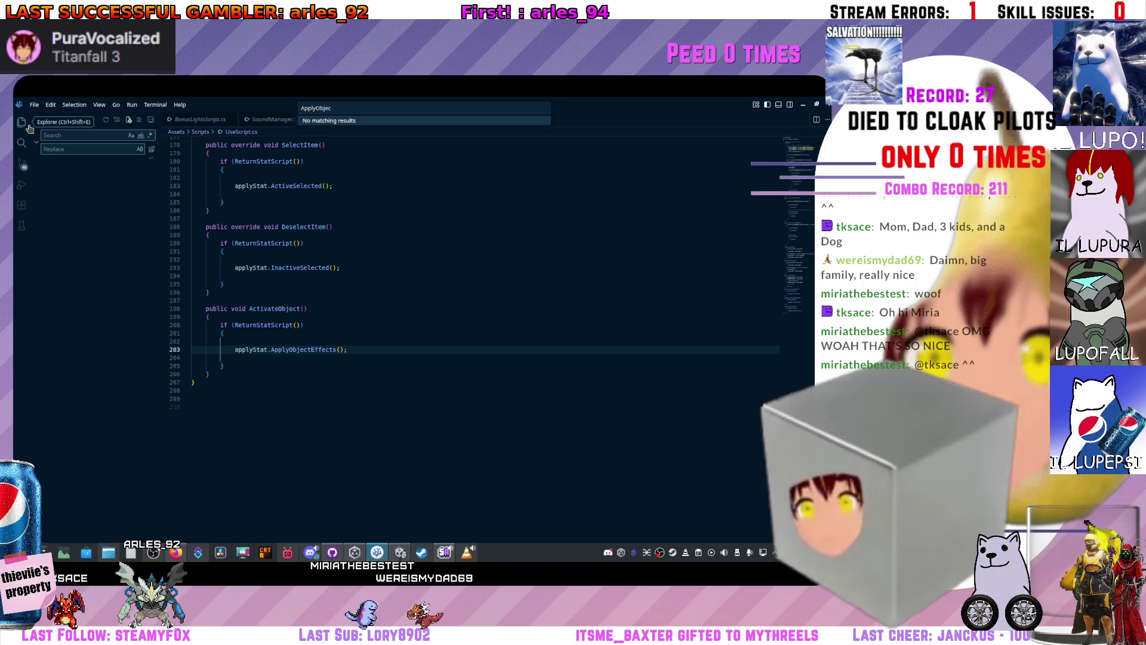
pyautogui.click(430, 170)
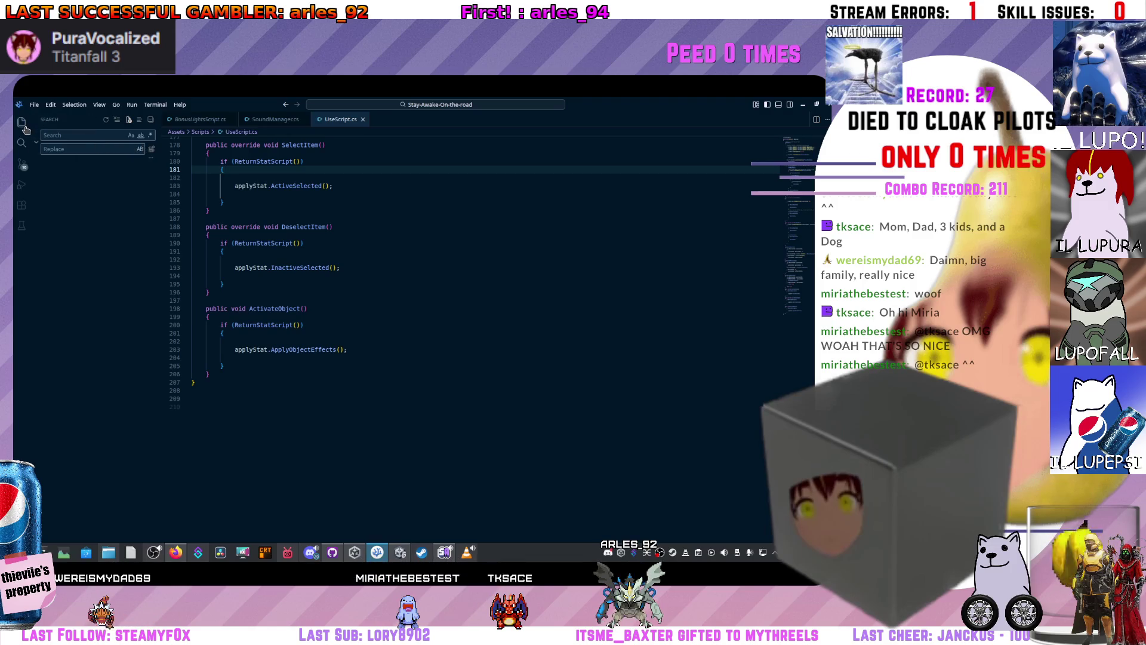
# - Show the Explorer, expand the ShopItem folder and open ShopItems.cs
pyautogui.click(22, 125)
pyautogui.scroll(-1, 113, 299)
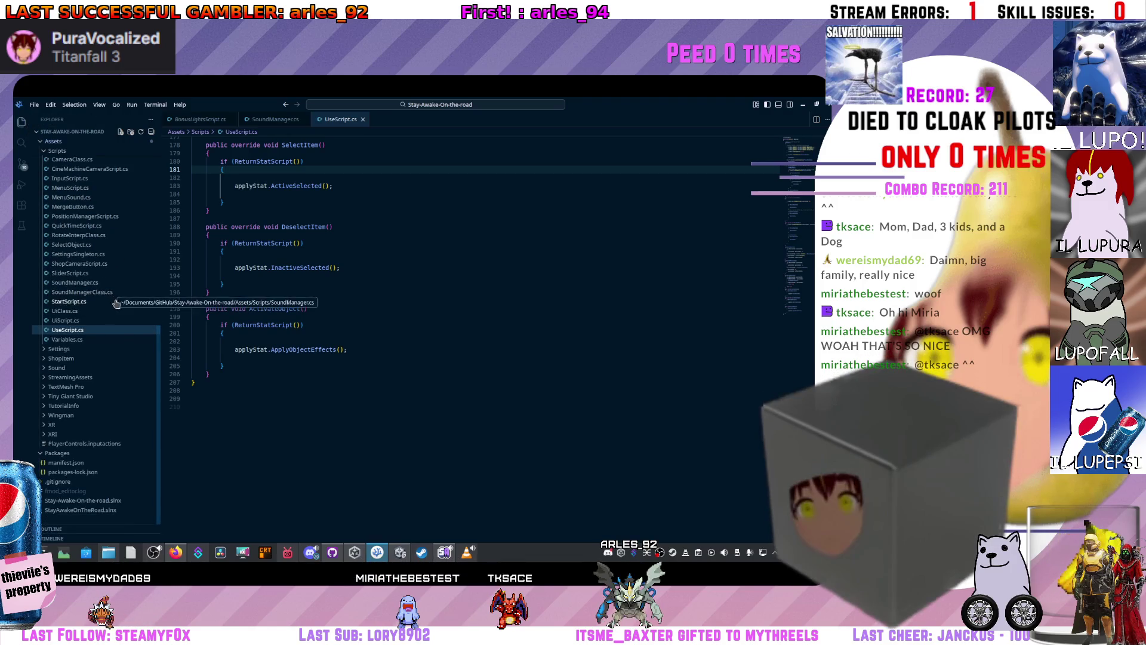
pyautogui.scroll(3, 64, 375)
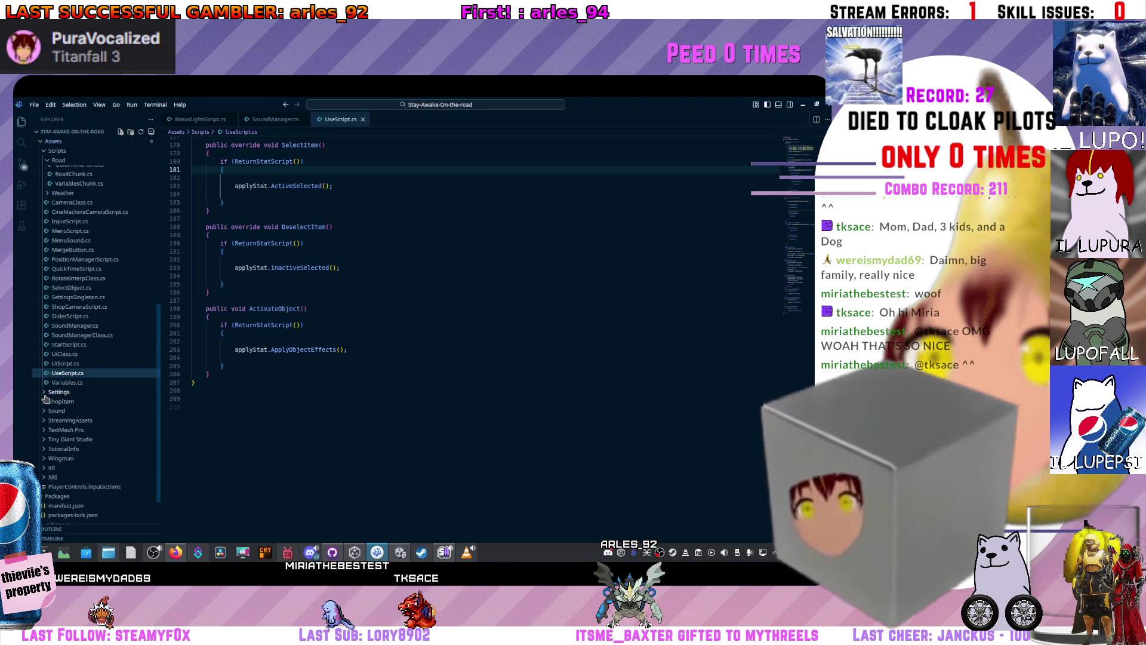
pyautogui.click(46, 401)
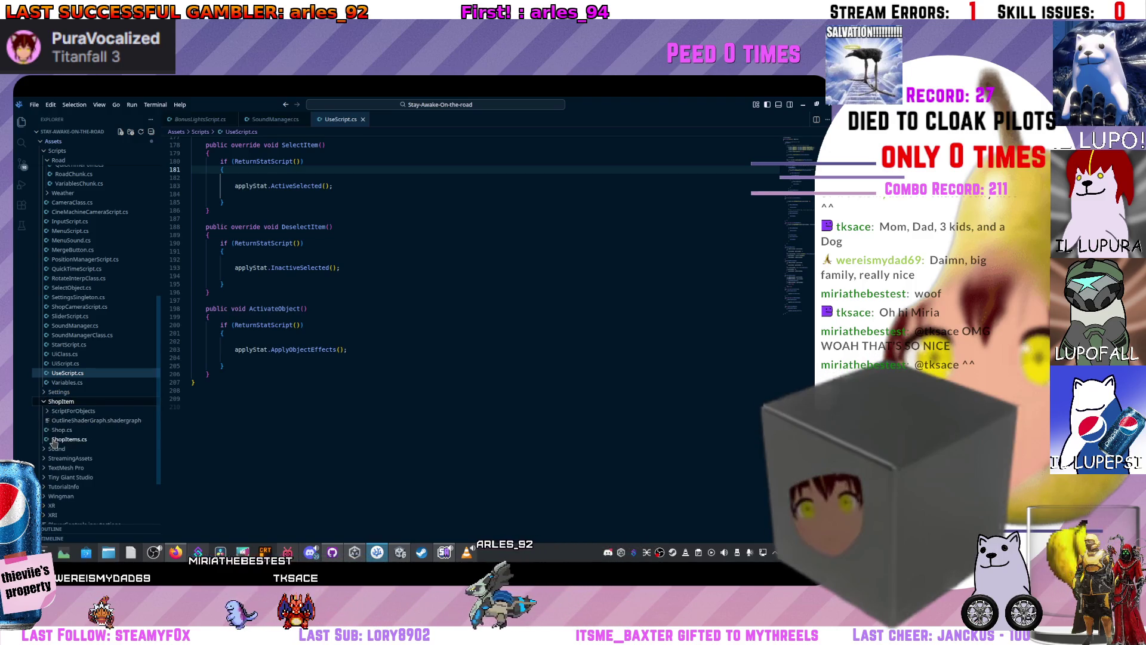
pyautogui.click(55, 439)
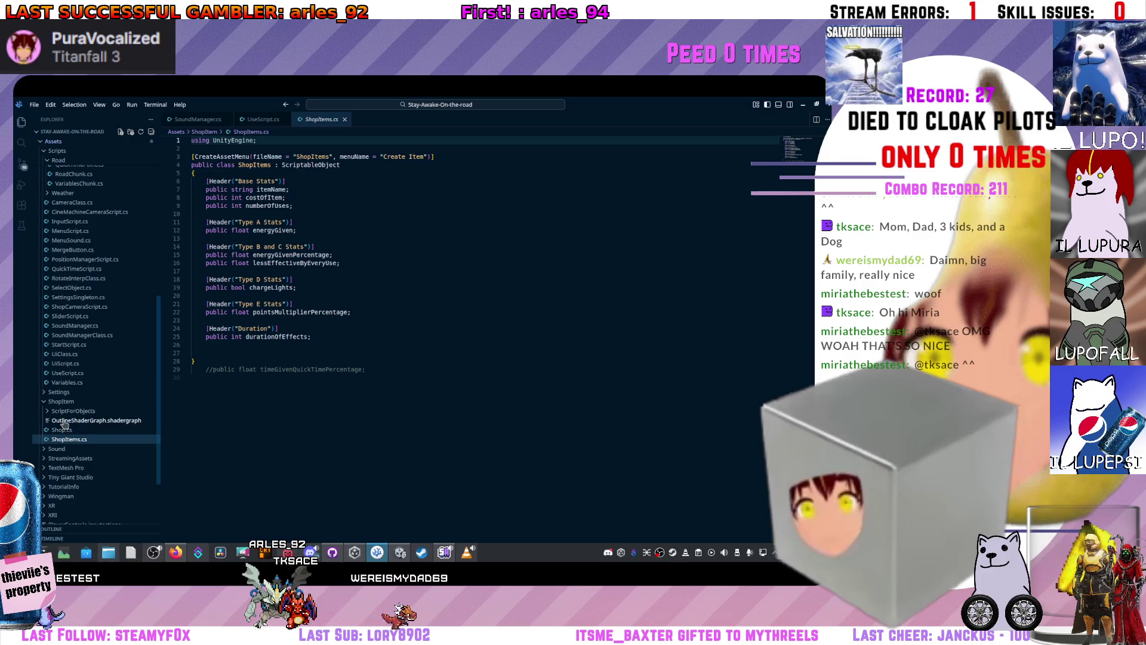
# - Expand ScriptForObjects and open ApplyStat.cs to view ApplyObjectEffects()
pyautogui.click(46, 412)
pyautogui.click(71, 420)
pyautogui.scroll(-15, 287, 357)
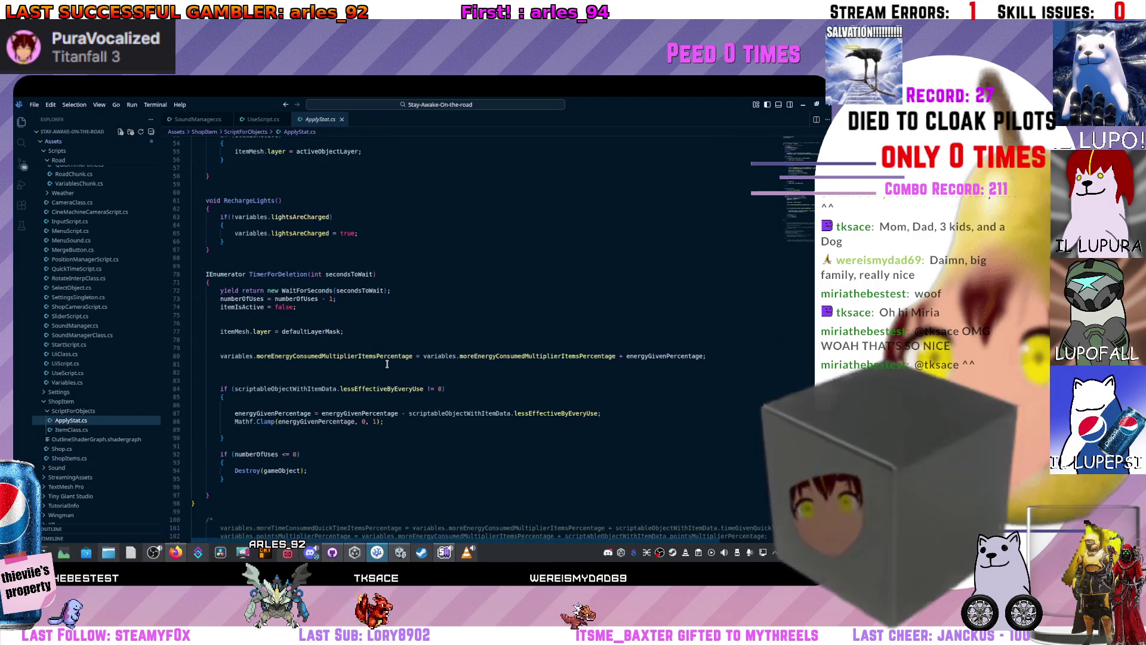
pyautogui.scroll(8, 301, 418)
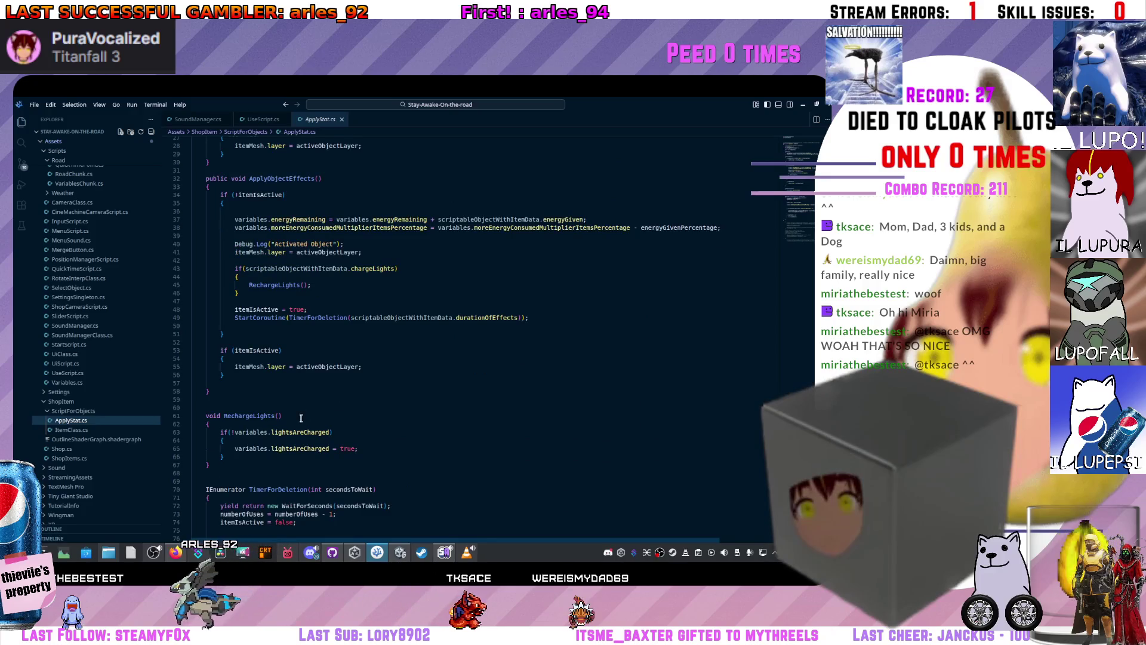
pyautogui.scroll(5, 301, 418)
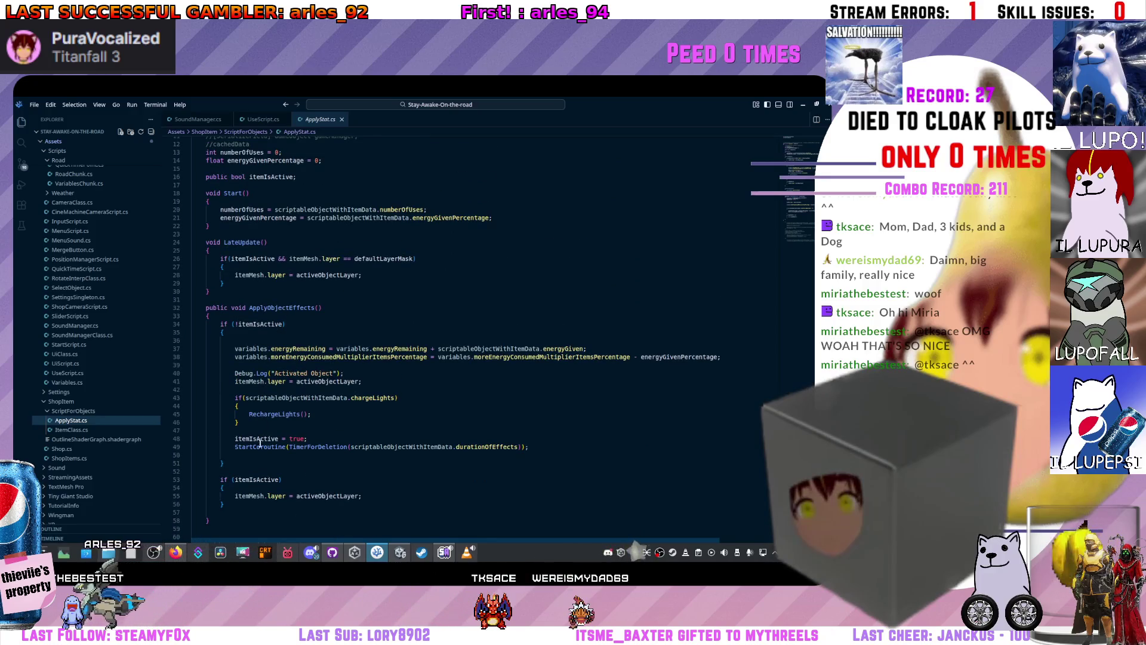
pyautogui.scroll(4, 260, 439)
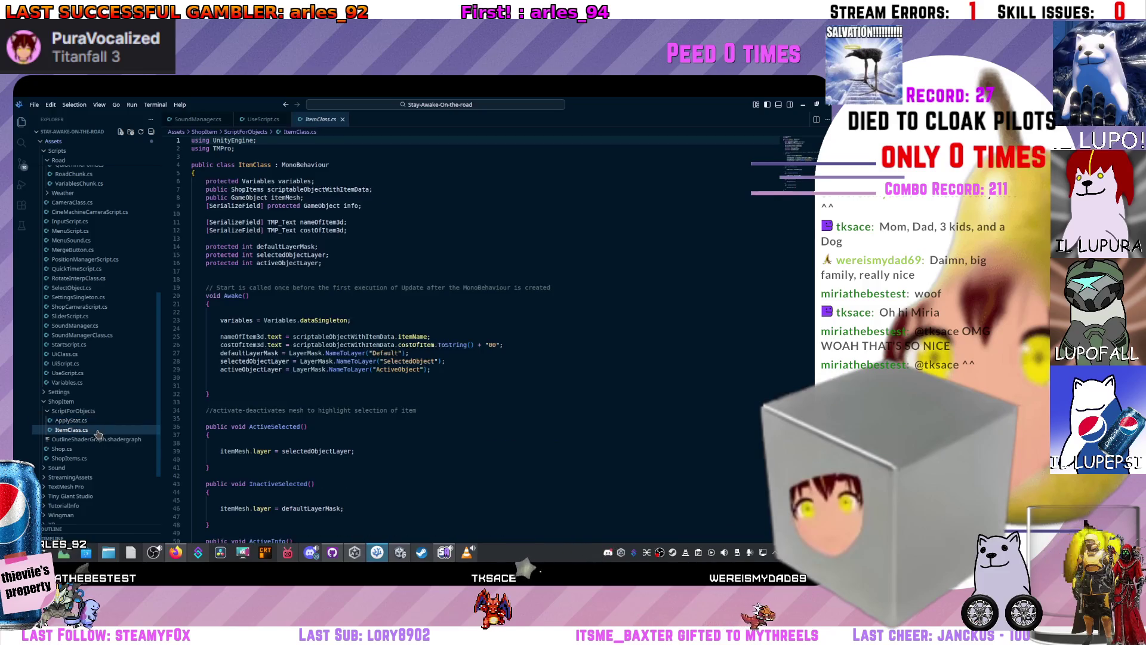
# - Open ItemClass.cs to compare the base class
pyautogui.scroll(-4, 305, 392)
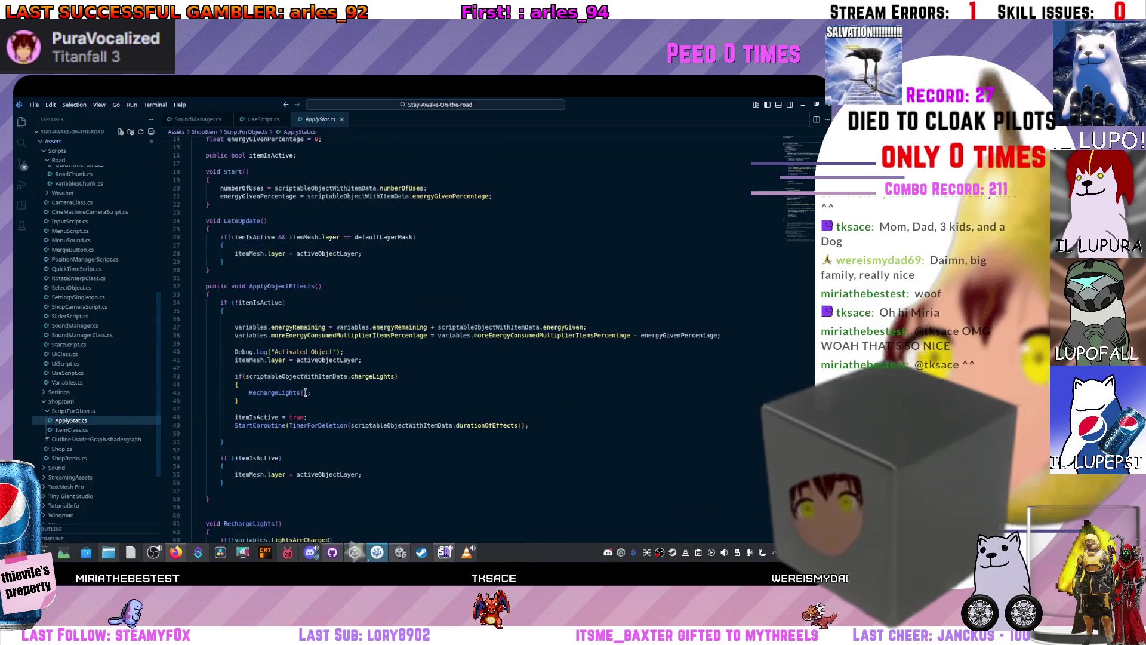
pyautogui.scroll(4, 305, 392)
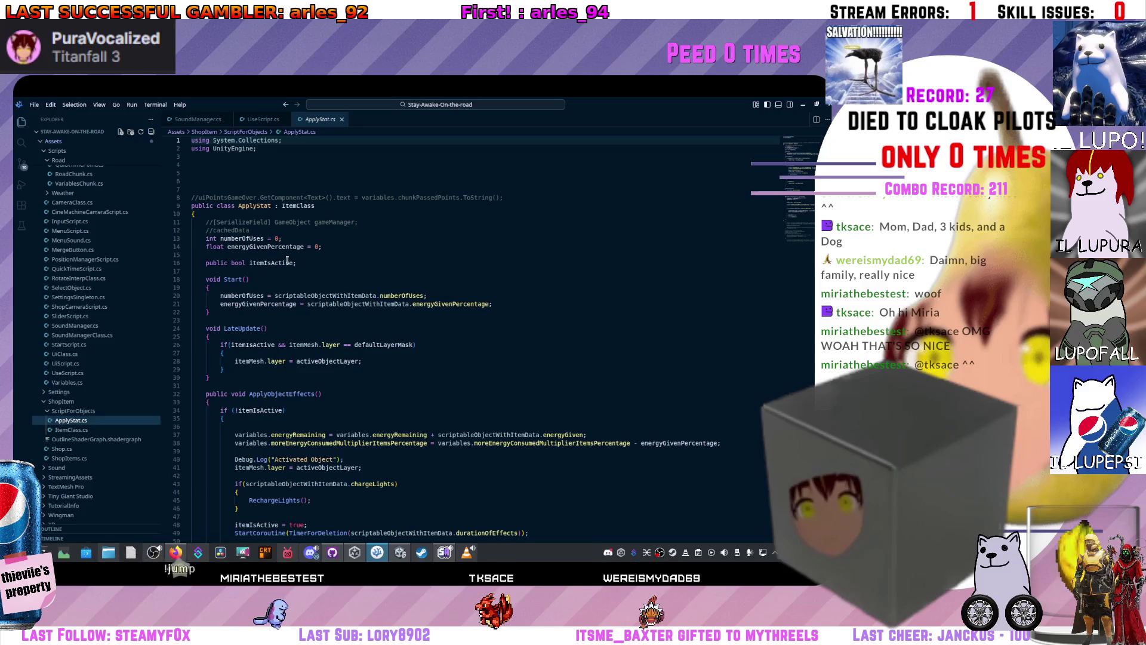
pyautogui.click(100, 431)
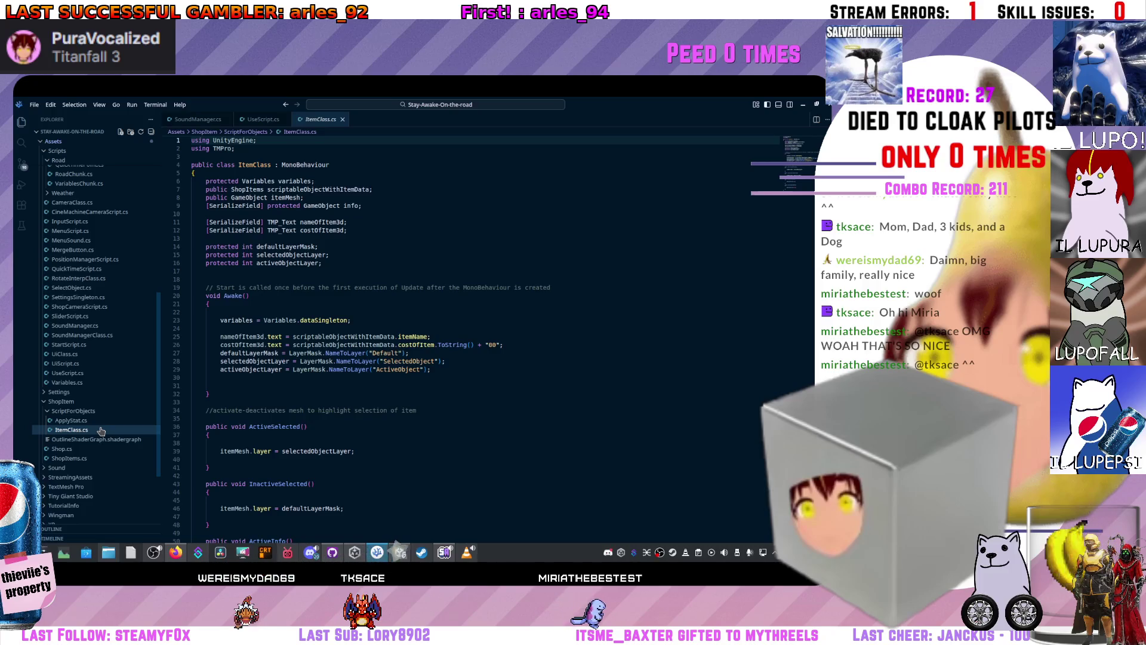
# - Return to ApplyStat.cs and read through its RechargeLights, TimerForDeletion, LateUpdate and Start code
pyautogui.click(88, 423)
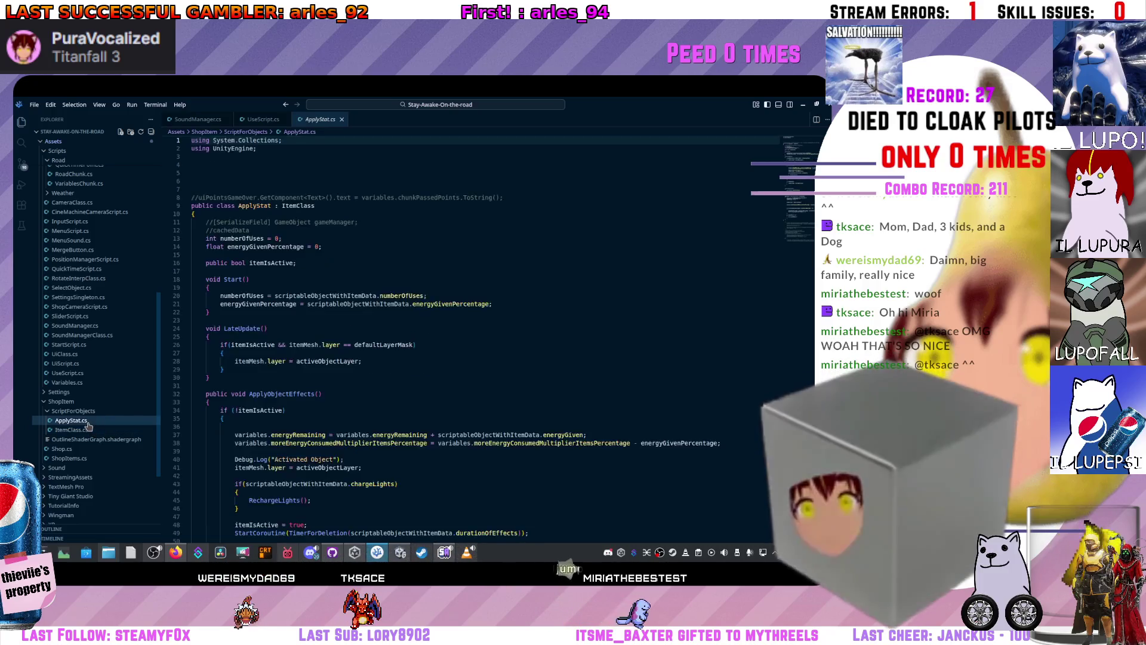
pyautogui.scroll(-15, 297, 422)
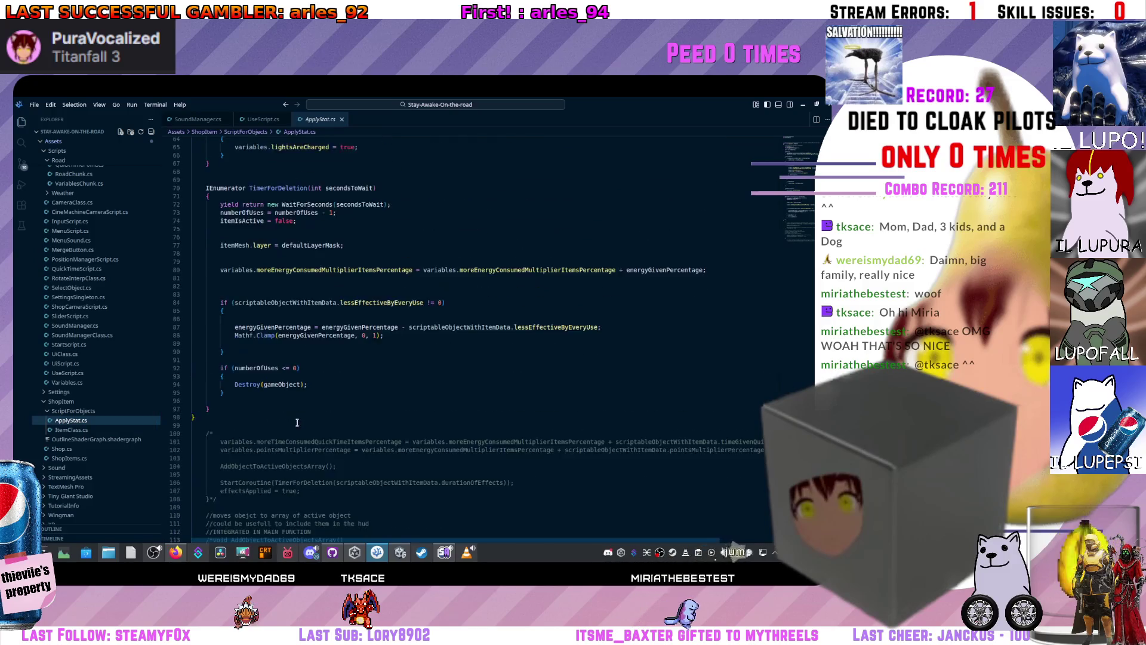
pyautogui.scroll(3, 295, 415)
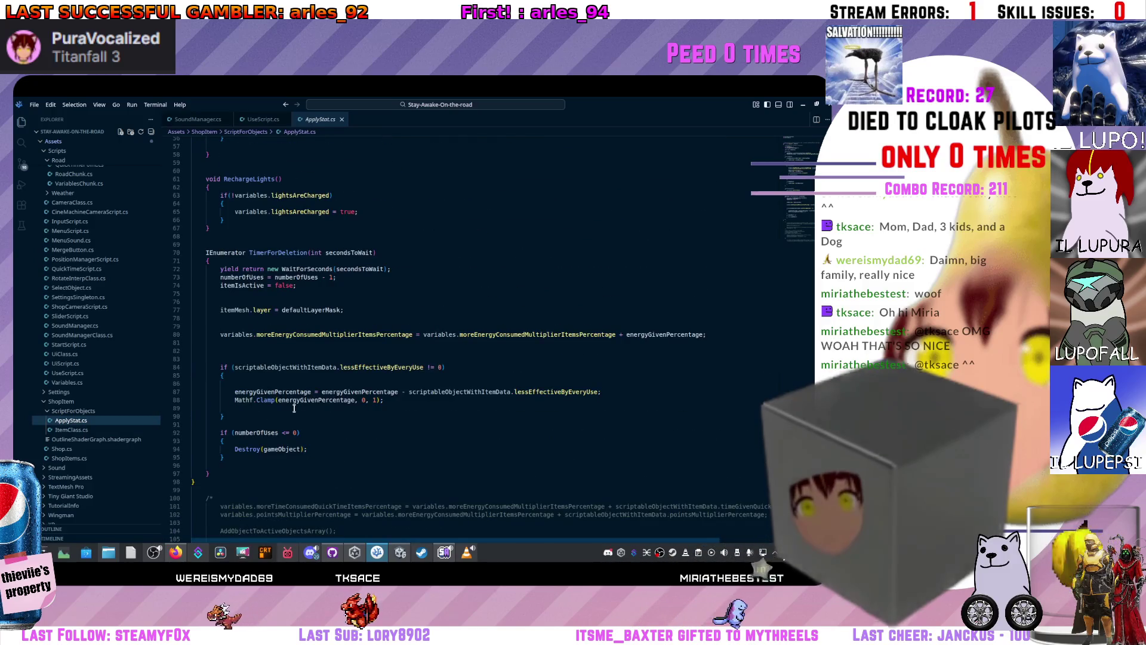
pyautogui.scroll(5, 266, 348)
pyautogui.scroll(6, 267, 348)
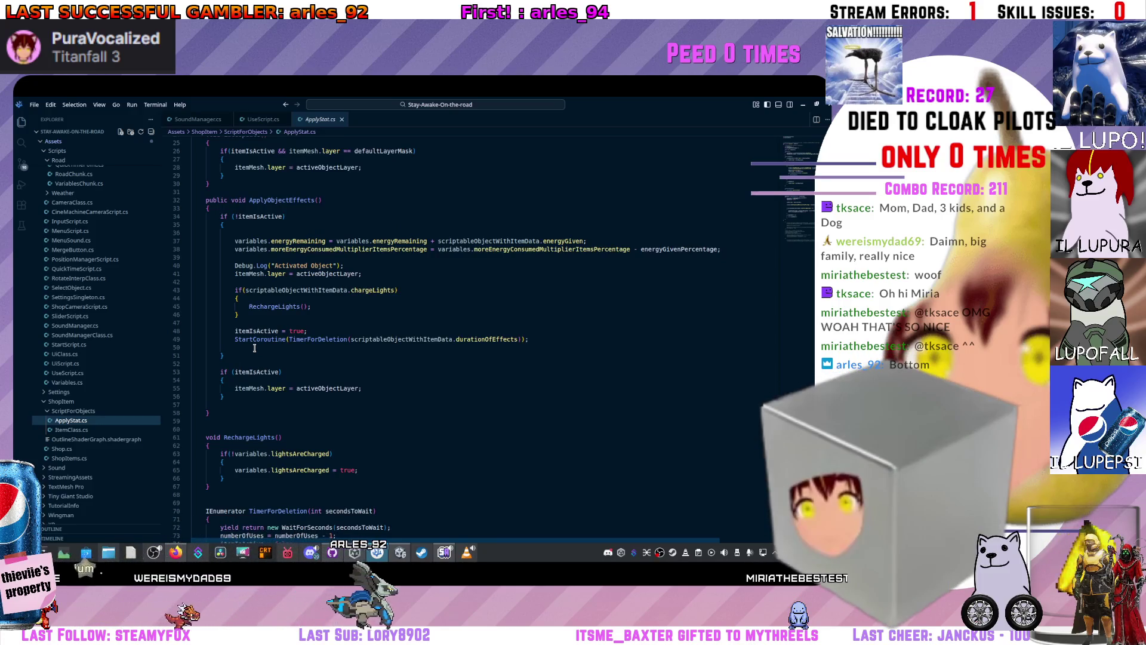
pyautogui.scroll(6, 257, 343)
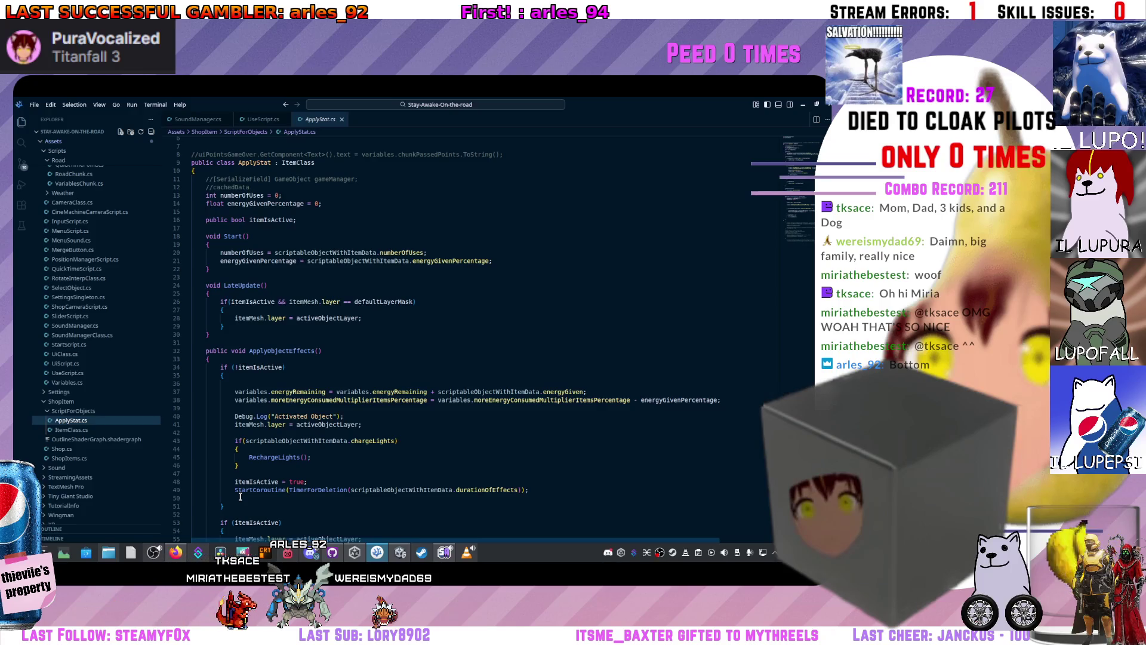
# - Indent the empty line 50 after the StartCoroutine call with a Tab
pyautogui.scroll(-7, 316, 375)
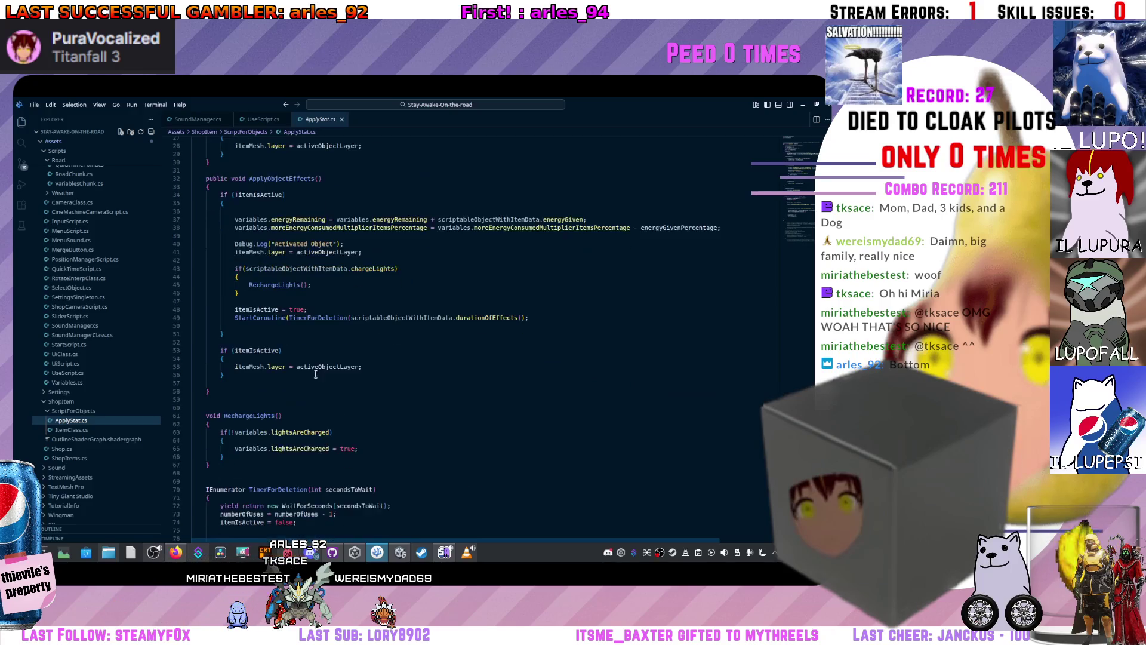
pyautogui.click(265, 326)
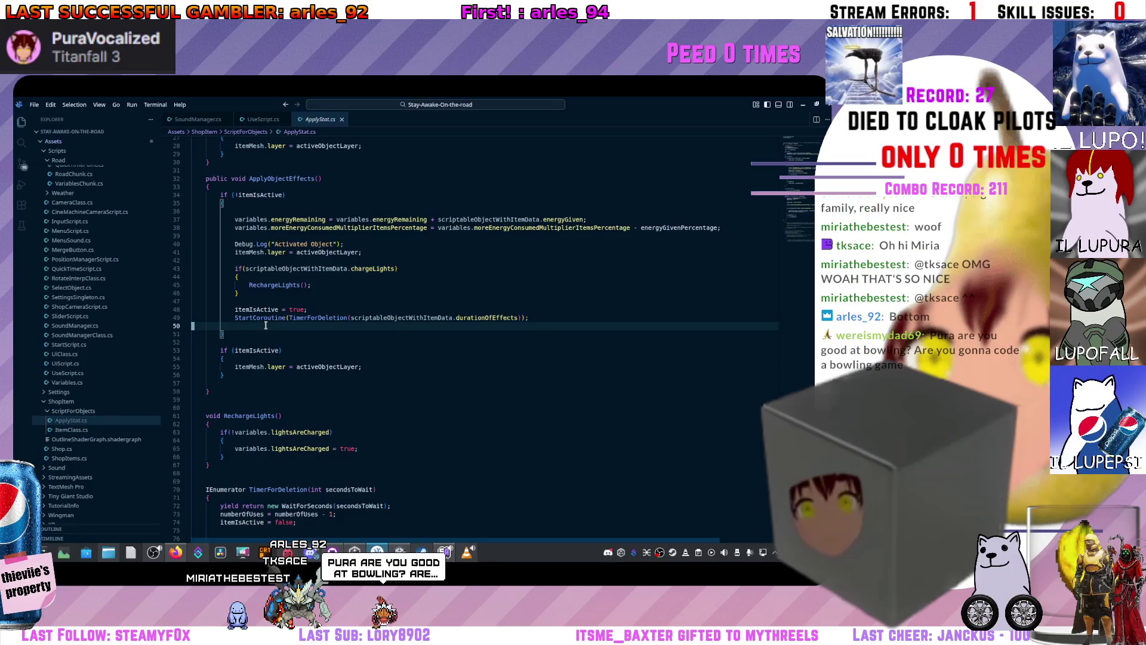
pyautogui.press('Tab')
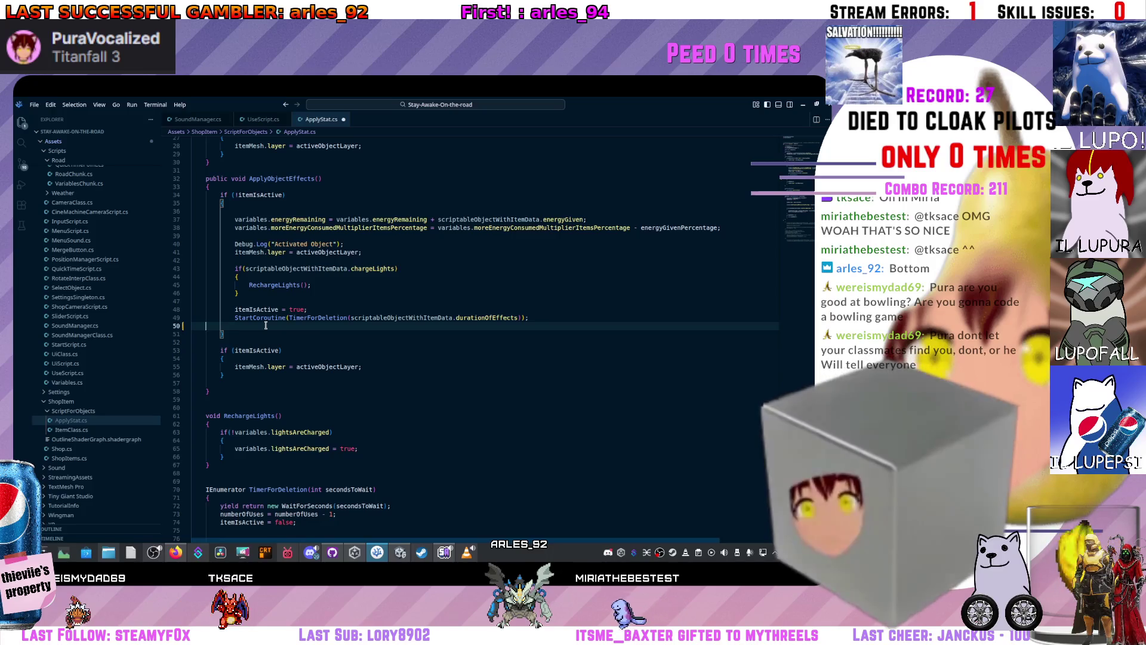
# - Review ApplyObjectEffects lines 45–51, from RechargeLights() down to the closing brace
pyautogui.scroll(5, 463, 416)
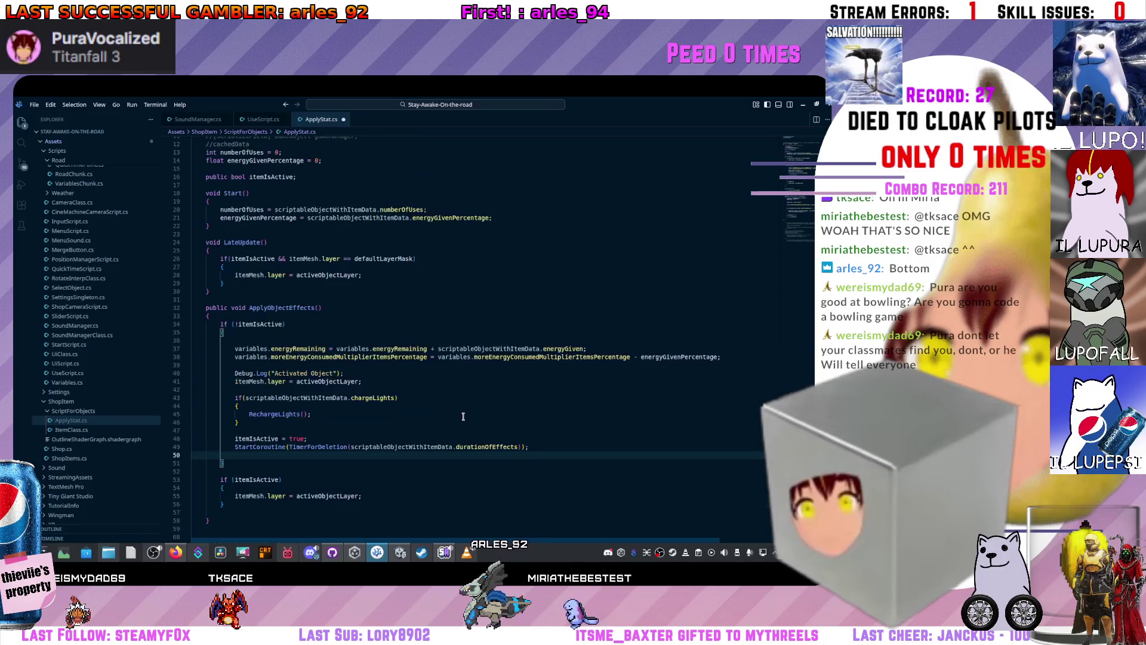
pyautogui.click(518, 438)
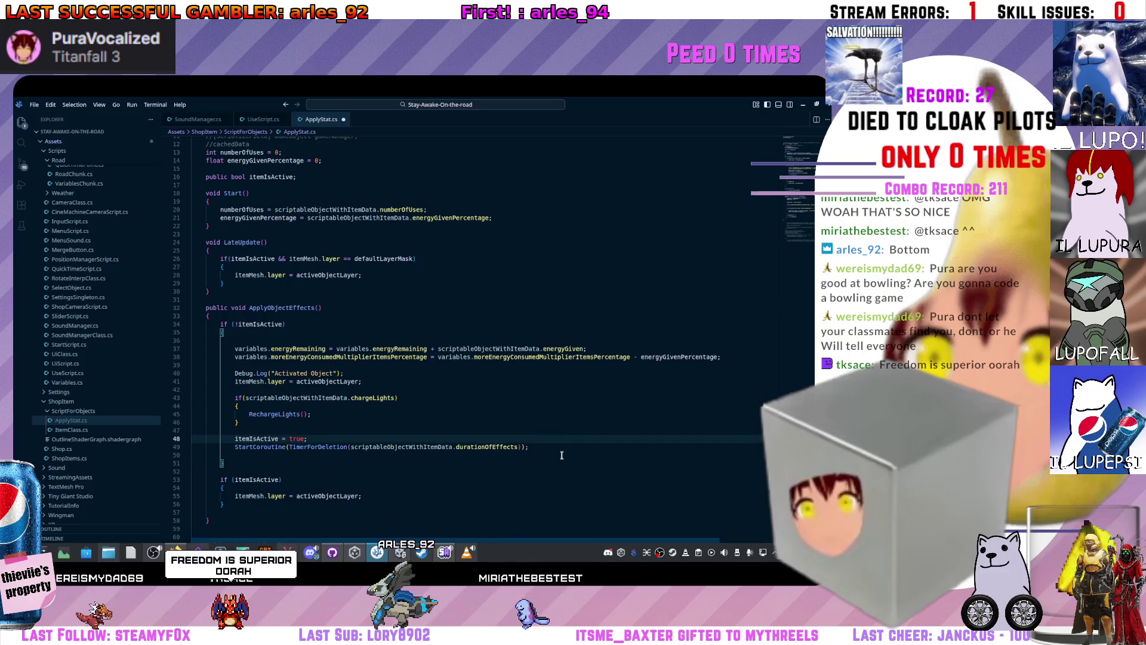
pyautogui.click(366, 414)
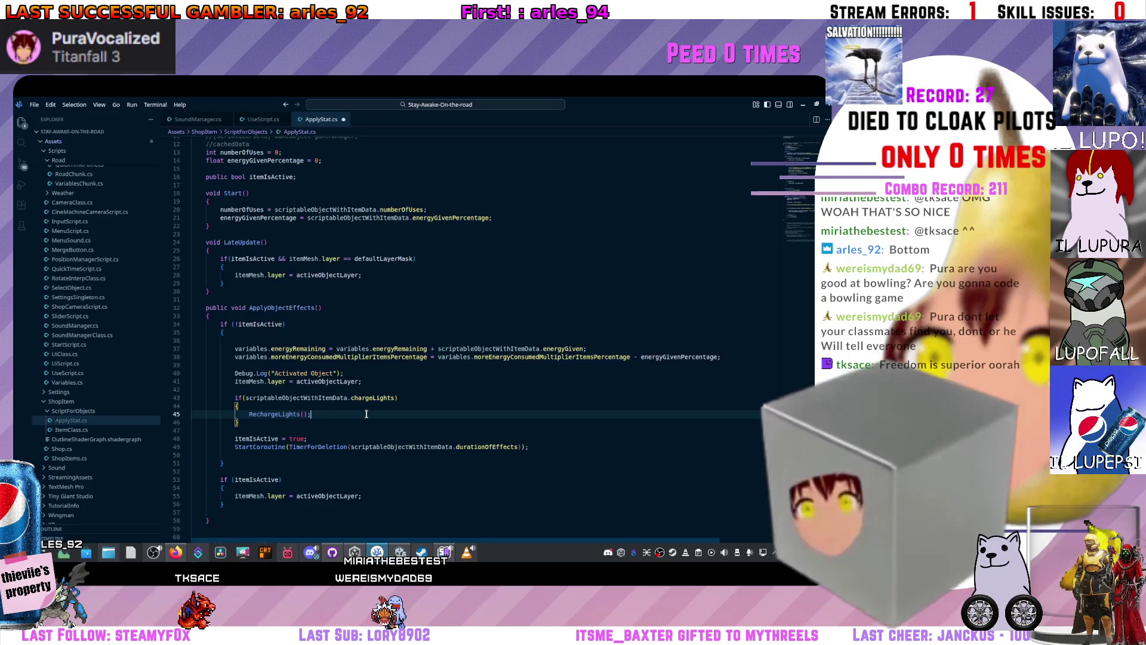
pyautogui.scroll(-2, 325, 194)
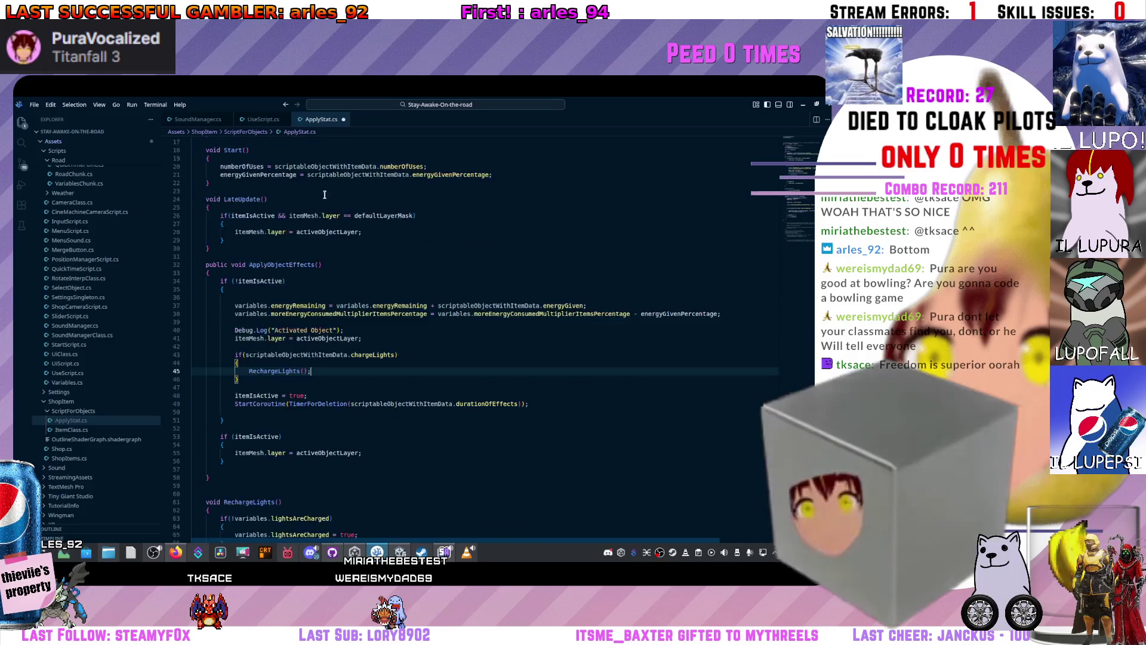
pyautogui.scroll(-5, 325, 194)
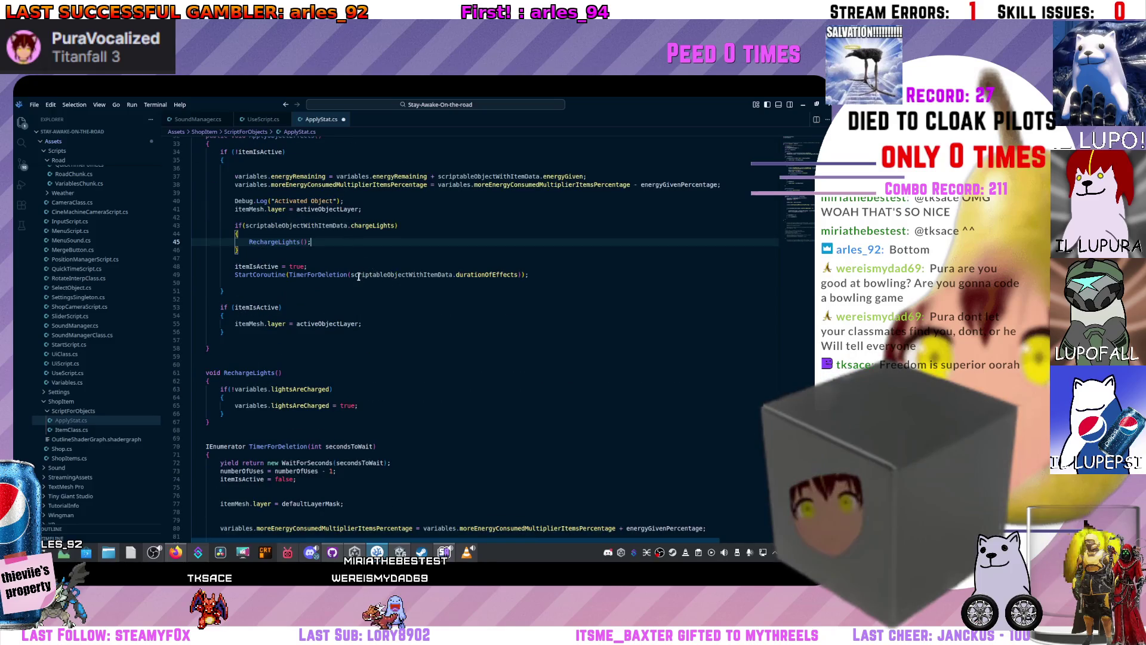
pyautogui.scroll(4, 346, 286)
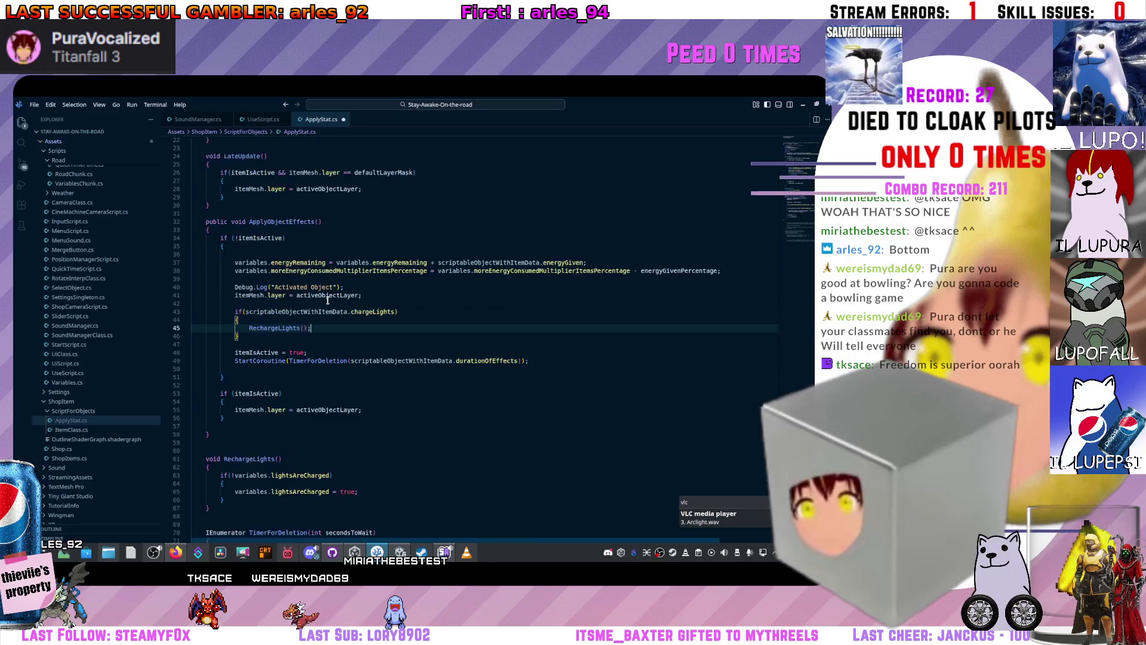
pyautogui.click(525, 360)
pyautogui.press('Down')
pyautogui.press('Down')
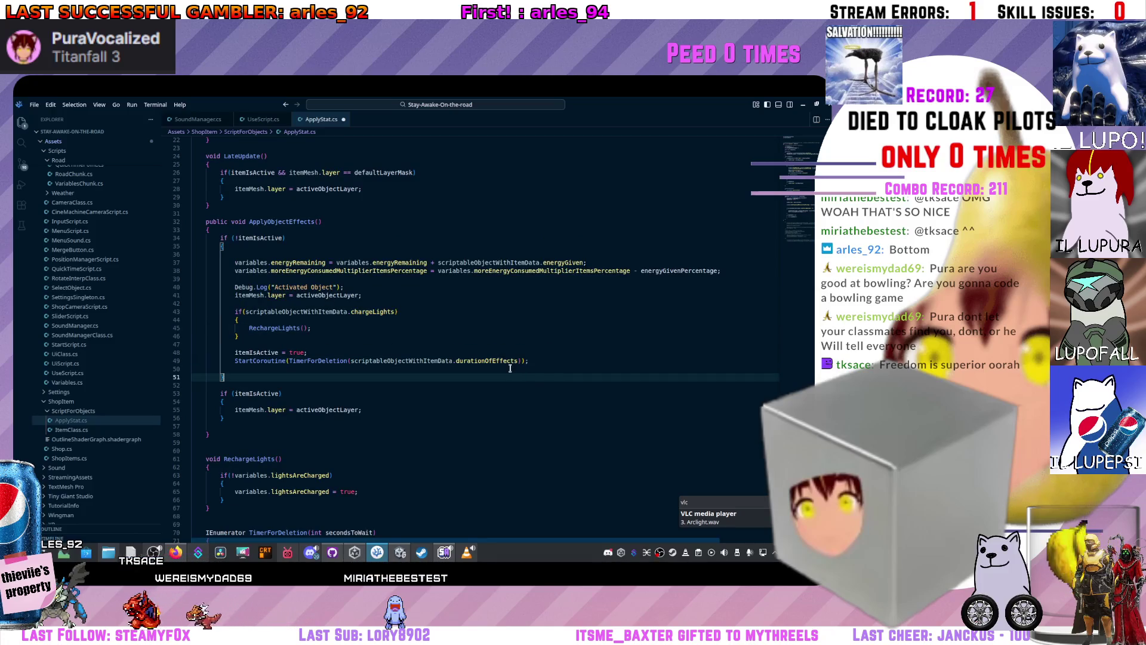
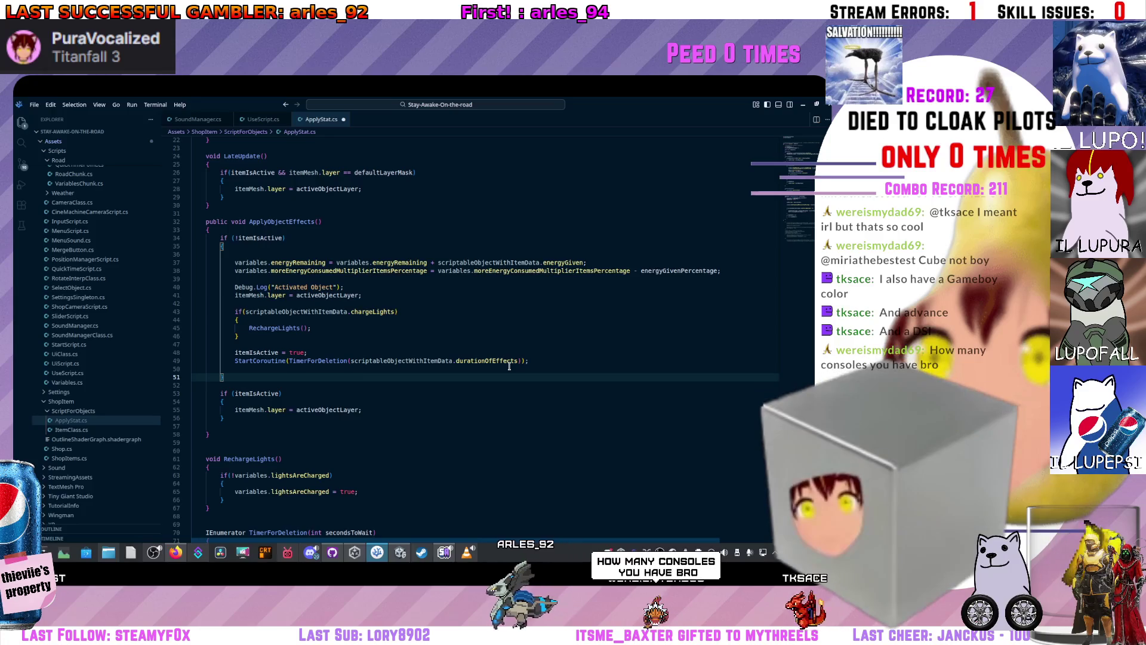
# - Open ItemClass.cs at line 17 beside ApplyStat.cs, then return to the Unity editor
pyautogui.click(509, 366)
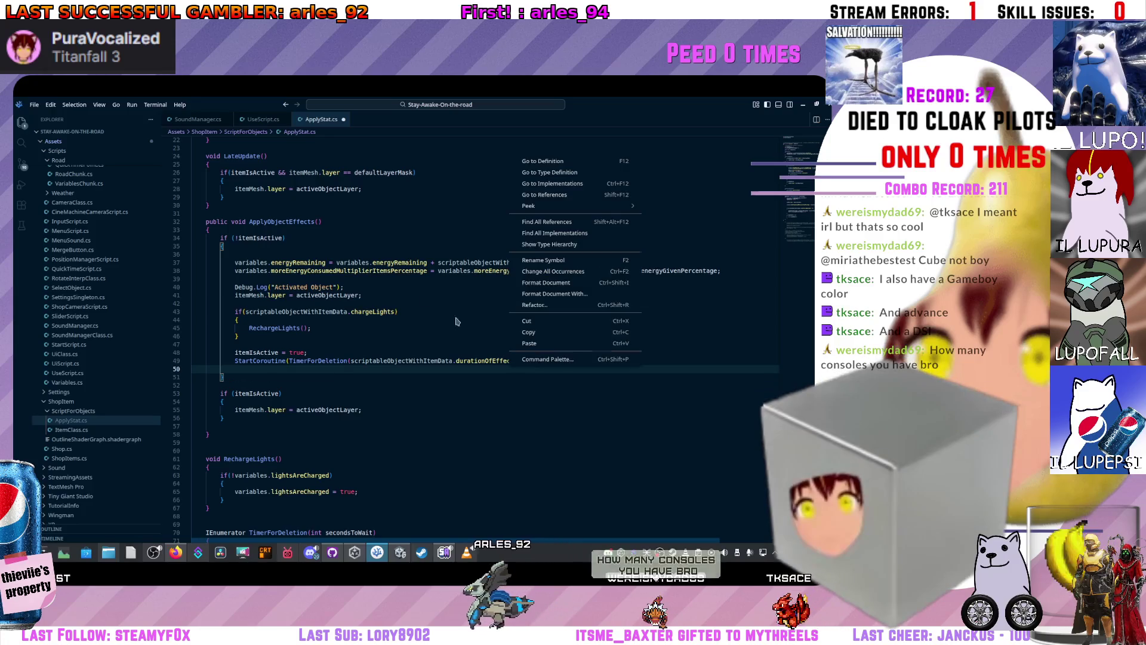
pyautogui.click(375, 351)
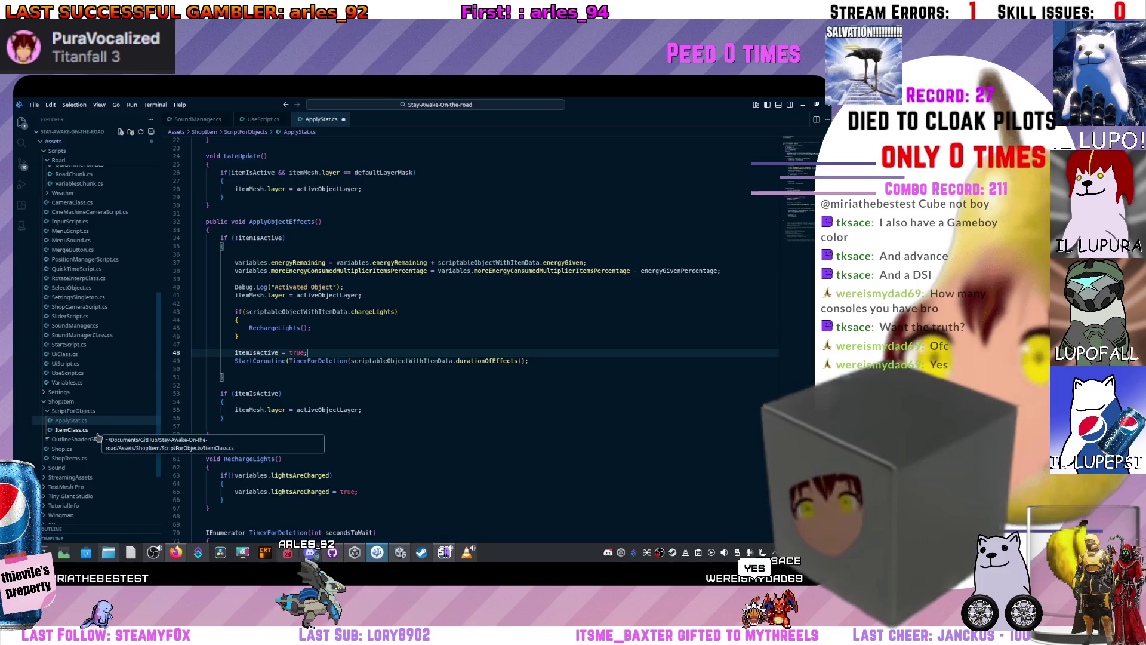
pyautogui.click(95, 431)
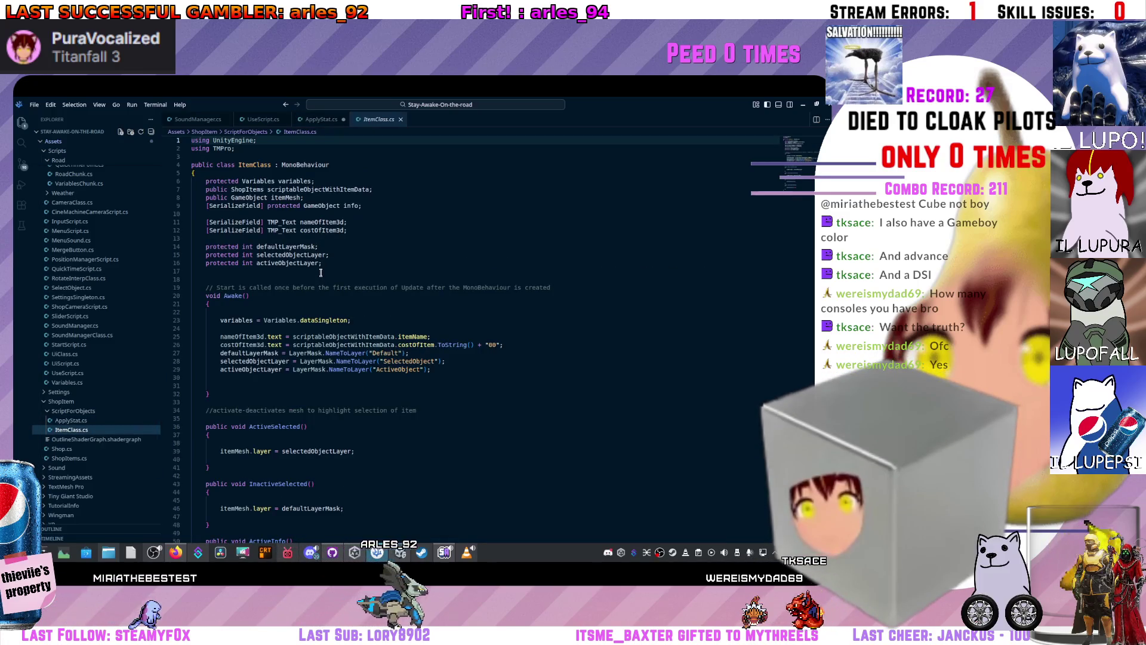
pyautogui.click(321, 273)
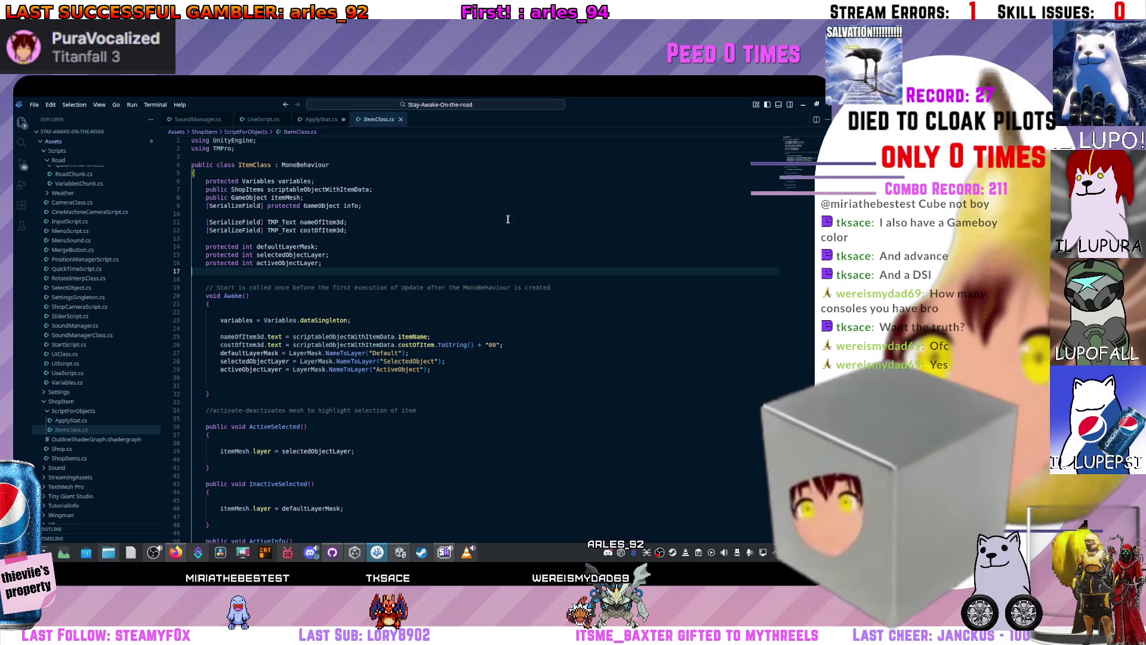
pyautogui.click(802, 105)
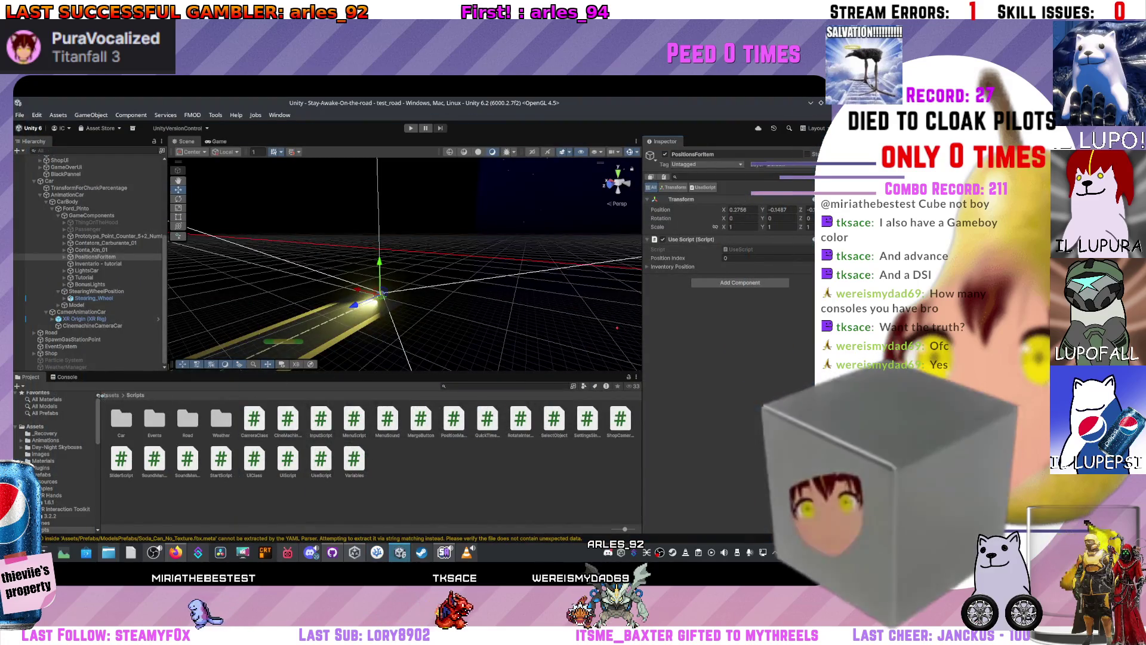
# - Search the Assets folder for 'shop' and open the ShopItems script from the ShopItem folder
pyautogui.click(110, 396)
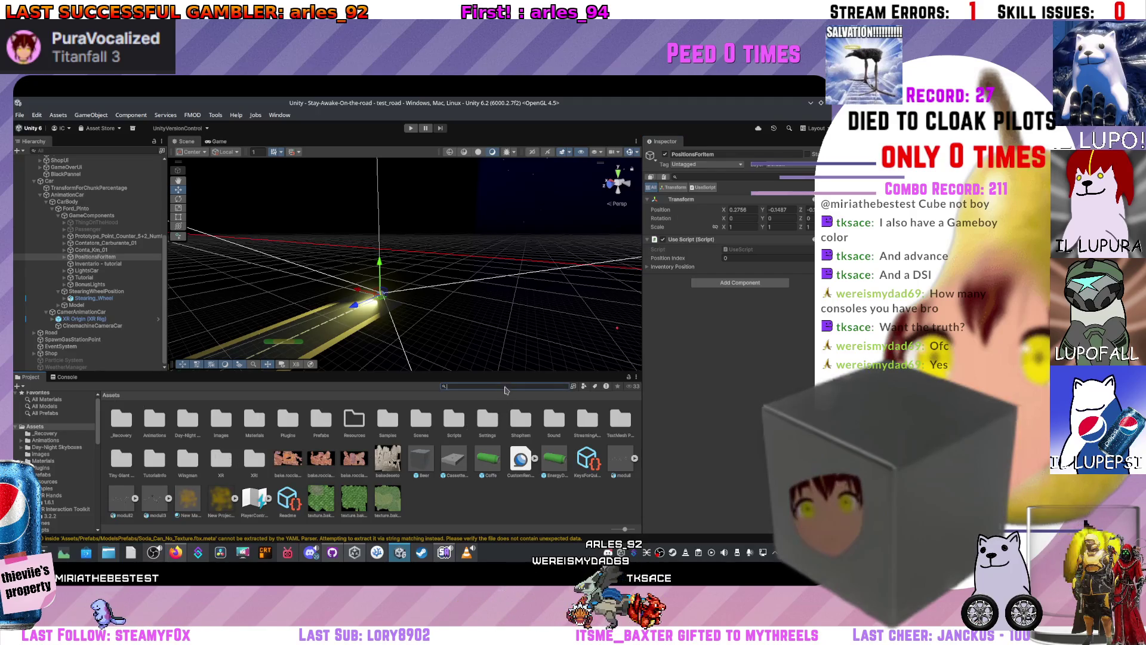
pyautogui.write('sc')
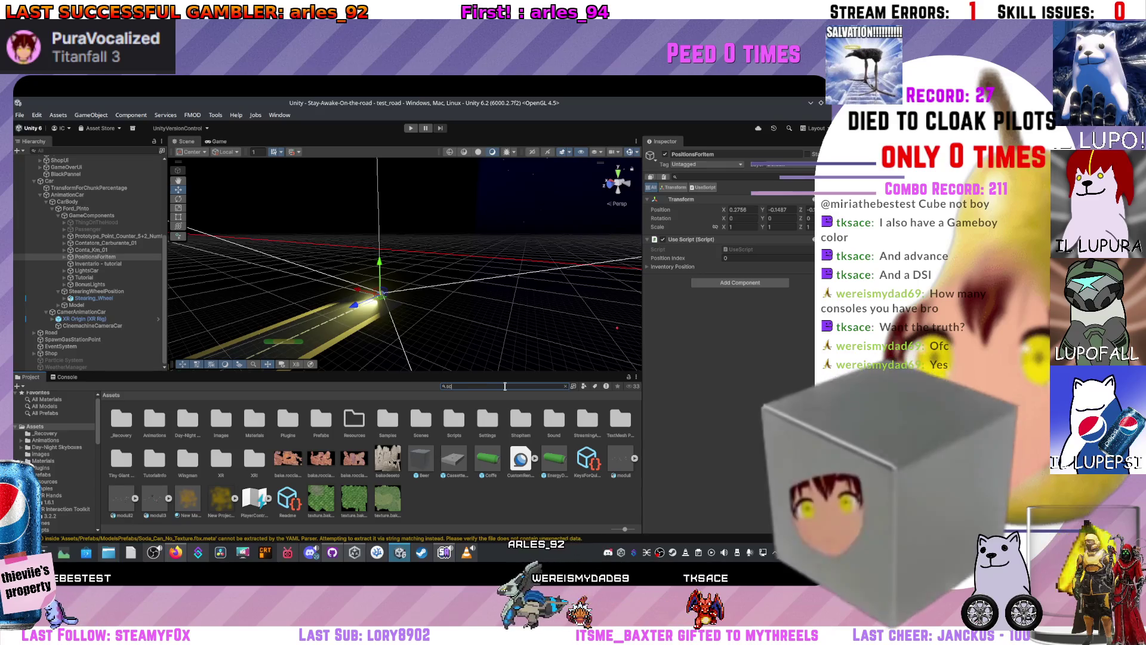
pyautogui.write('ripts')
pyautogui.press('BackSpace')
pyautogui.press('BackSpace')
pyautogui.press('BackSpace')
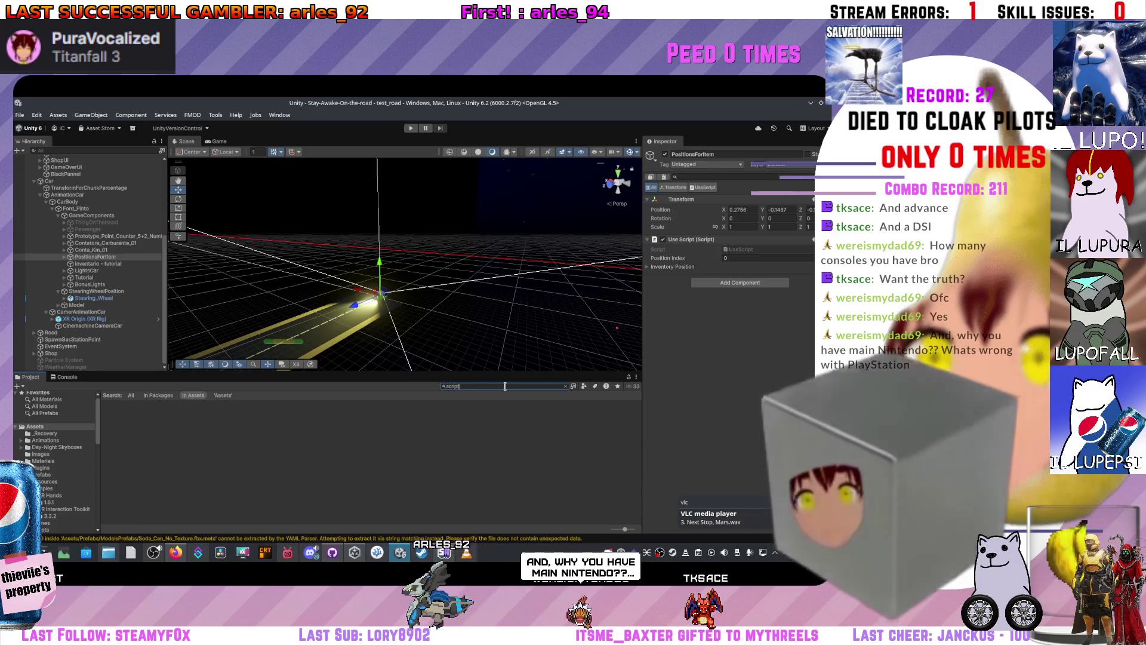
pyautogui.write('shop')
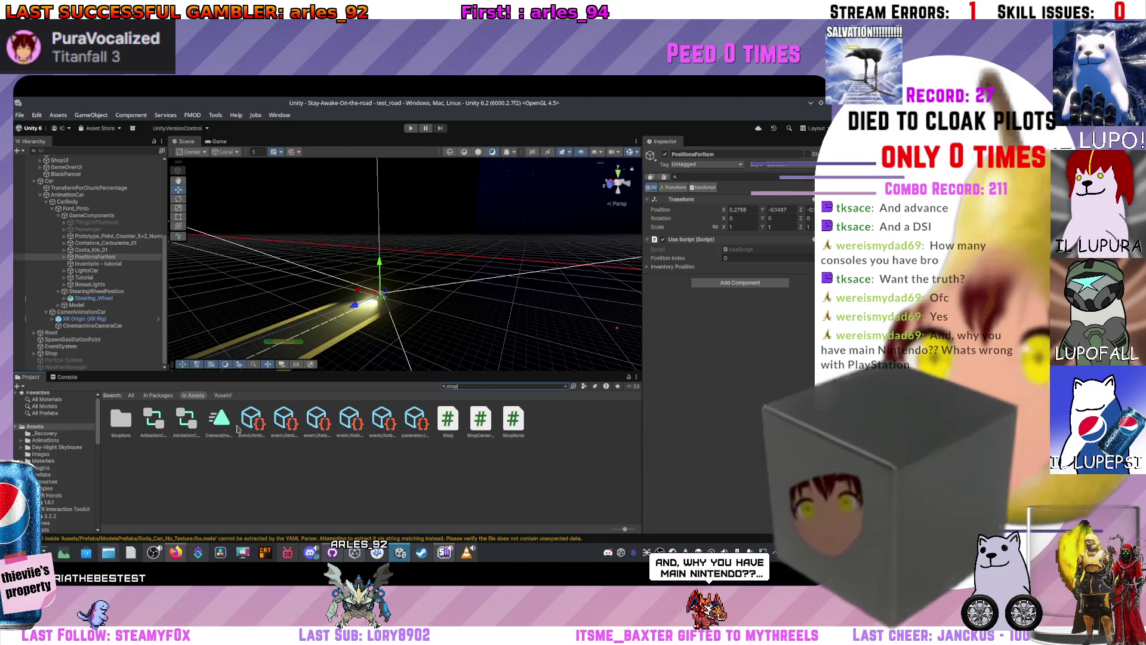
pyautogui.doubleClick(120, 418)
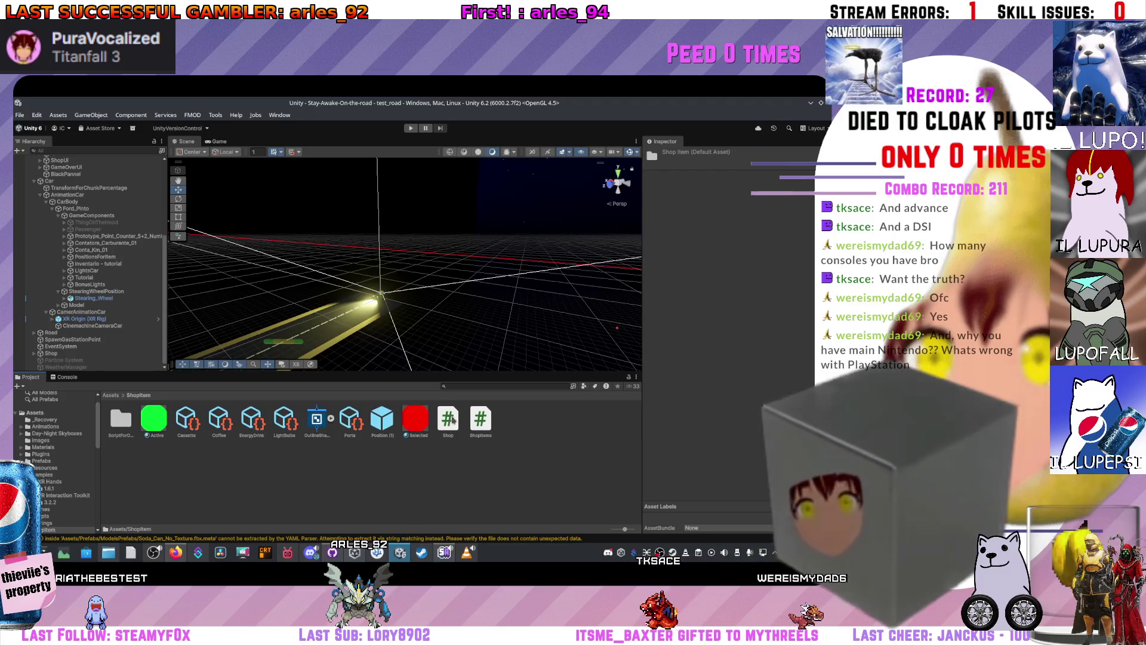
pyautogui.doubleClick(480, 417)
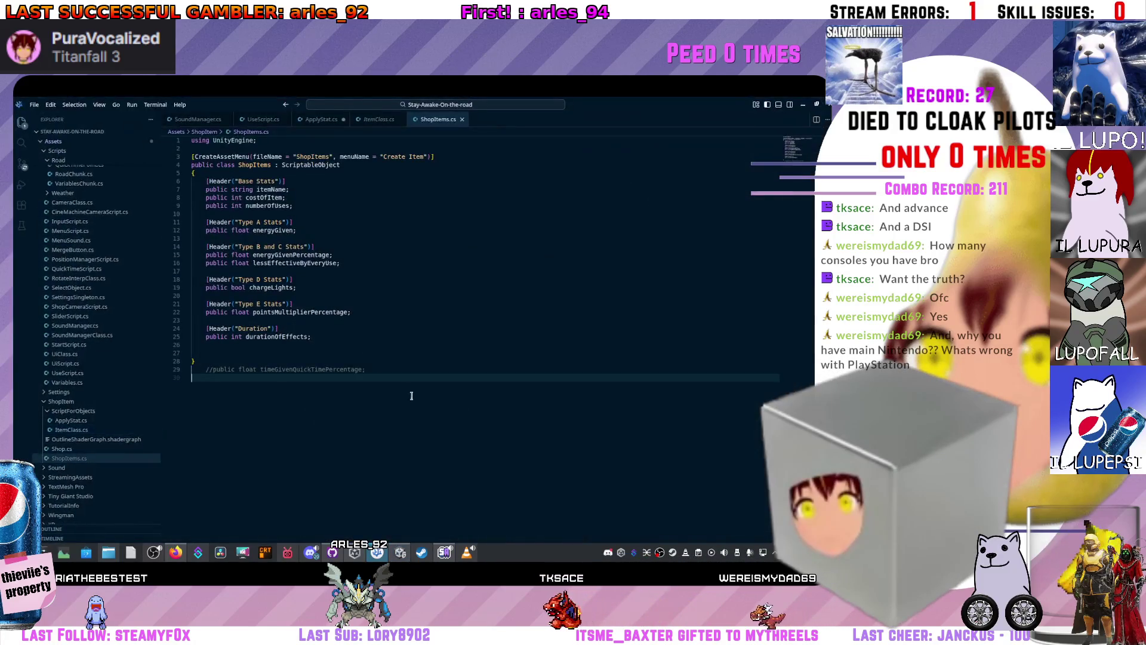
# - Below durationOfEffects, add a [Header("SoundConsume")] line and an empty public enum SoundConsume block
pyautogui.click(353, 336)
pyautogui.press('Return')
pyautogui.press('Return')
pyautogui.press('Return')
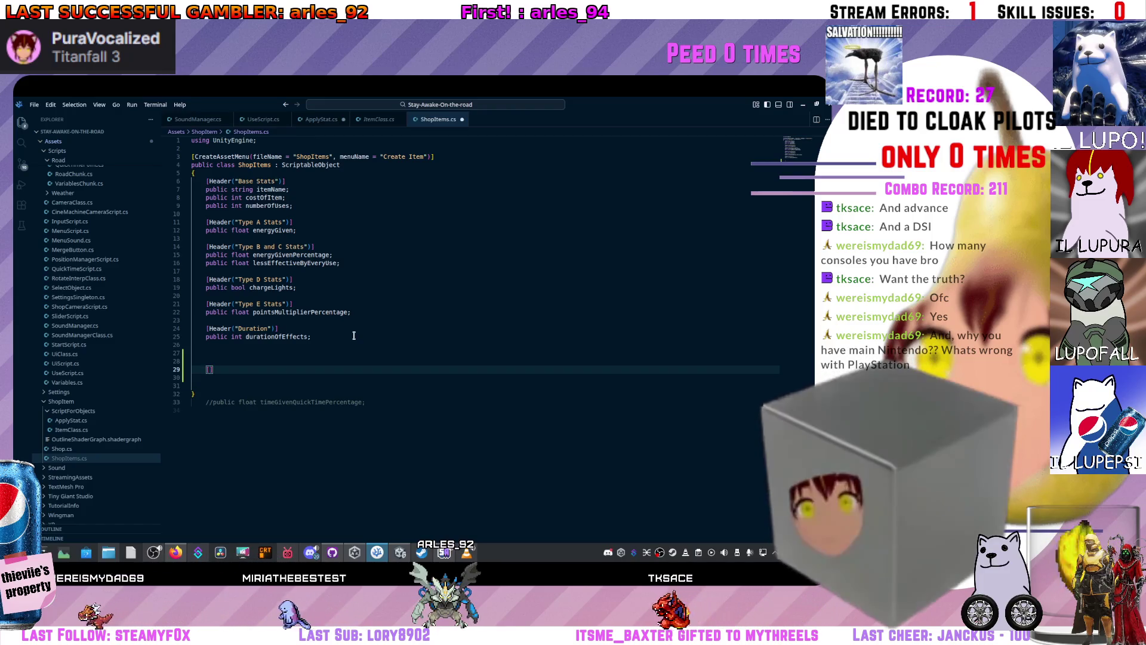
pyautogui.write('Header(')
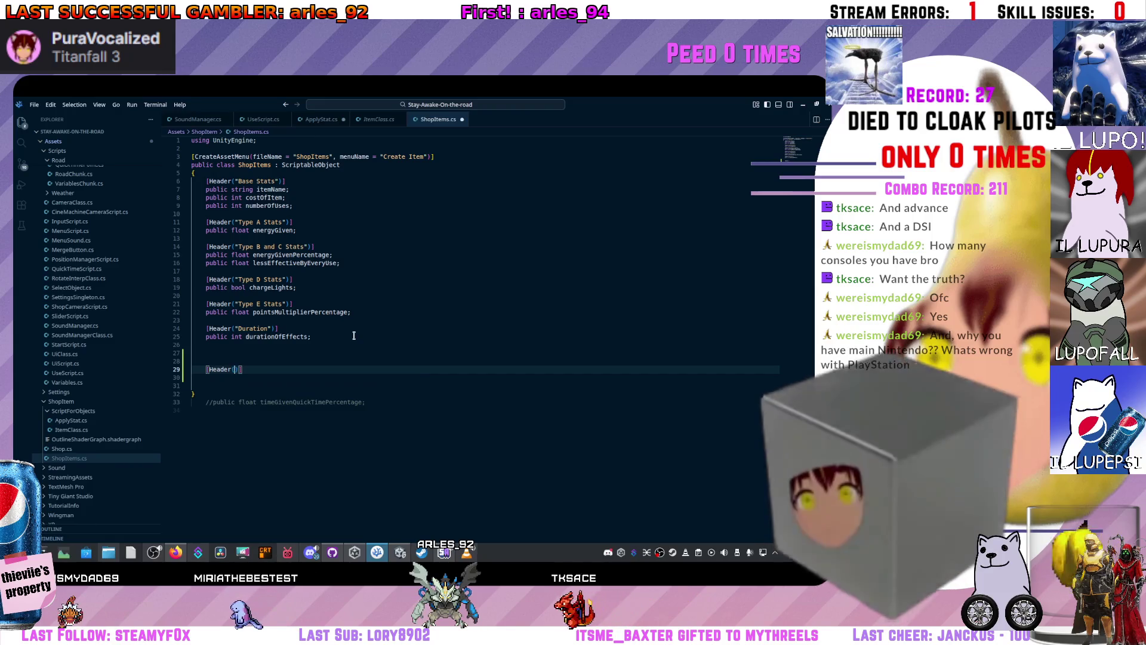
pyautogui.write('"Sound')
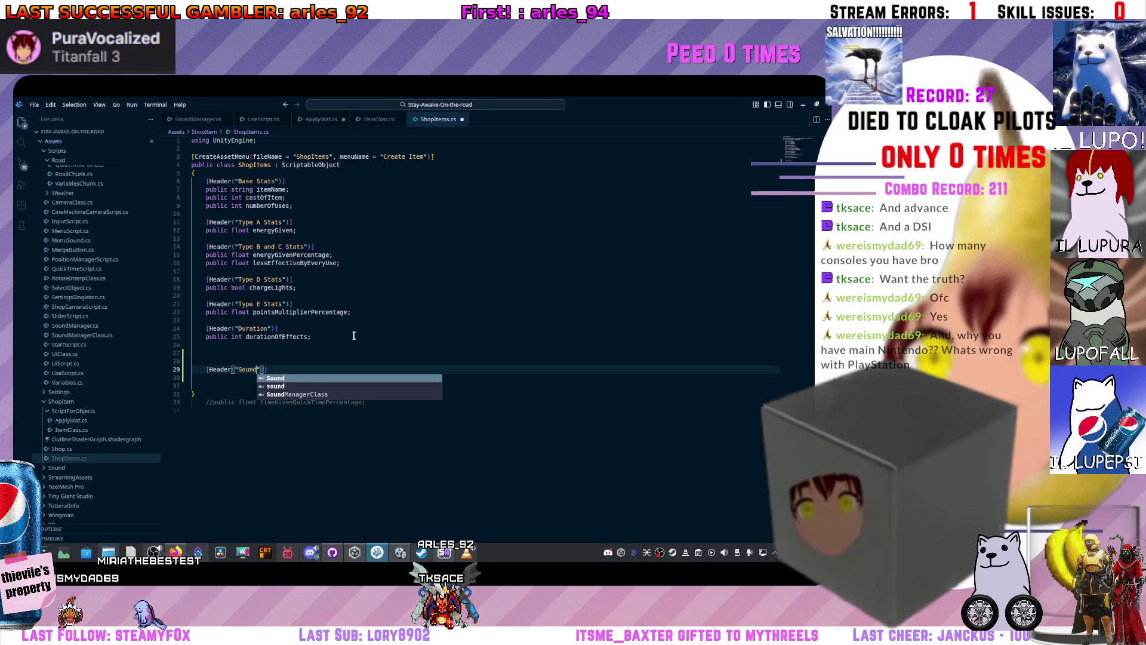
pyautogui.write('Consume')
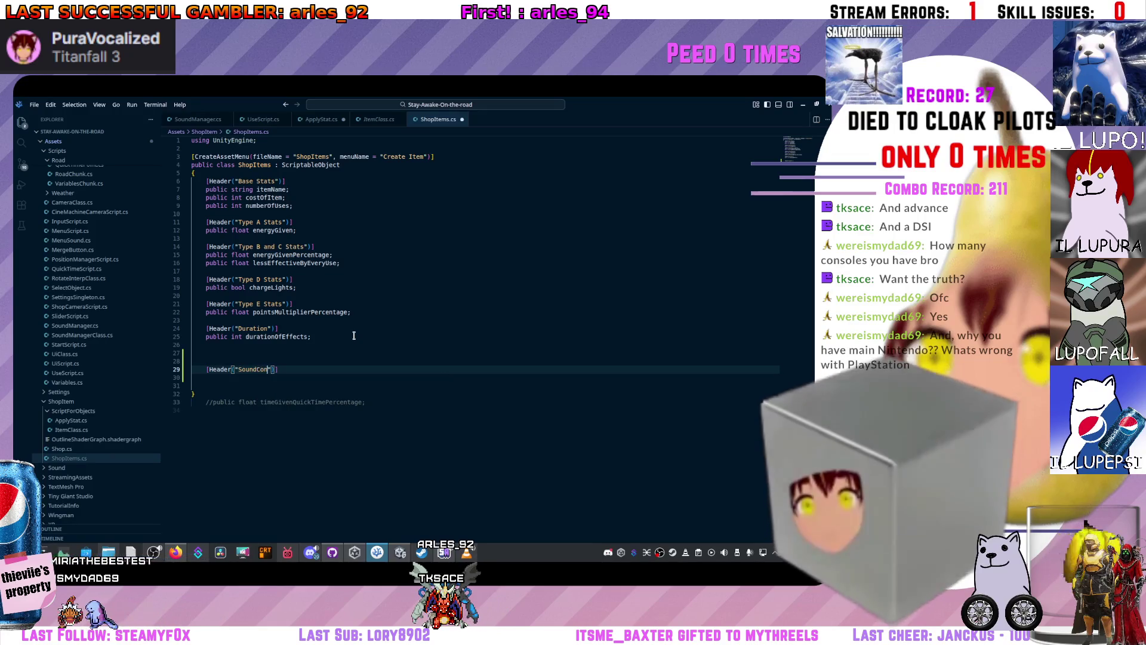
pyautogui.press('Right')
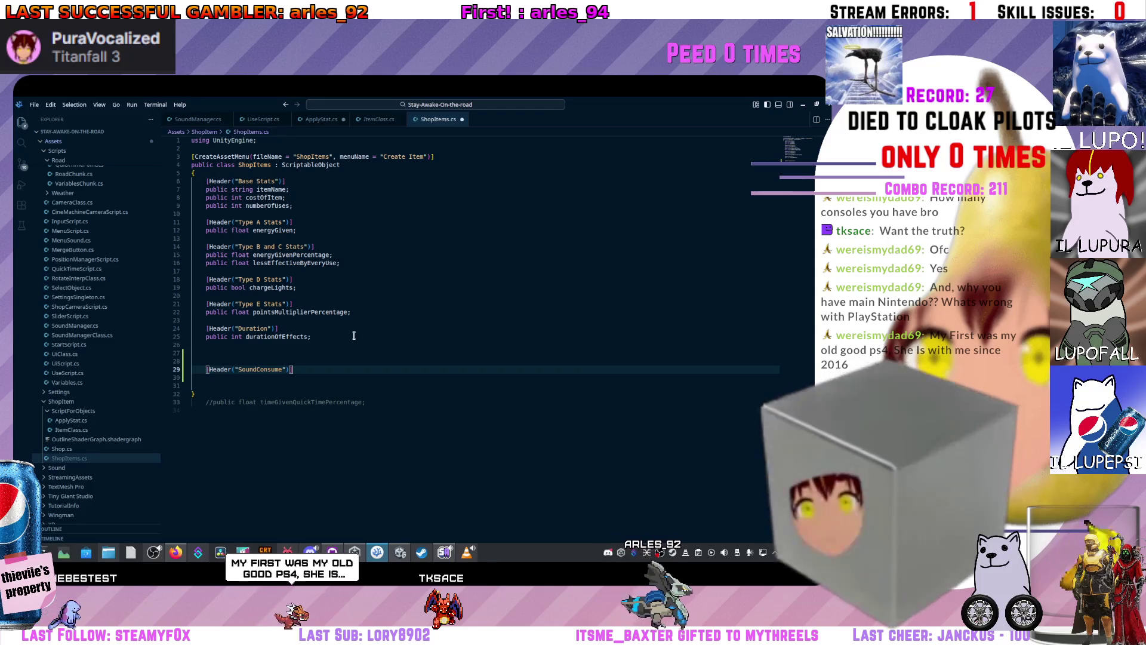
pyautogui.press('Return')
pyautogui.write('public enum SoundConsume')
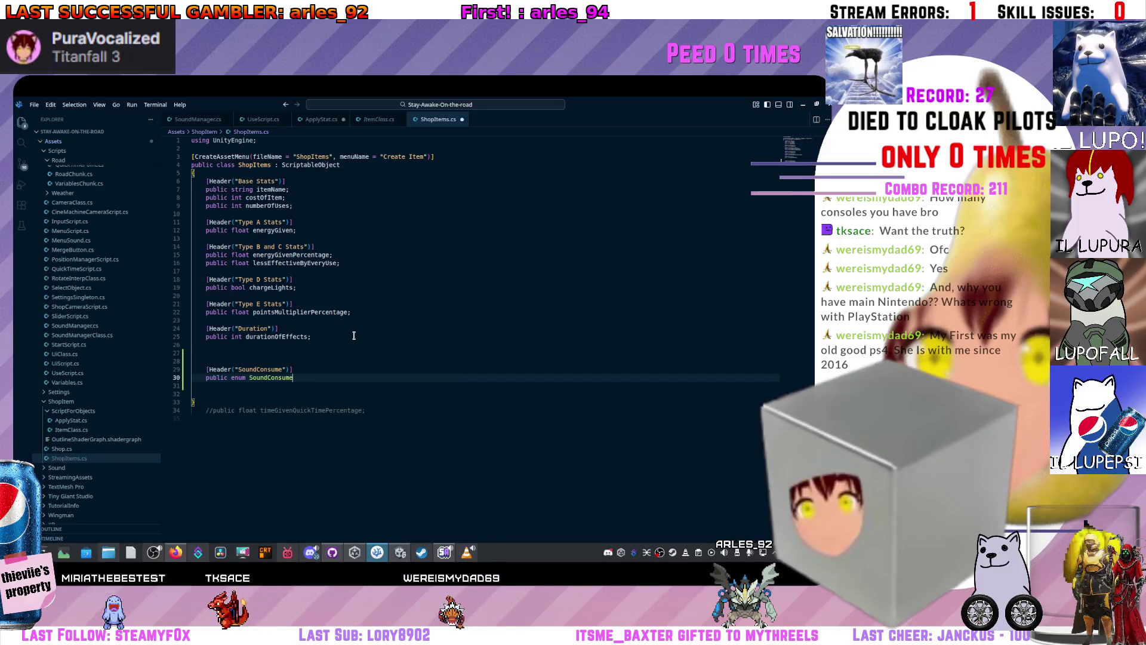
pyautogui.press('Return')
pyautogui.write('{')
pyautogui.press('Return')
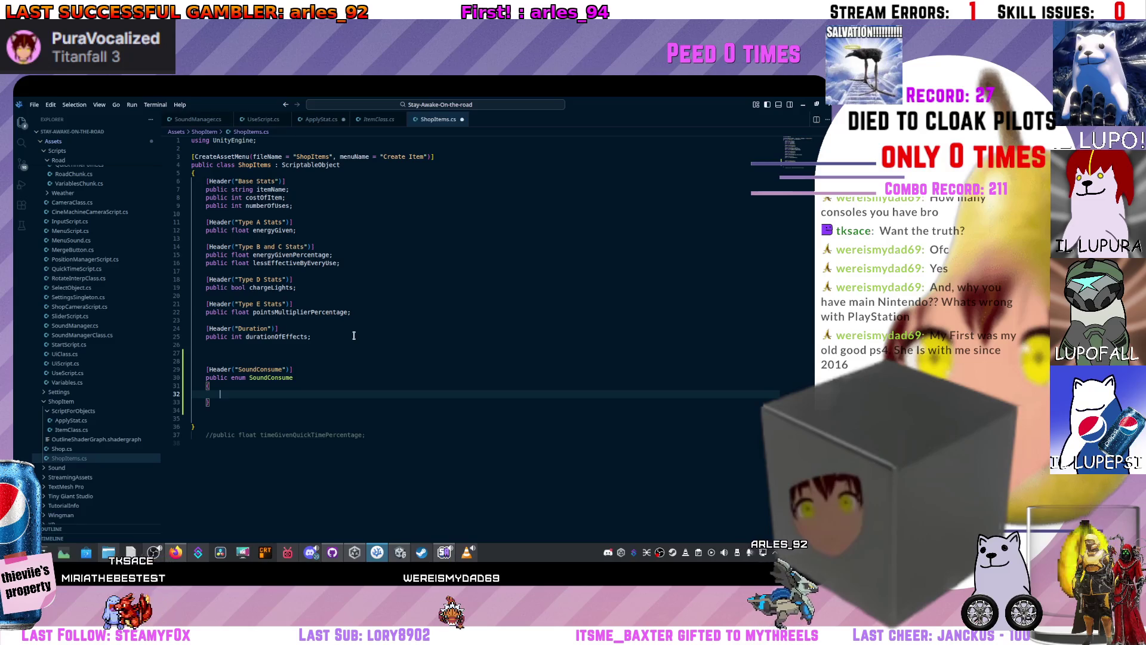
pyautogui.write('publ')
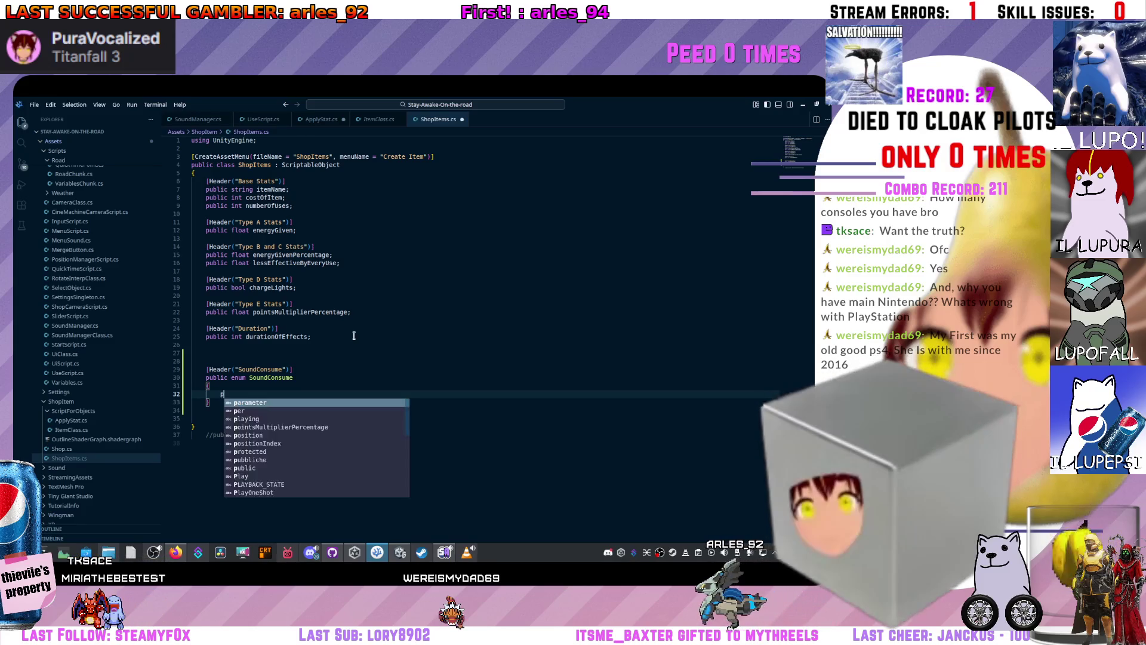
pyautogui.press('BackSpace')
pyautogui.press('BackSpace')
pyautogui.press('BackSpace')
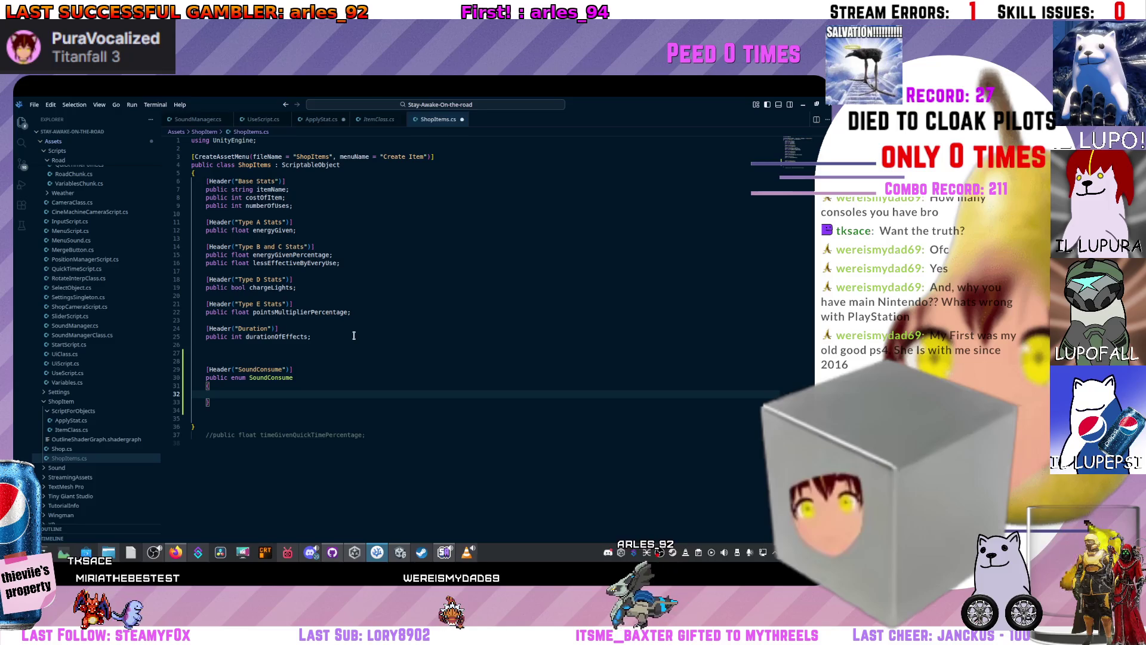
# - List the installed extensions and open the DotRush extension's details page
pyautogui.click(20, 206)
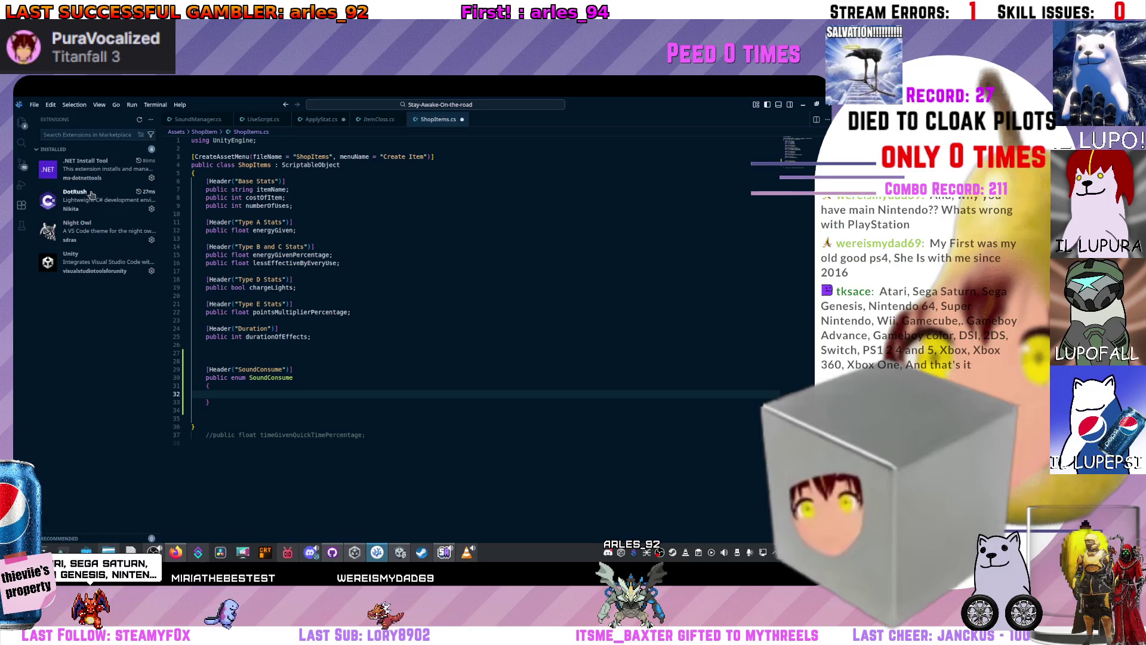
pyautogui.moveTo(95, 209)
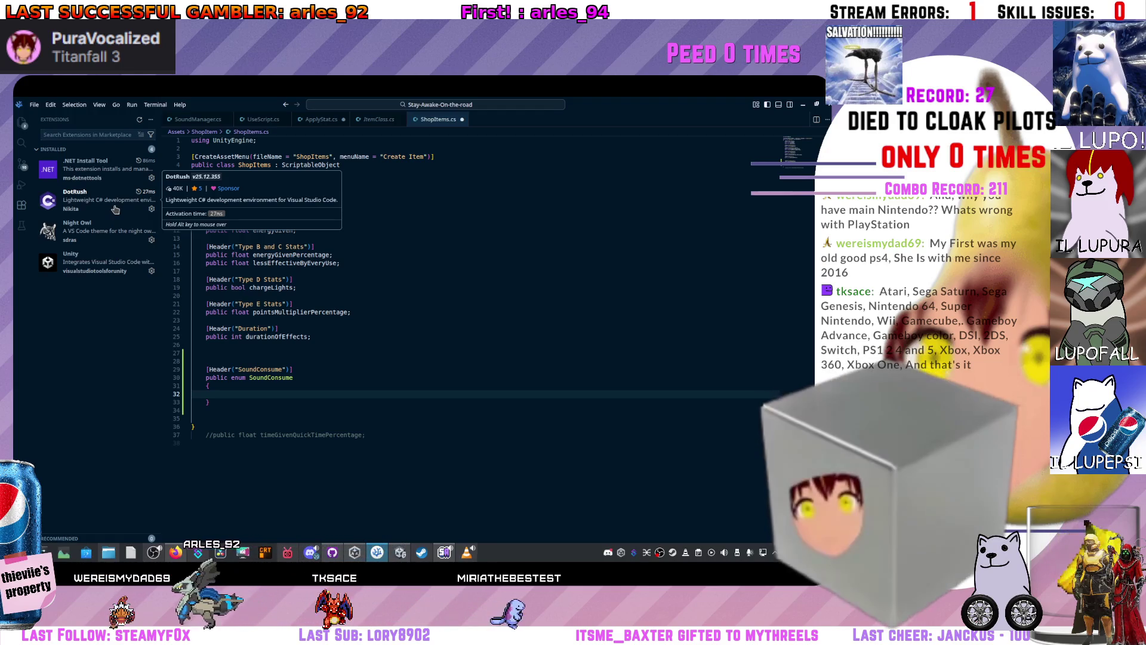
pyautogui.click(248, 391)
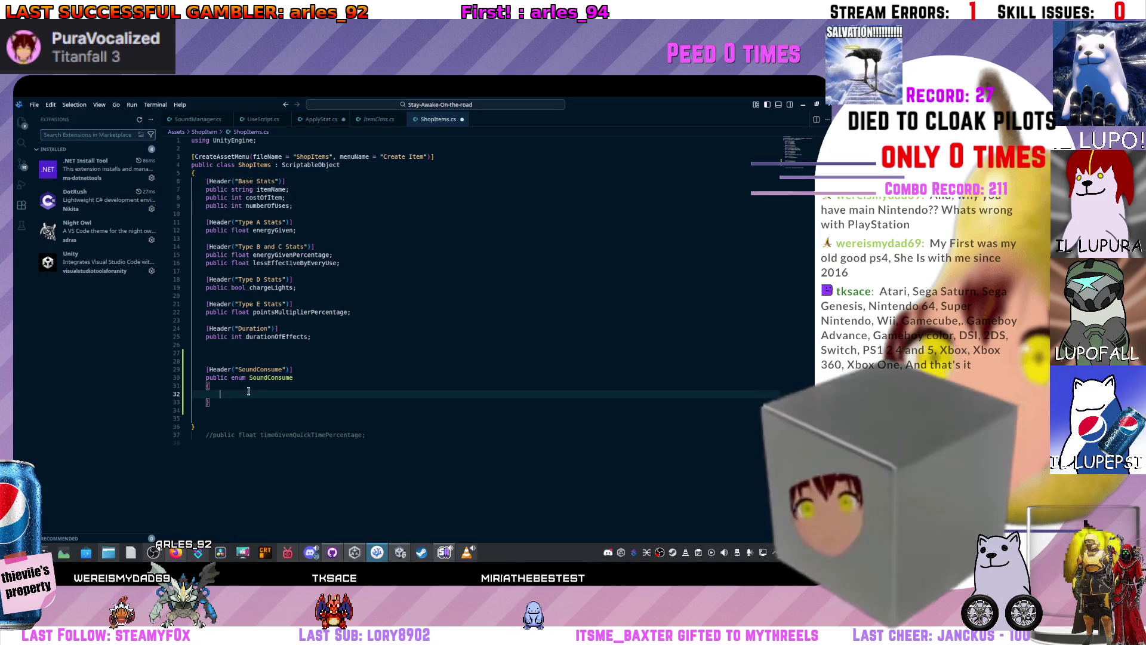
pyautogui.click(108, 209)
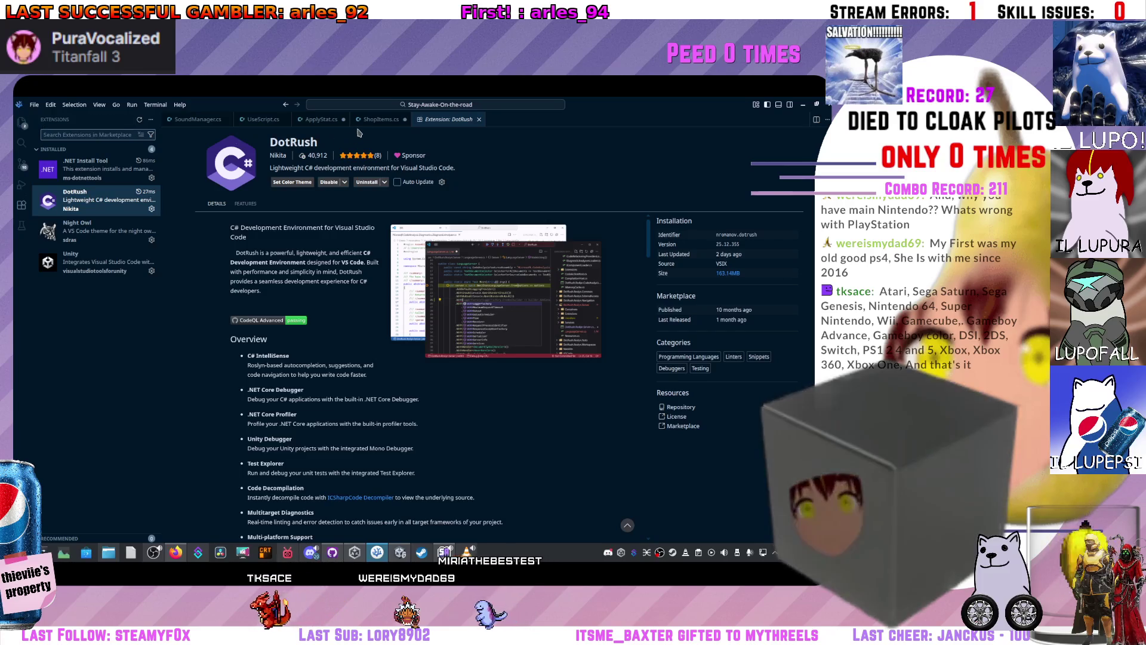
# - Leave the DotRush page and return to the ShopItems.cs editor tab
pyautogui.hotkey('ctrl', 'Tab')
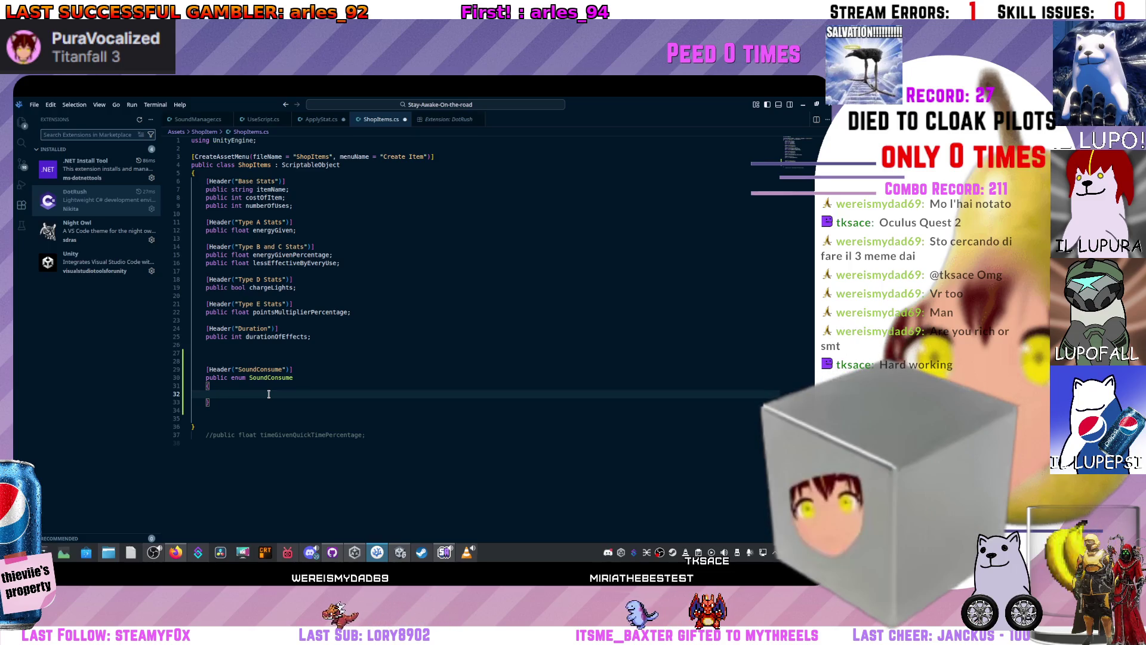
# - Try a Beer value, undo it, and enter Drink in the SoundConsume enum
pyautogui.write('Beer,')
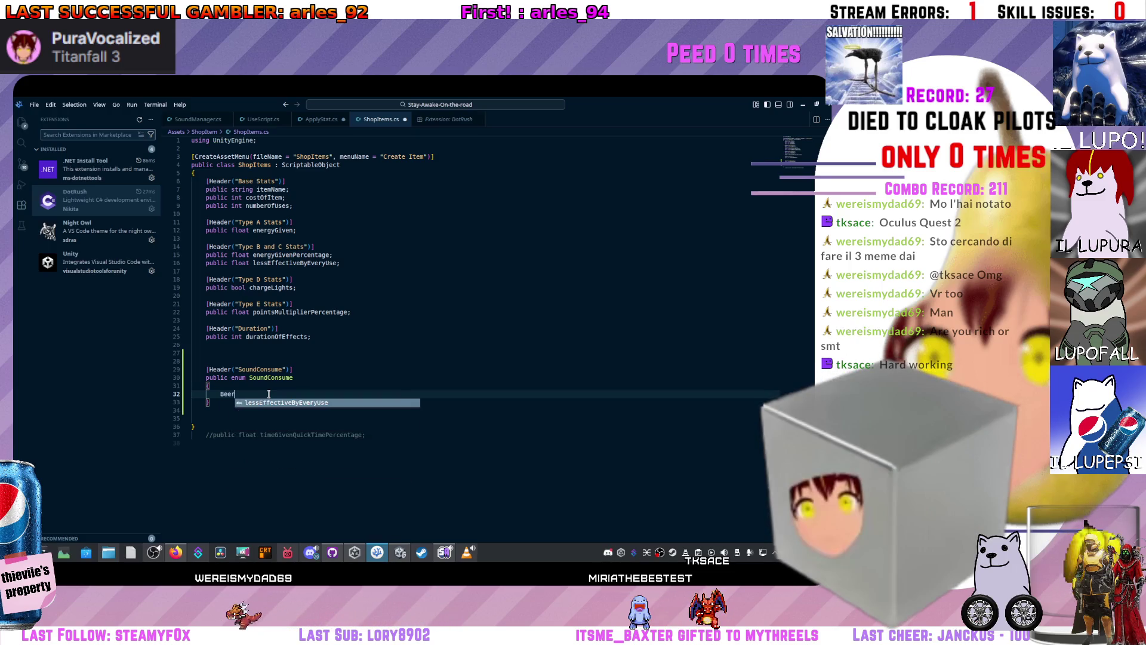
pyautogui.press('Return')
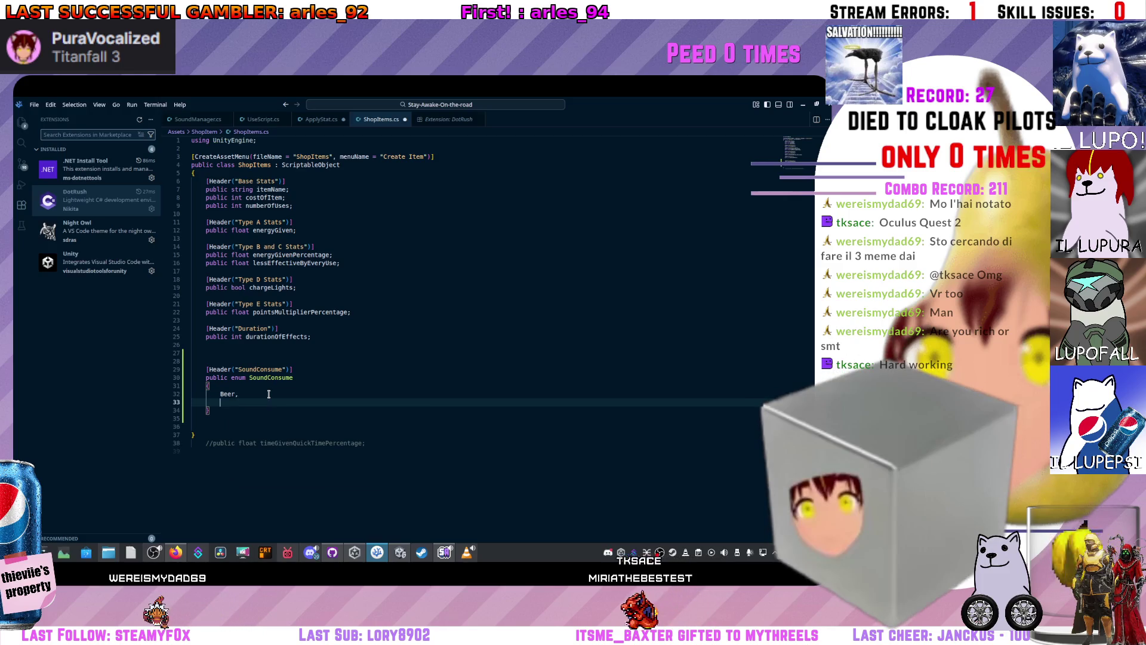
pyautogui.hotkey('ctrl', 'z')
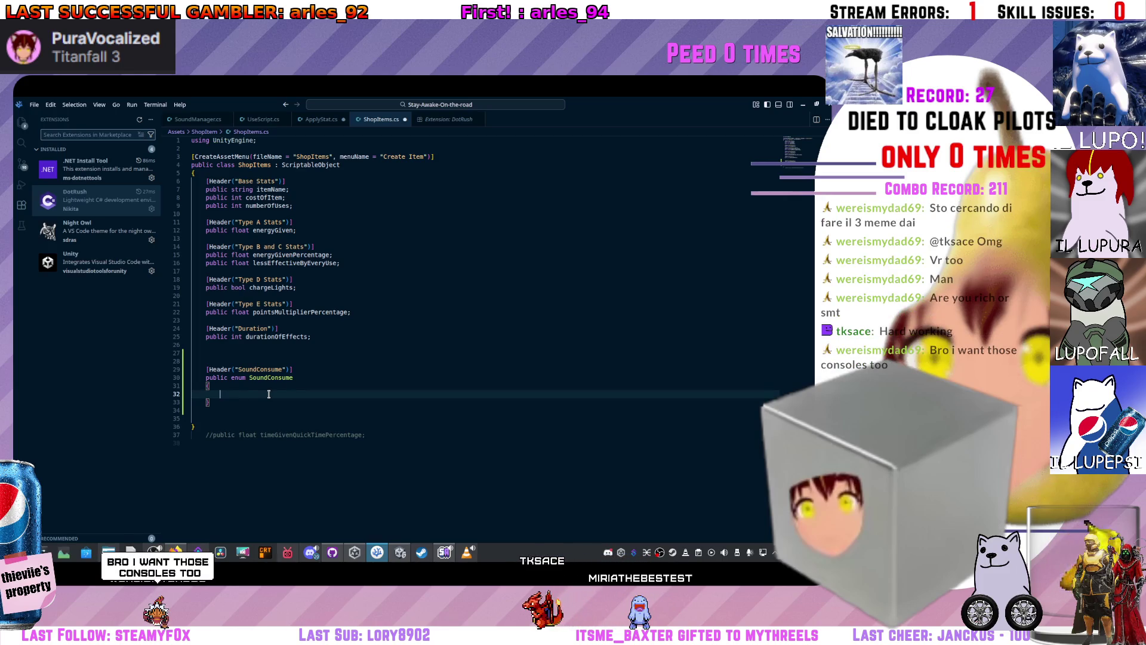
pyautogui.write('Drink,')
pyautogui.press('Return')
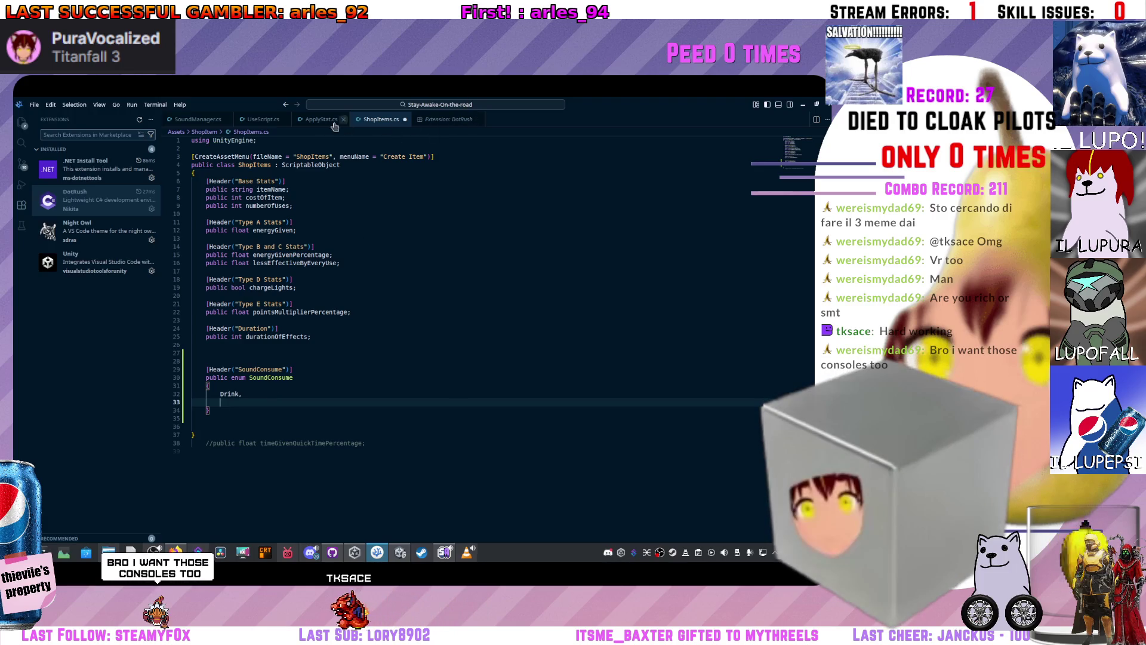
# - Look through the UseScript.cs and SoundManager.cs files
pyautogui.click(261, 119)
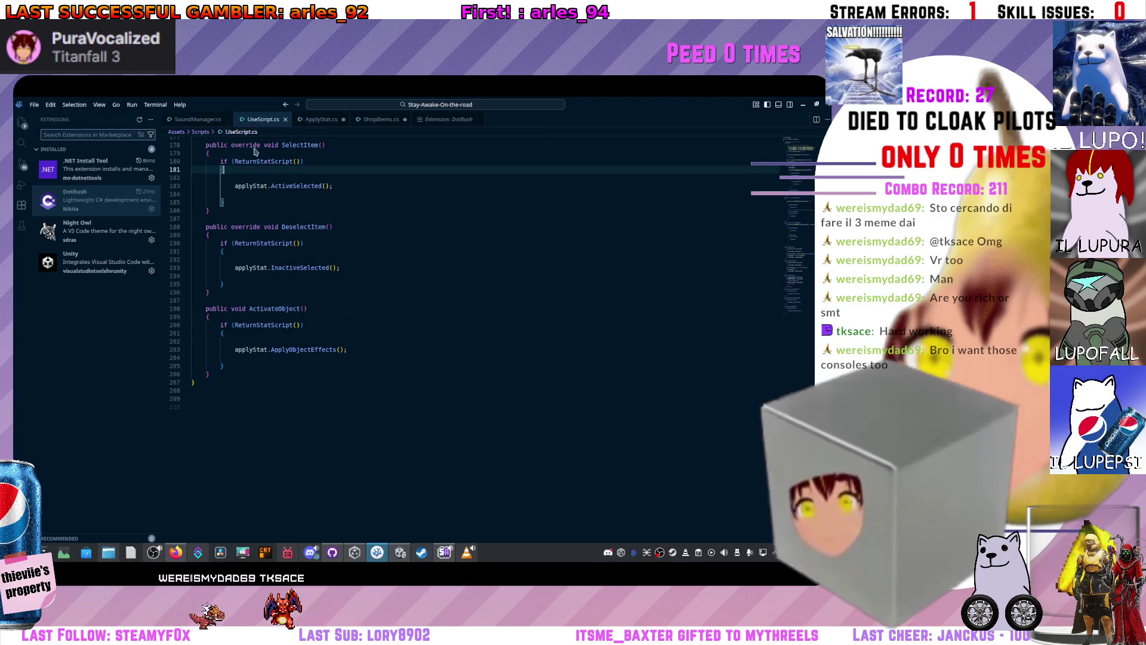
pyautogui.scroll(12, 298, 269)
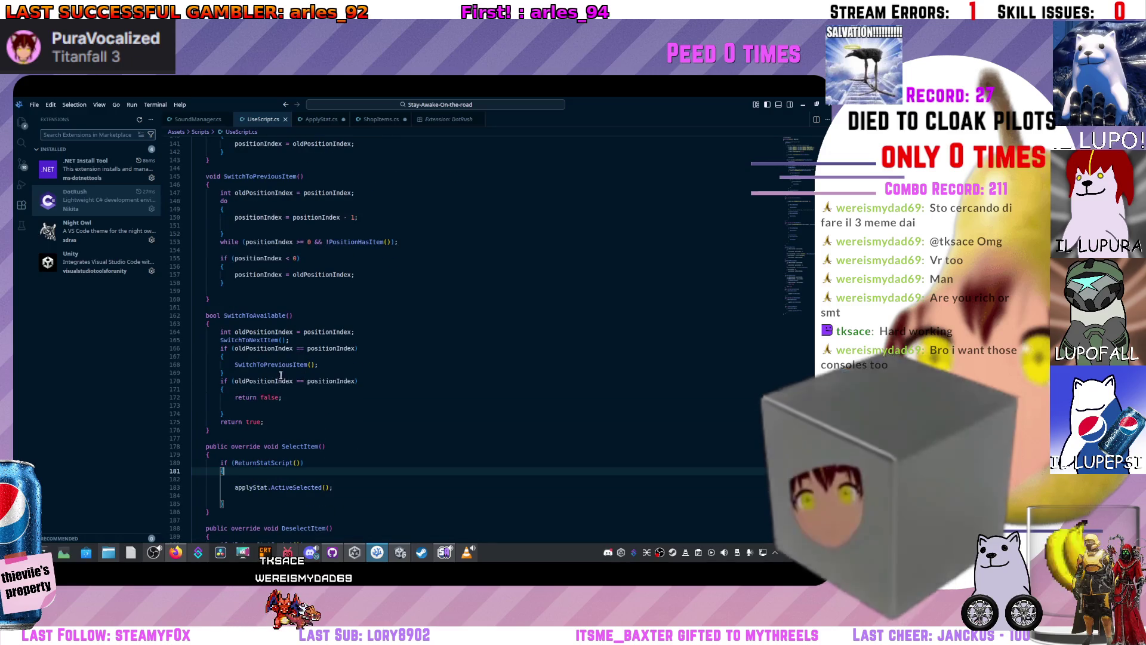
pyautogui.scroll(6, 280, 378)
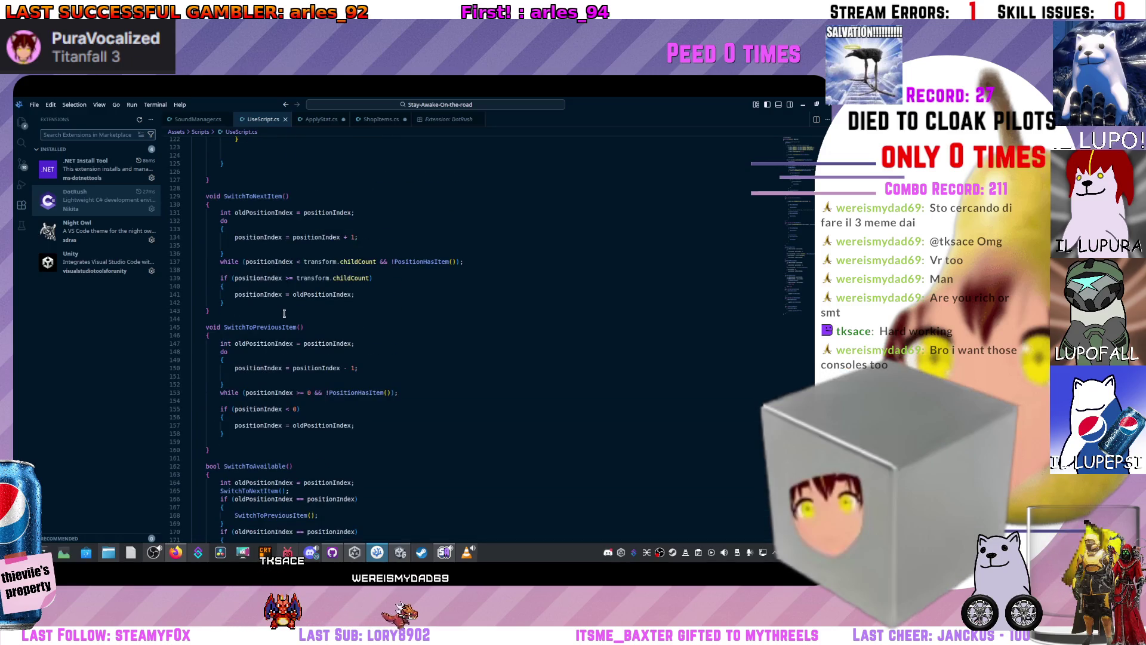
pyautogui.scroll(20, 284, 314)
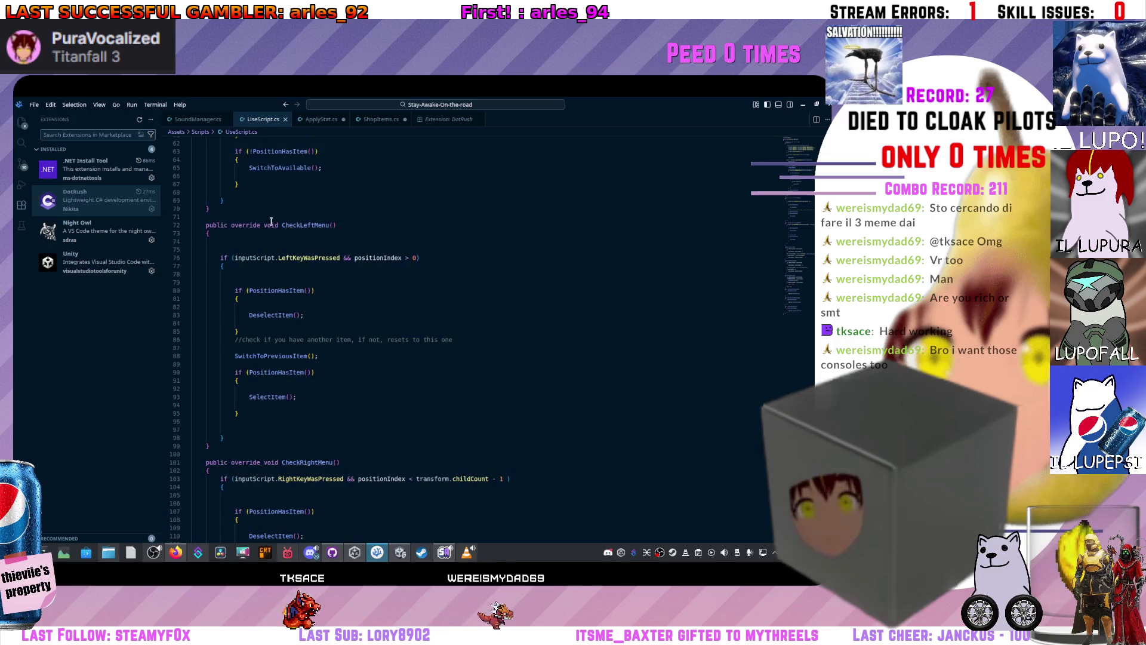
pyautogui.hotkey('ctrl', 'pageup')
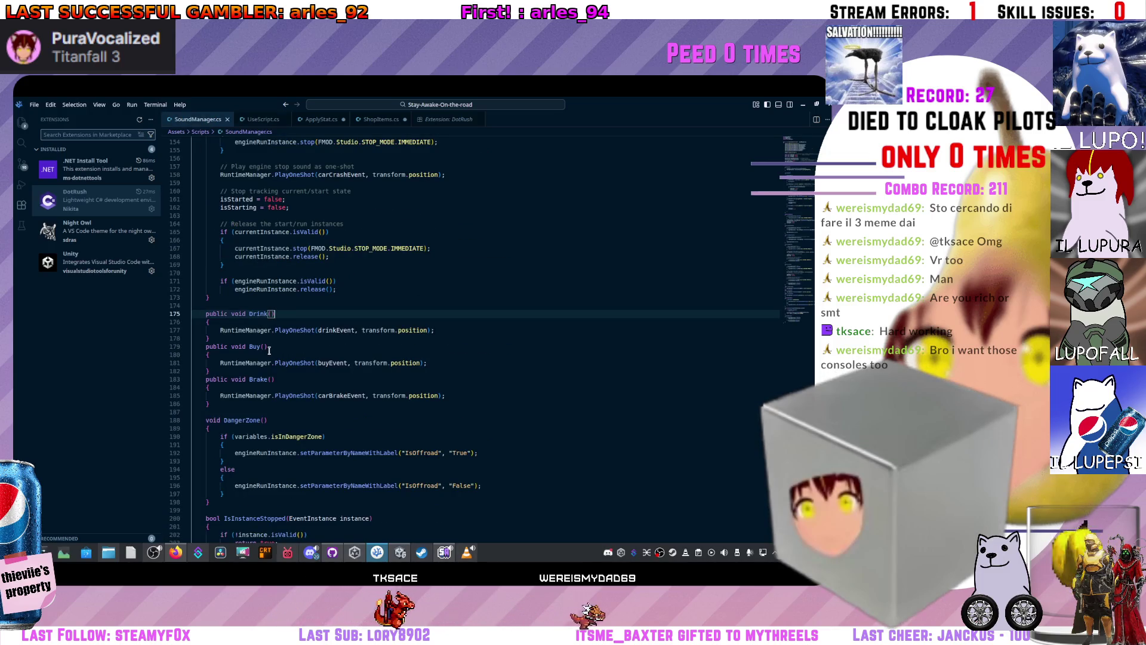
# - In ShopItems.cs, remove the trailing comma after Drink, save, and switch to Unity
pyautogui.click(380, 120)
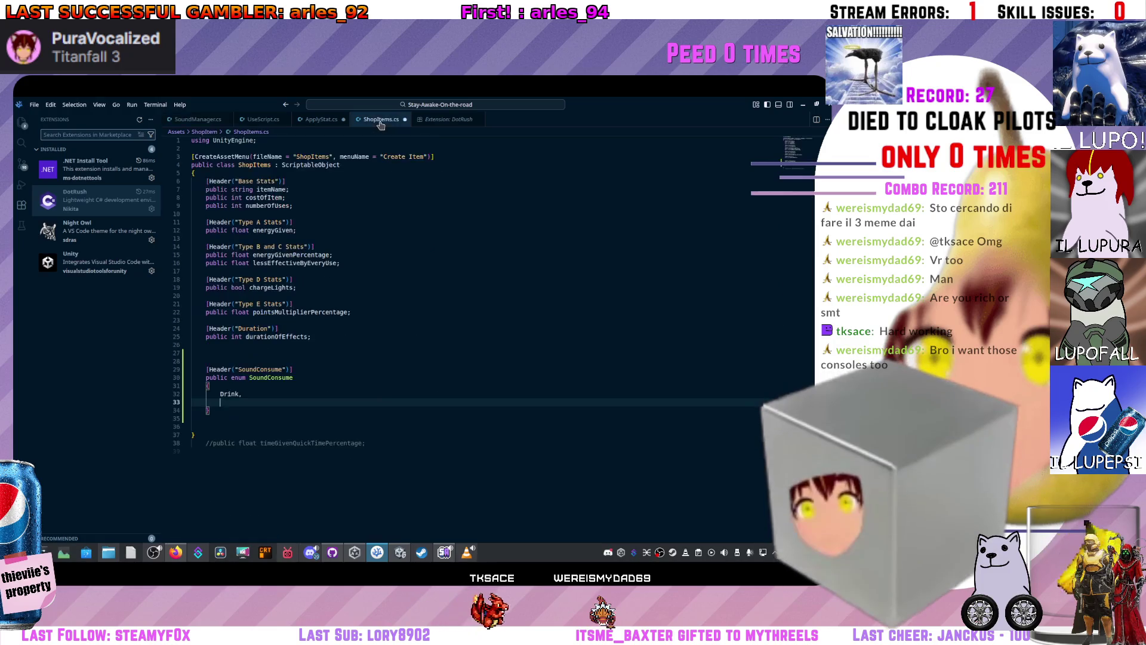
pyautogui.press('BackSpace')
pyautogui.press('BackSpace')
pyautogui.press('BackSpace')
pyautogui.click(280, 412)
pyautogui.press('Down')
pyautogui.hotkey('ctrl', 's')
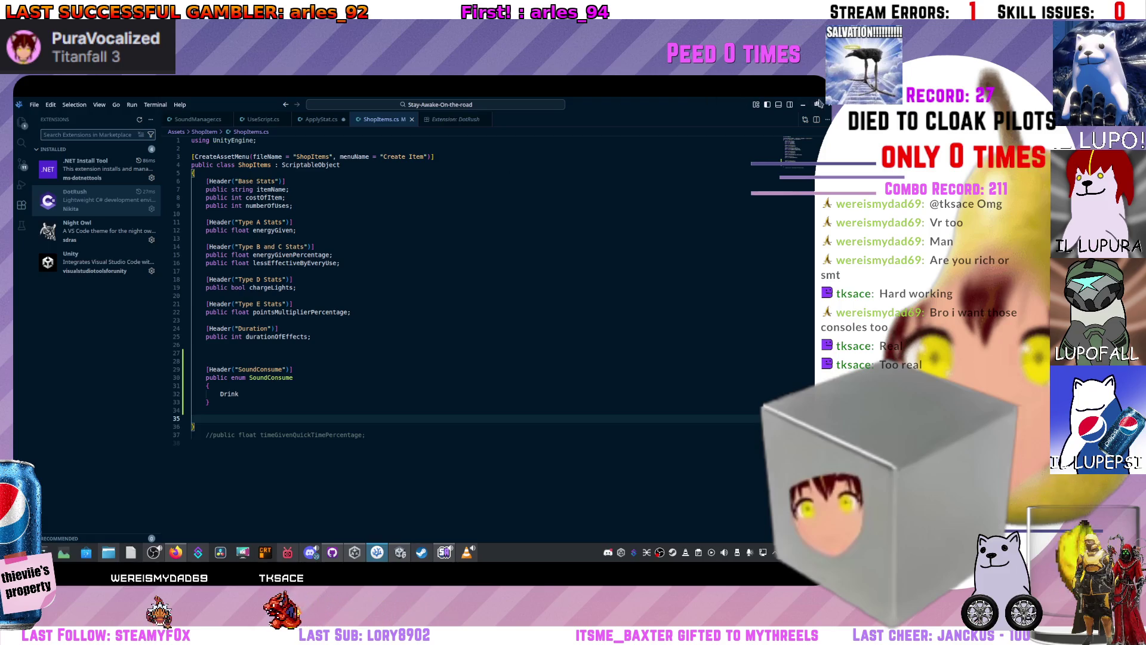
pyautogui.click(804, 104)
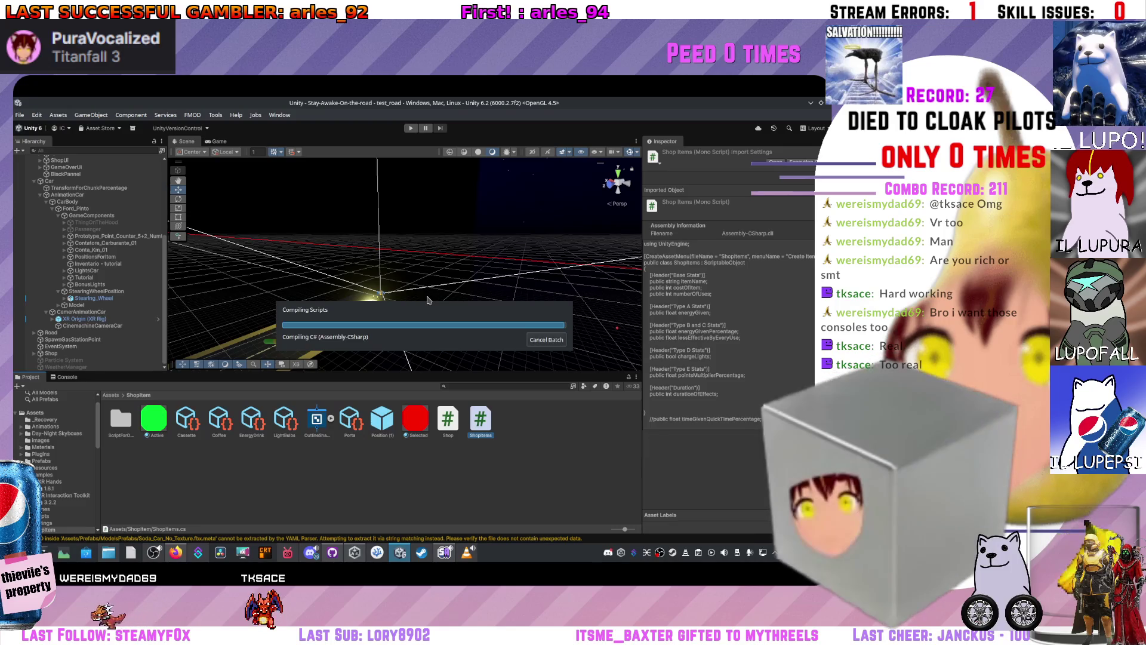
# - Orbit the scene, compare the EnergyDrink and LightBulbs shop items, then return to VSCodium
pyautogui.moveTo(356, 320); pyautogui.dragTo(227, 406)
pyautogui.click(251, 420)
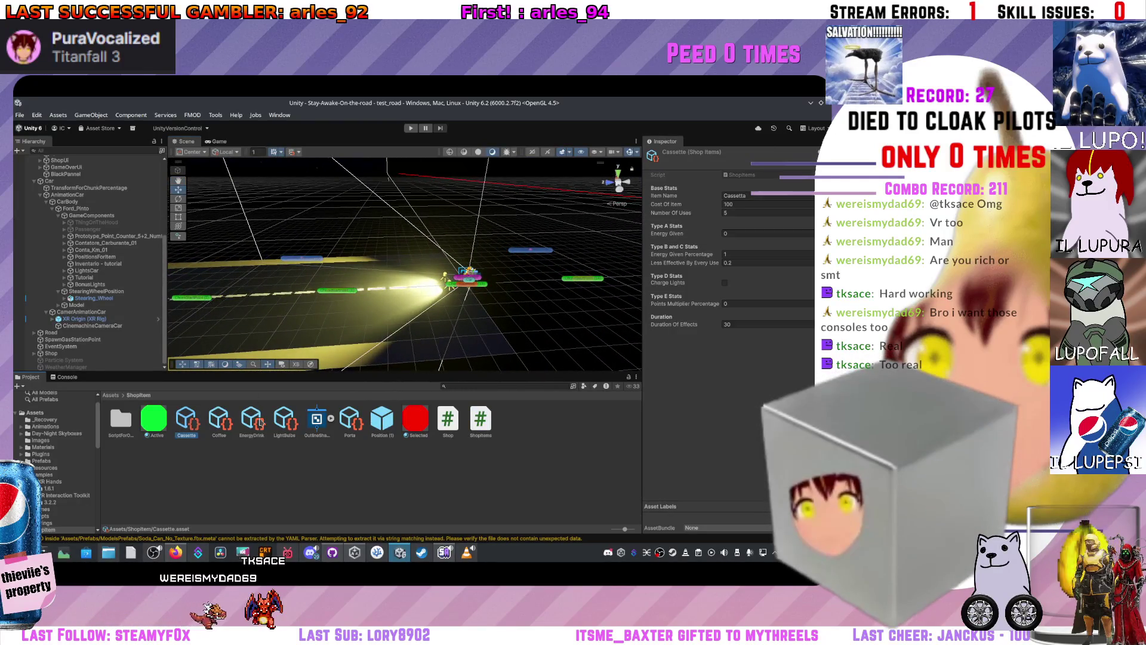
pyautogui.click(284, 423)
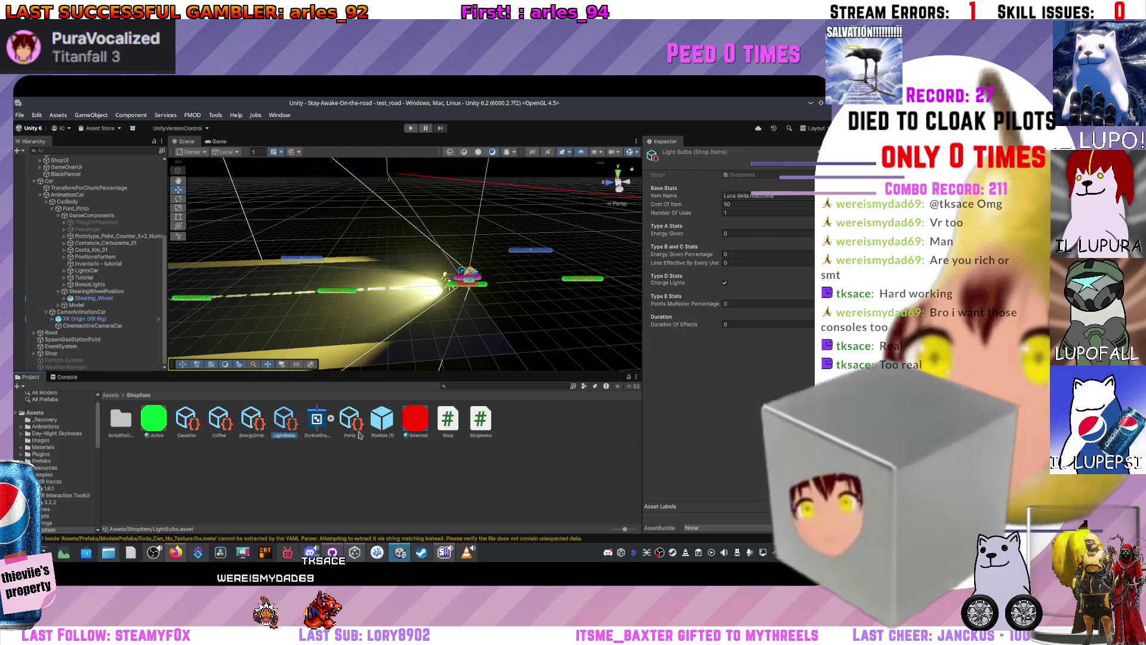
pyautogui.click(251, 421)
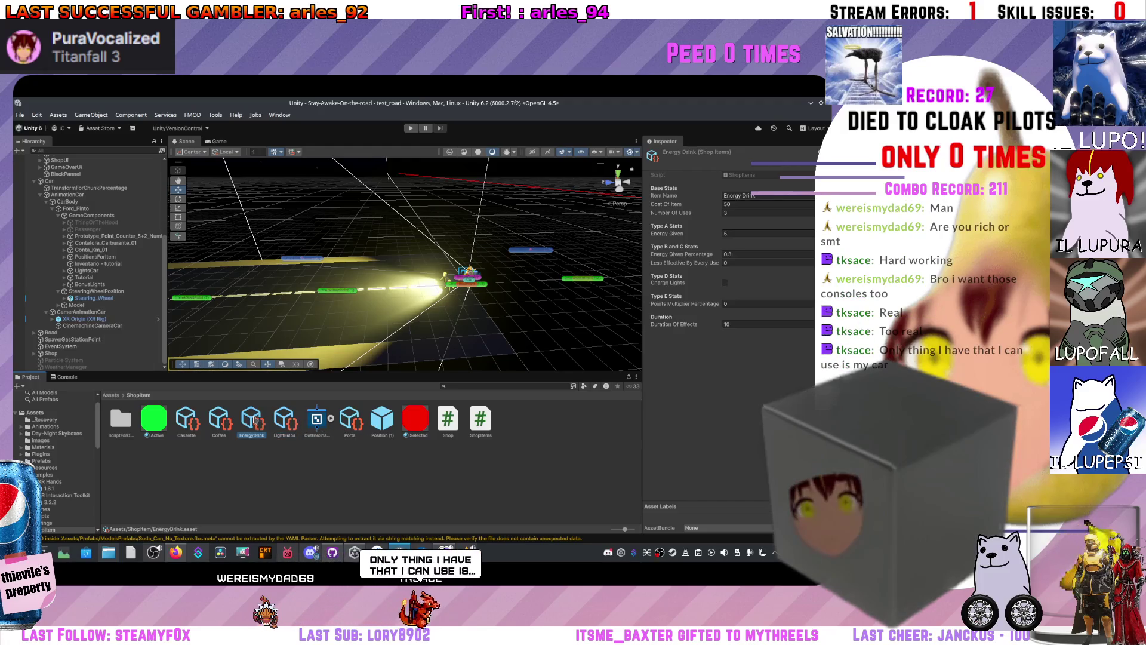
pyautogui.click(283, 423)
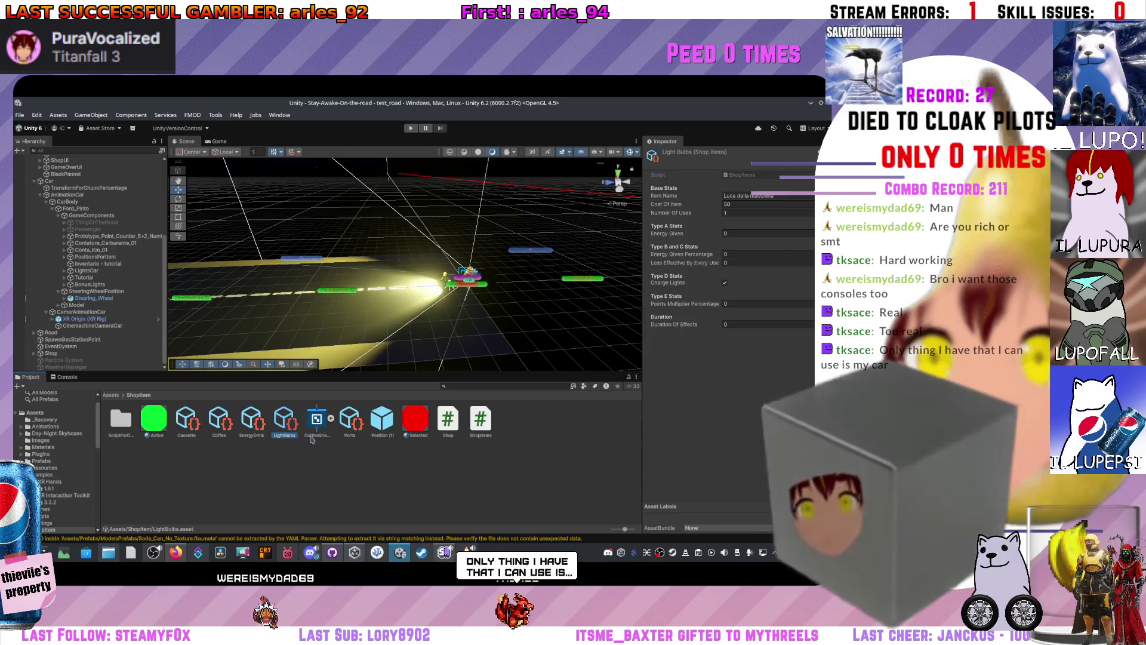
pyautogui.click(378, 553)
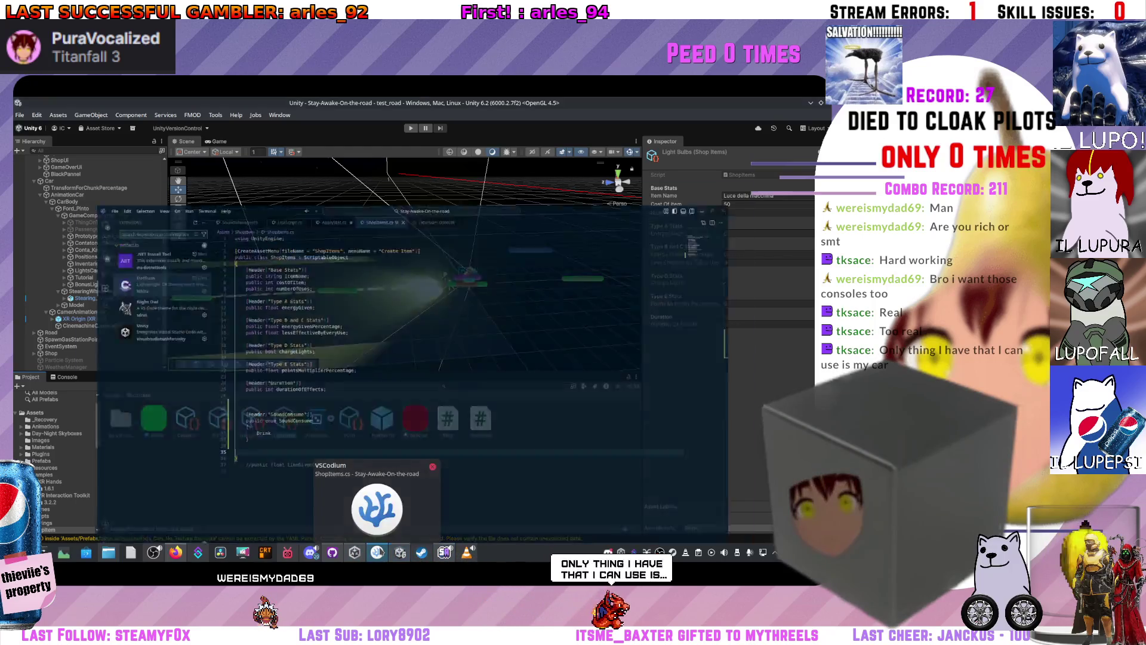
# - Add Test after Drink in the SoundConsume enum, then open Variables.cs from the Explorer
pyautogui.click(282, 394)
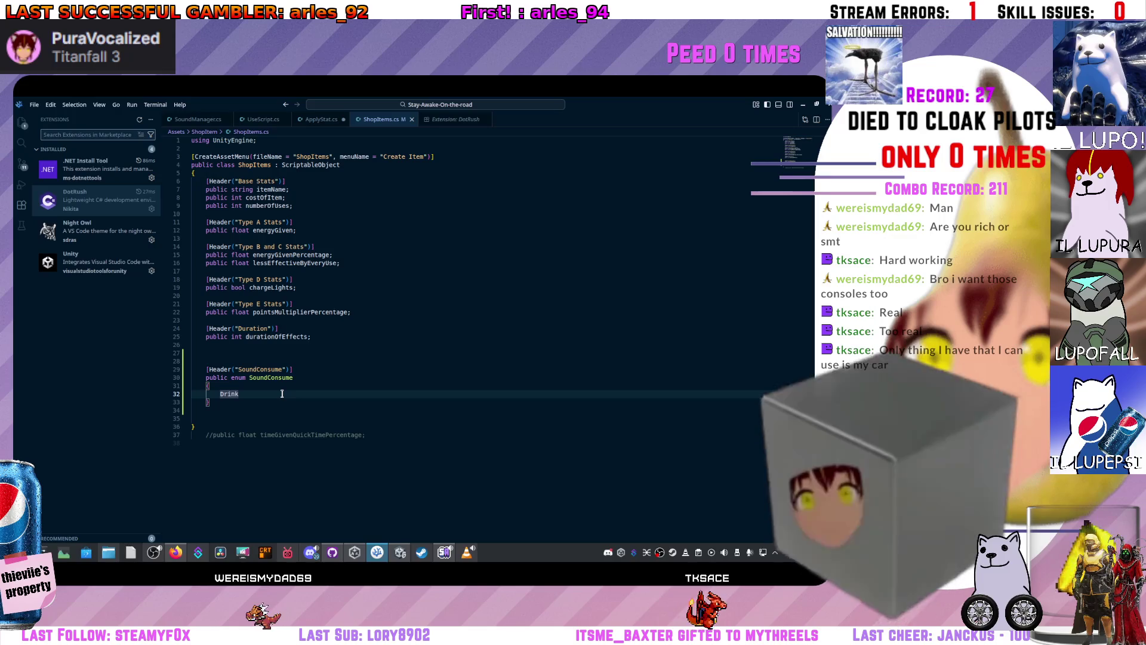
pyautogui.write(',')
pyautogui.press('Return')
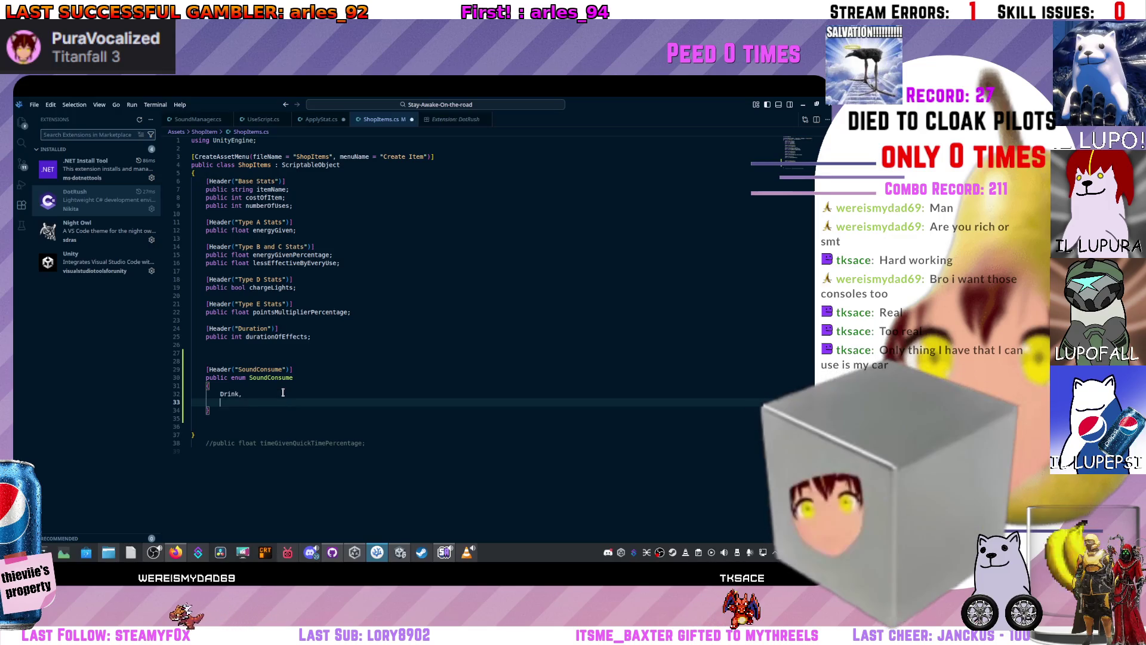
pyautogui.write('Test,')
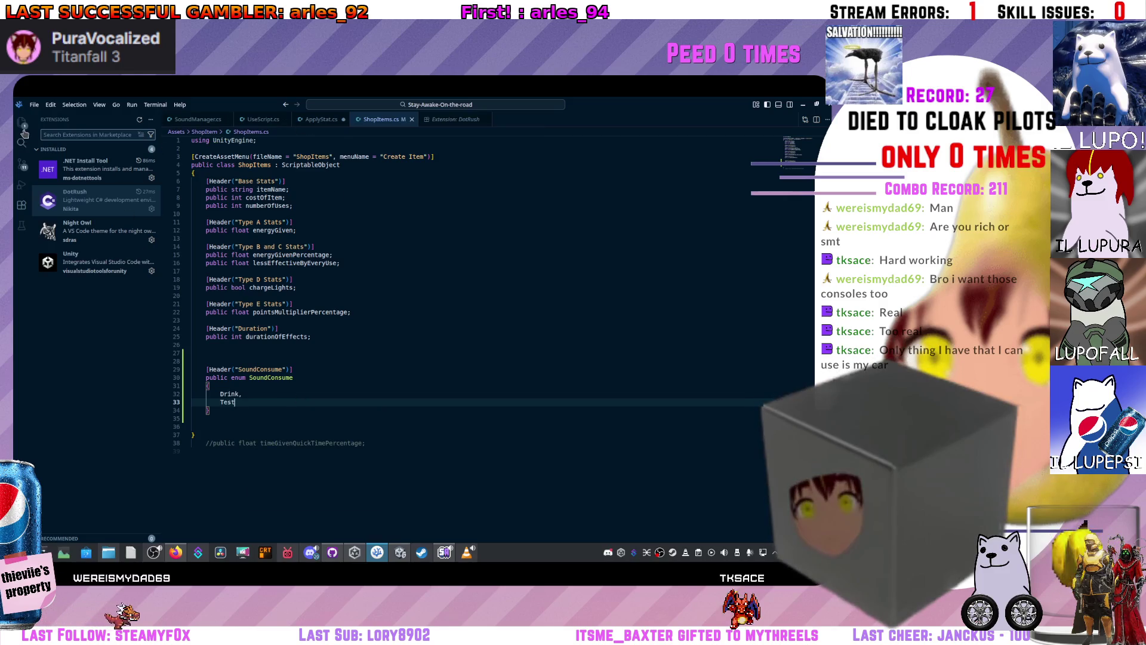
pyautogui.click(22, 123)
pyautogui.click(67, 390)
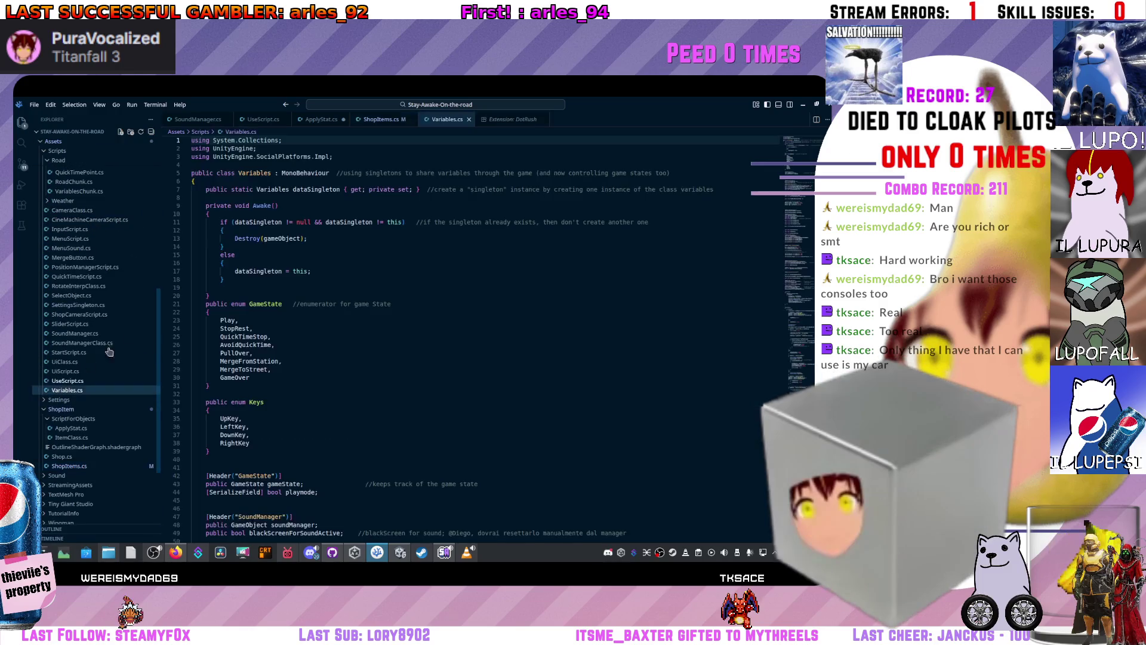
# - Check the Cassette shop item in Unity and come back to VSCodium
pyautogui.scroll(-2, 347, 382)
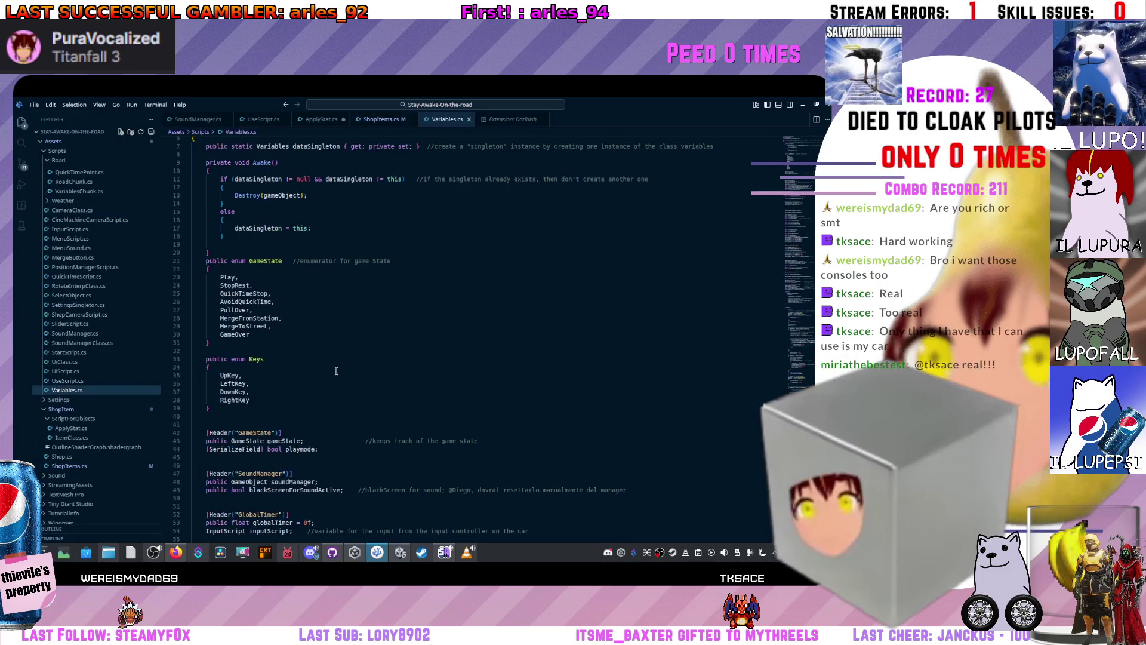
pyautogui.hotkey('alt', 'Tab')
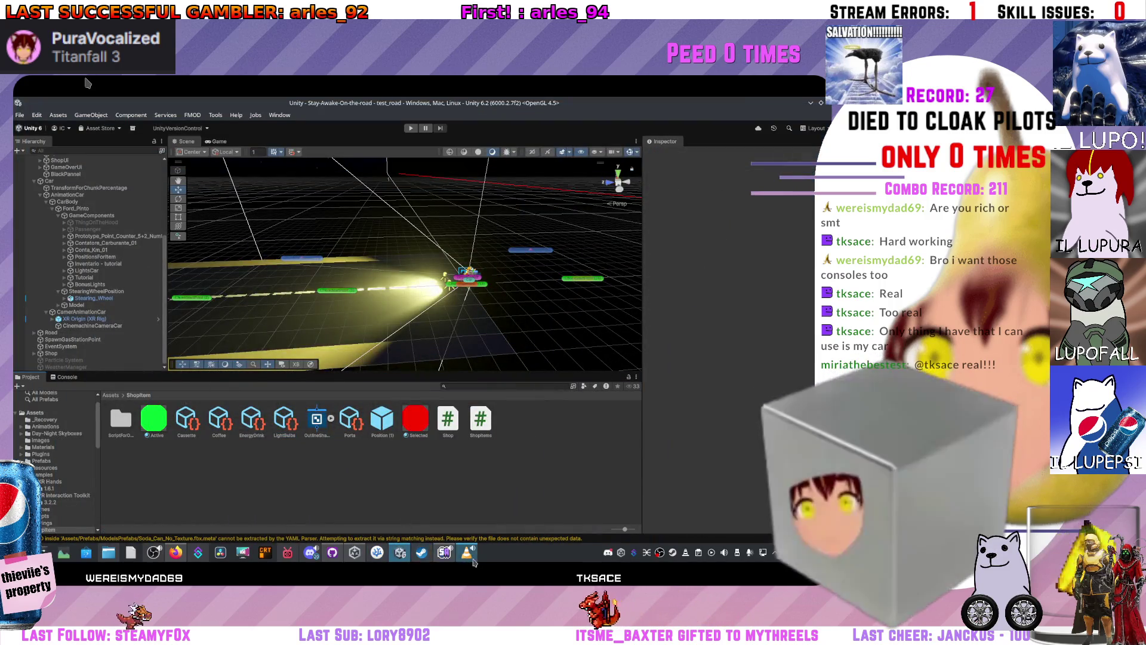
pyautogui.hotkey('alt', 'Tab')
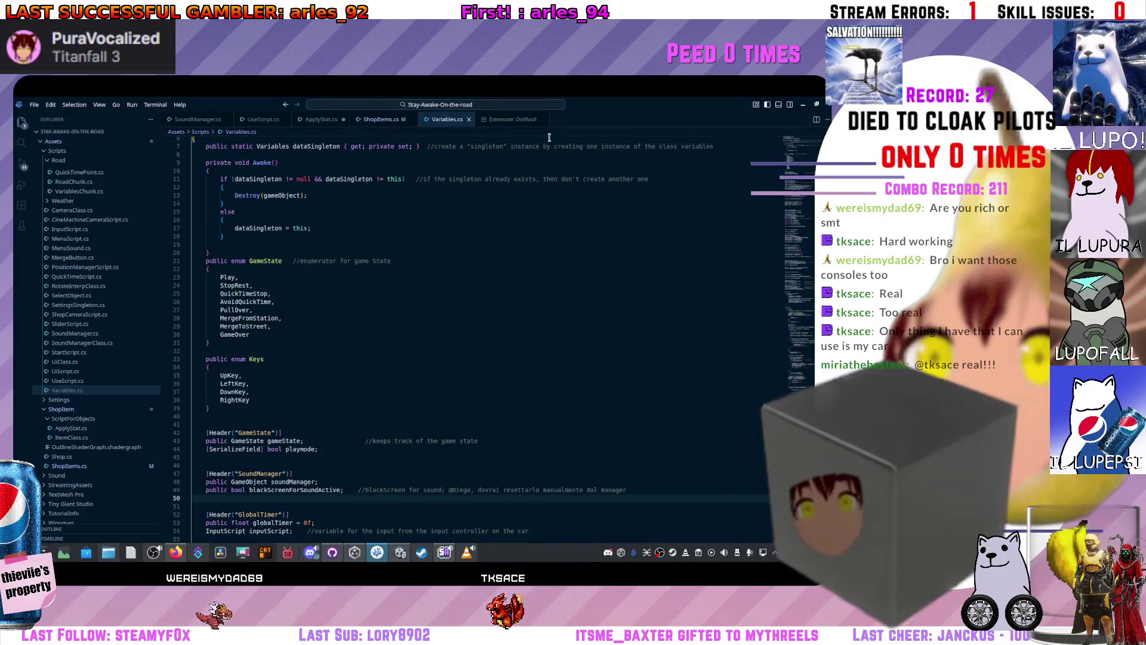
pyautogui.hotkey('alt', 'Tab')
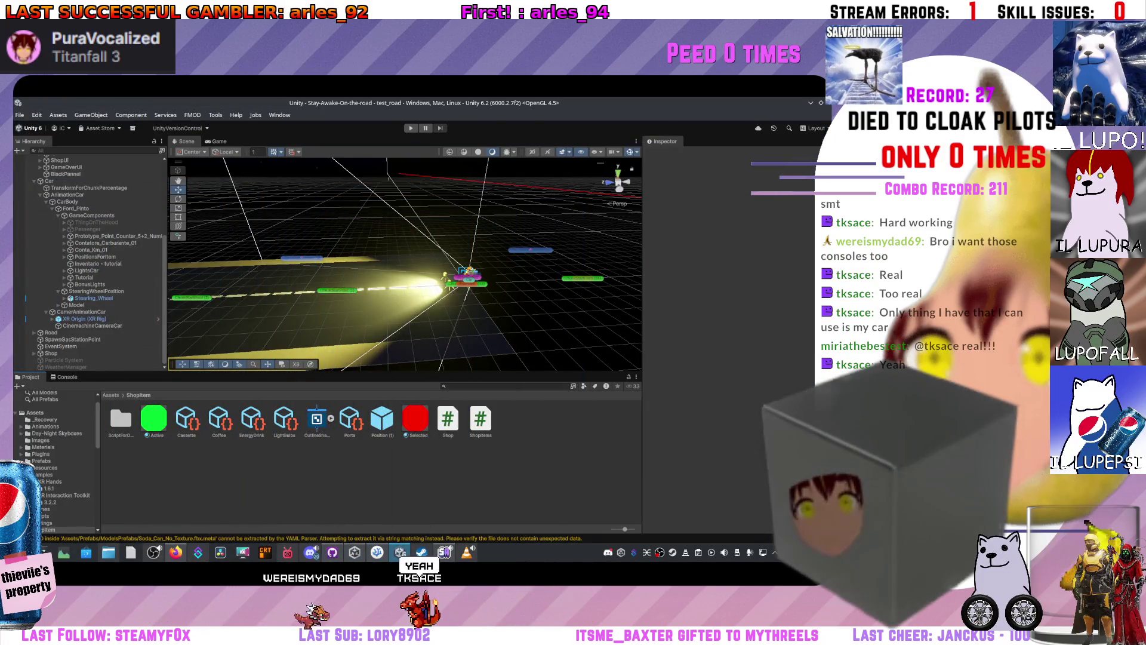
pyautogui.click(200, 425)
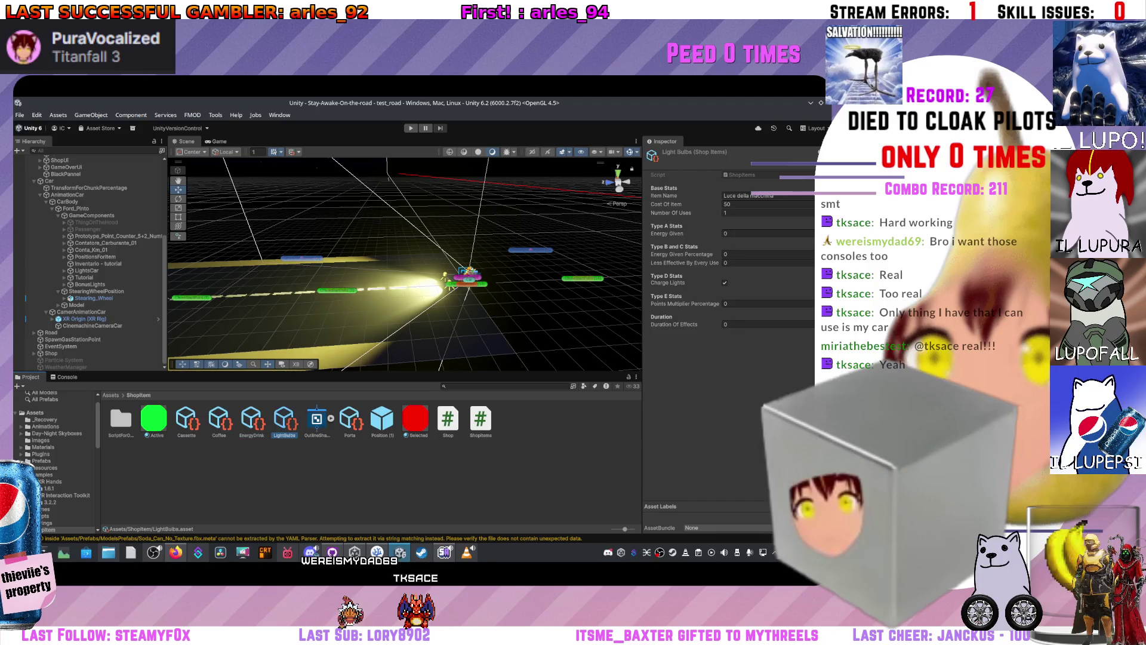
pyautogui.hotkey('alt', 'Tab')
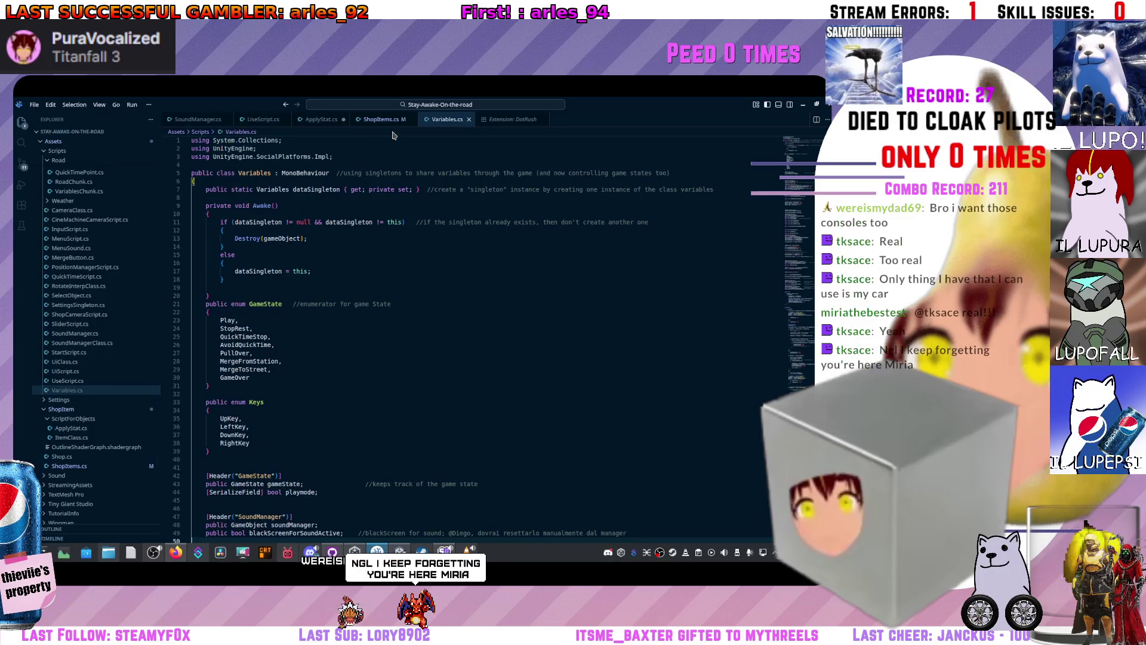
# - Browse SoundManager.cs, UseScript.cs and Variables.cs, then reopen ShopItems.cs
pyautogui.hotkey('ctrl', 'Tab')
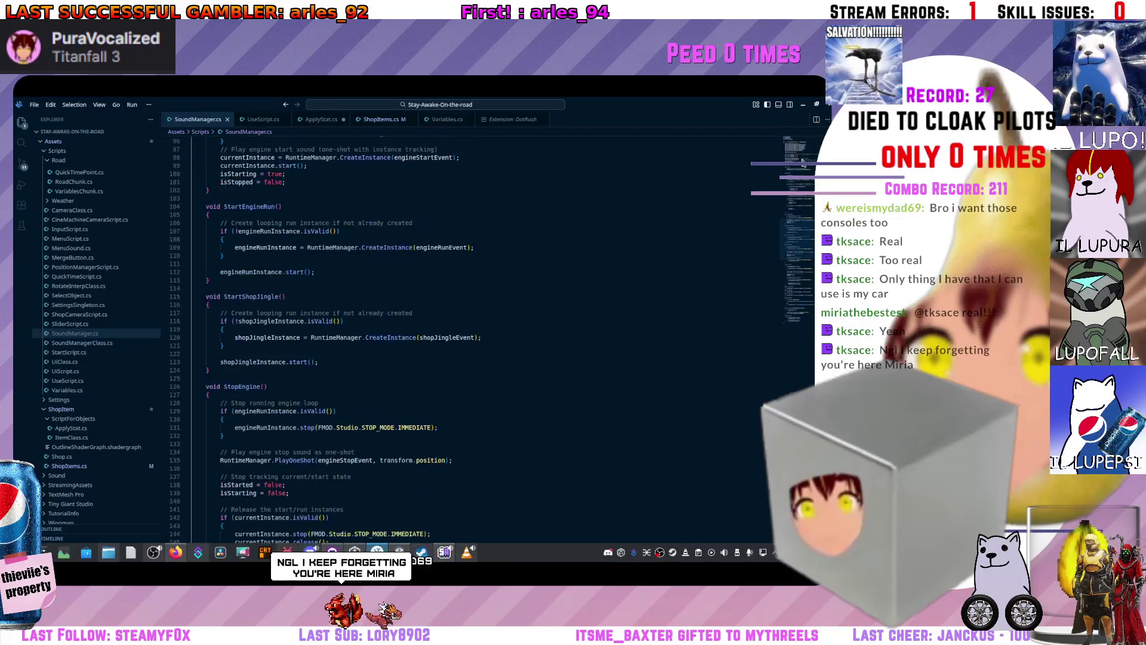
pyautogui.scroll(20, 293, 197)
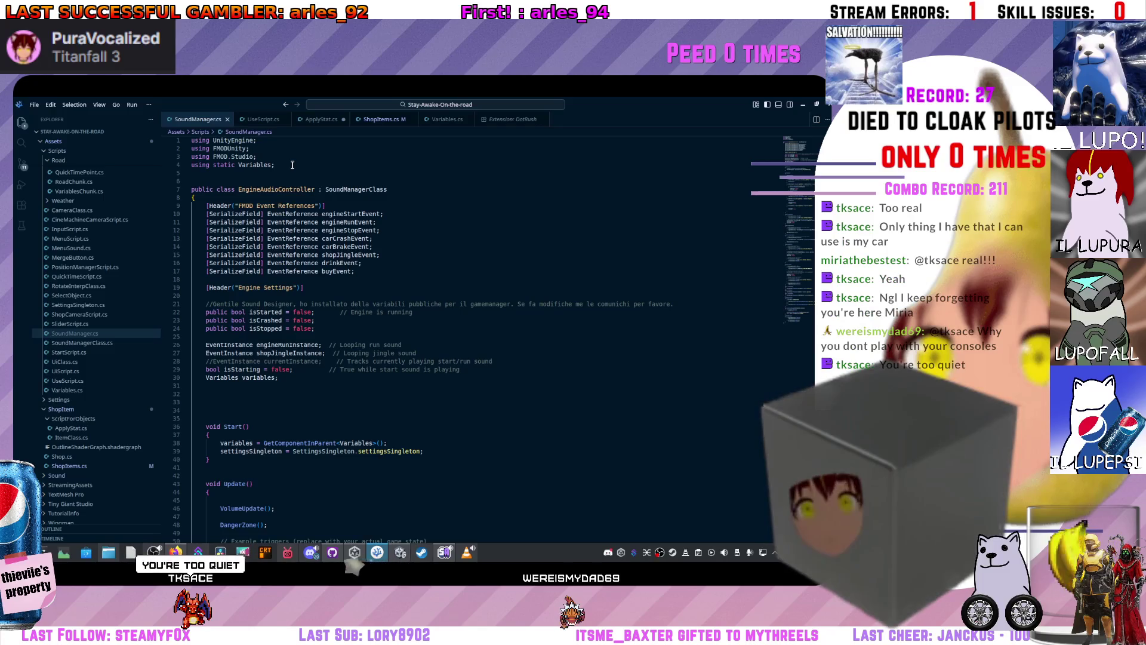
pyautogui.hotkey('ctrl', 'pagedown')
pyautogui.scroll(10, 382, 156)
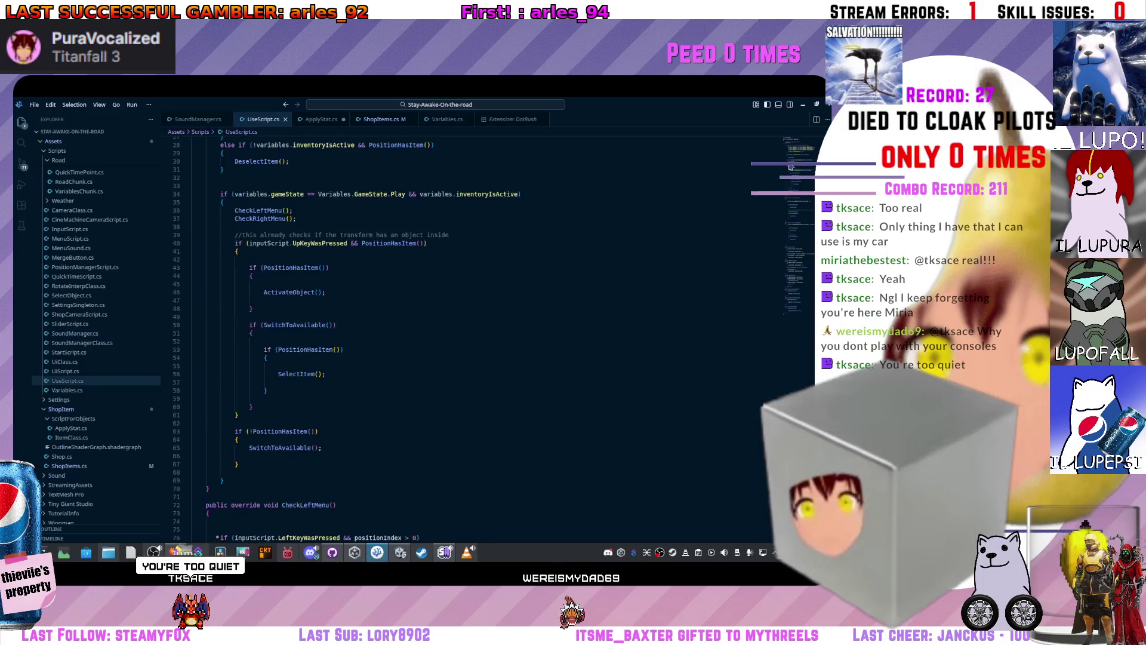
pyautogui.hotkey('ctrl', 'pagedown')
pyautogui.hotkey('ctrl', 'pagedown')
pyautogui.hotkey('ctrl', 'pagedown')
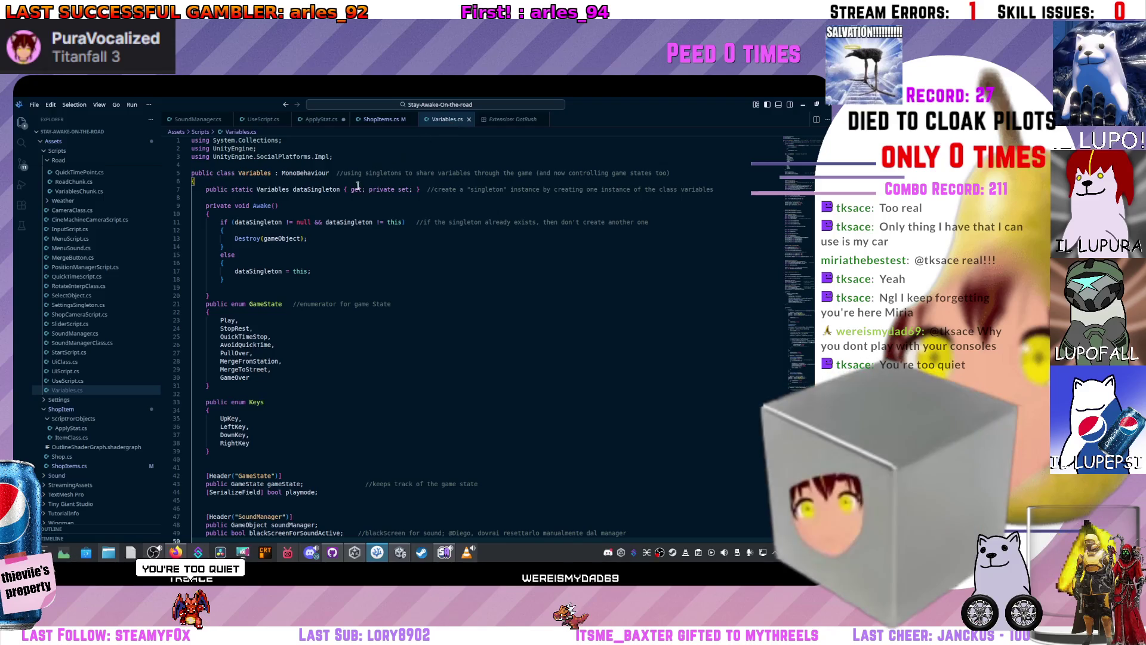
pyautogui.click(170, 142)
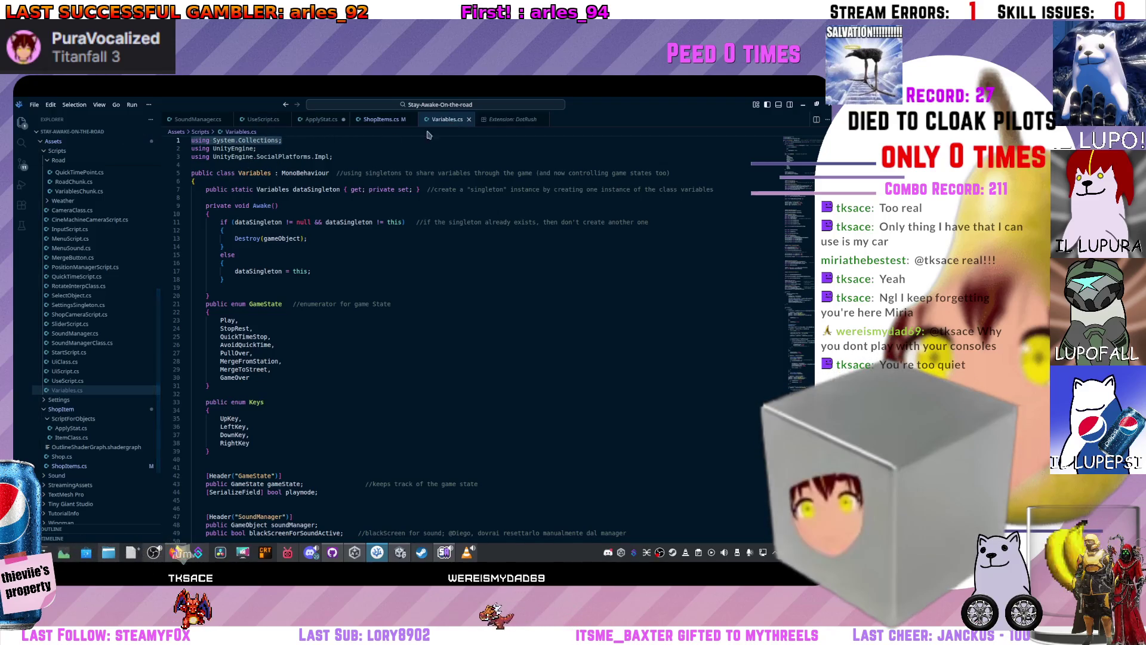
pyautogui.click(377, 118)
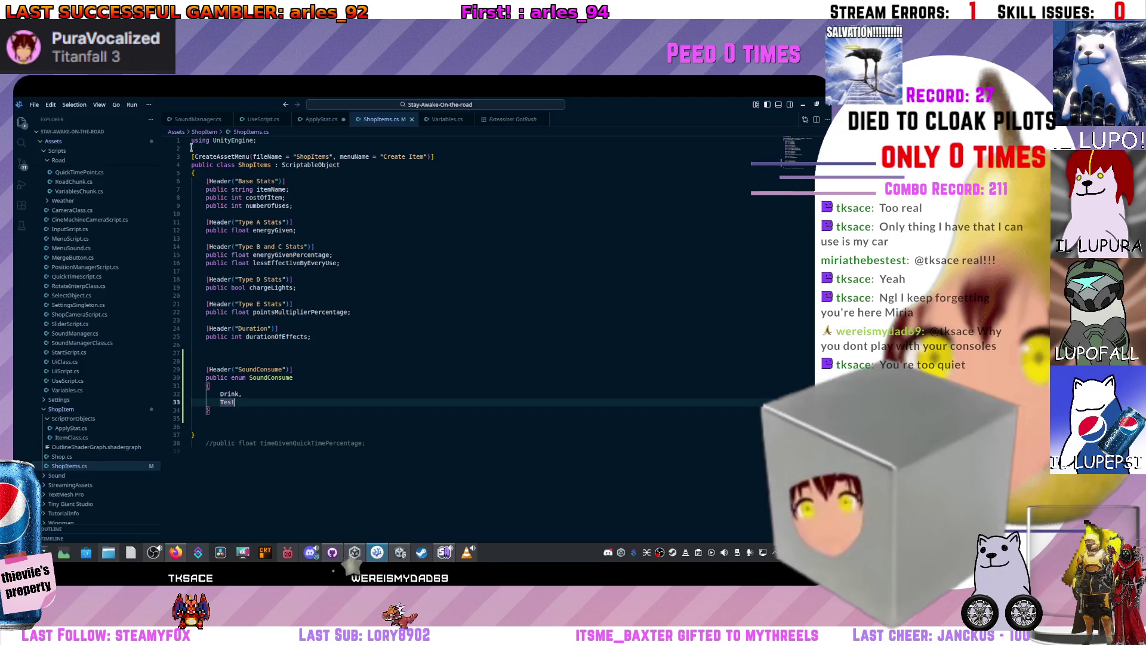
# - Insert 'using System.Collections;' as line 1 of ShopItems.cs, save, and switch to Unity
pyautogui.click(192, 143)
pyautogui.press('Return')
pyautogui.press('Up')
pyautogui.write('using System.Collections;')
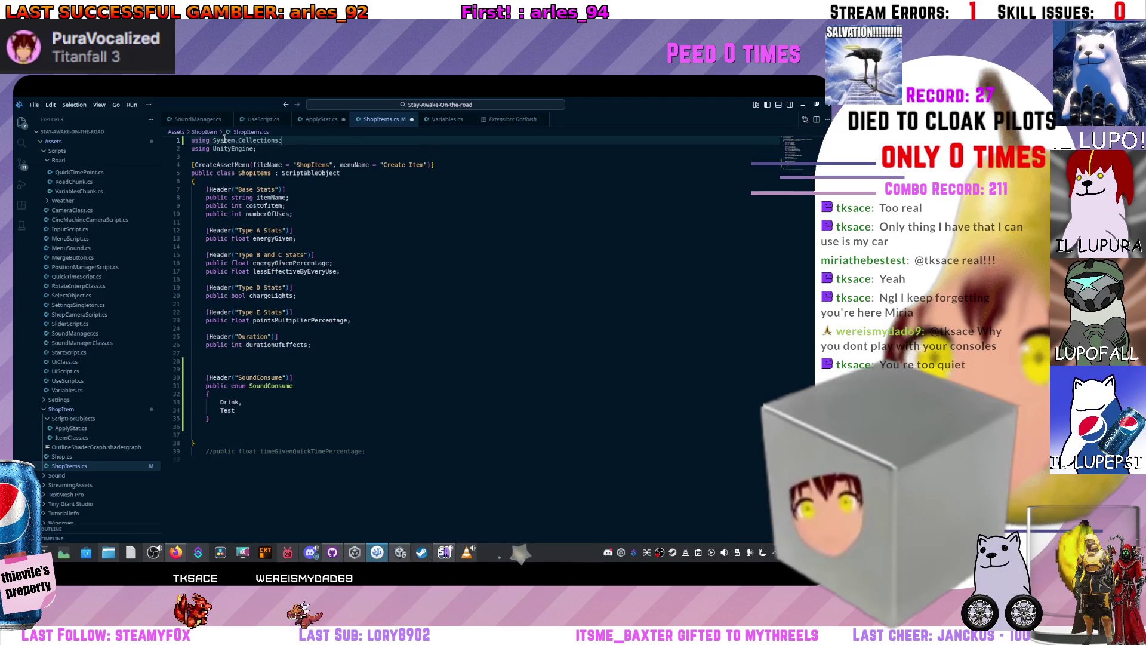
pyautogui.hotkey('ctrl', 's')
pyautogui.hotkey('alt', 'Tab')
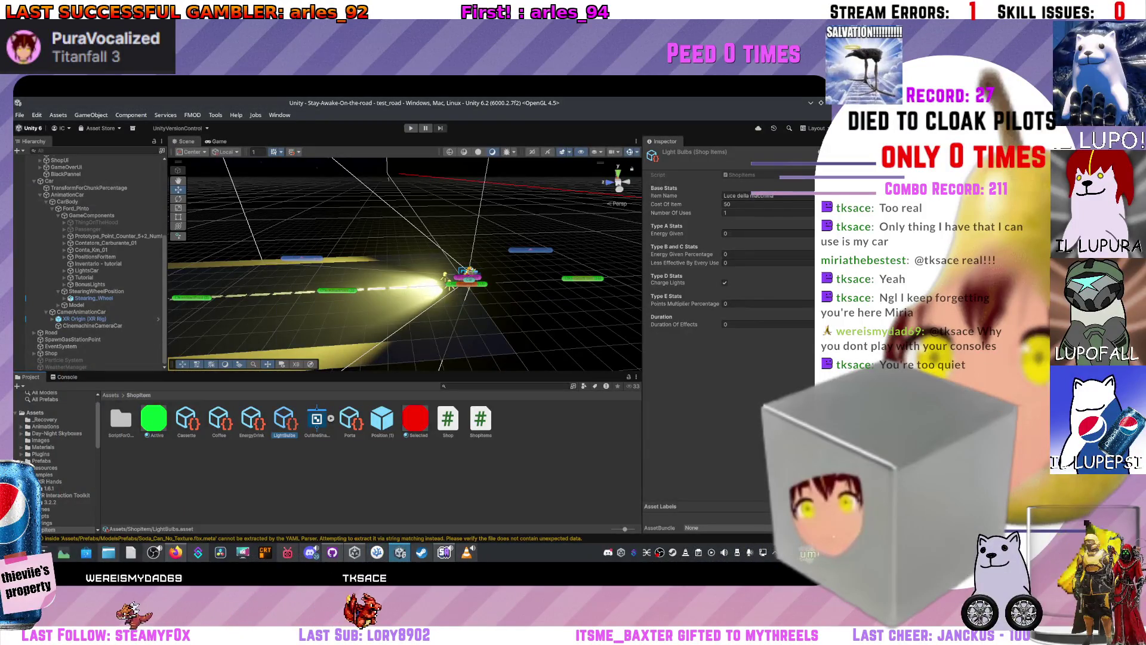
# - View the ShopItems script source and the LightBulbs item's fields, then return to VSCodium
pyautogui.click(266, 419)
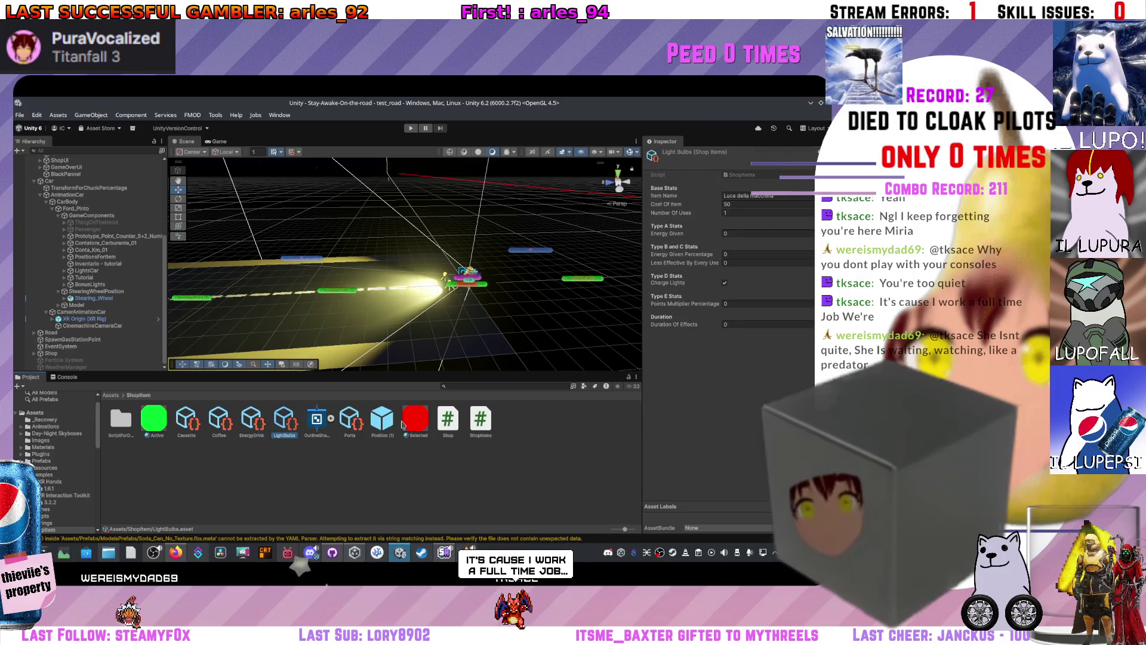
pyautogui.click(480, 427)
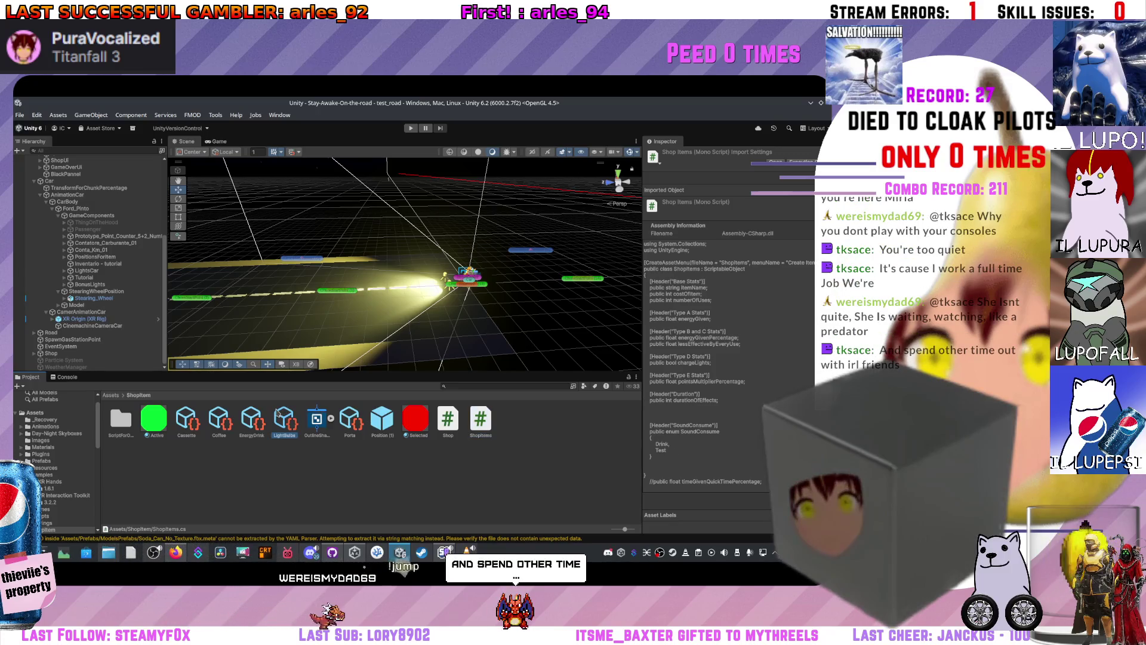
pyautogui.click(297, 437)
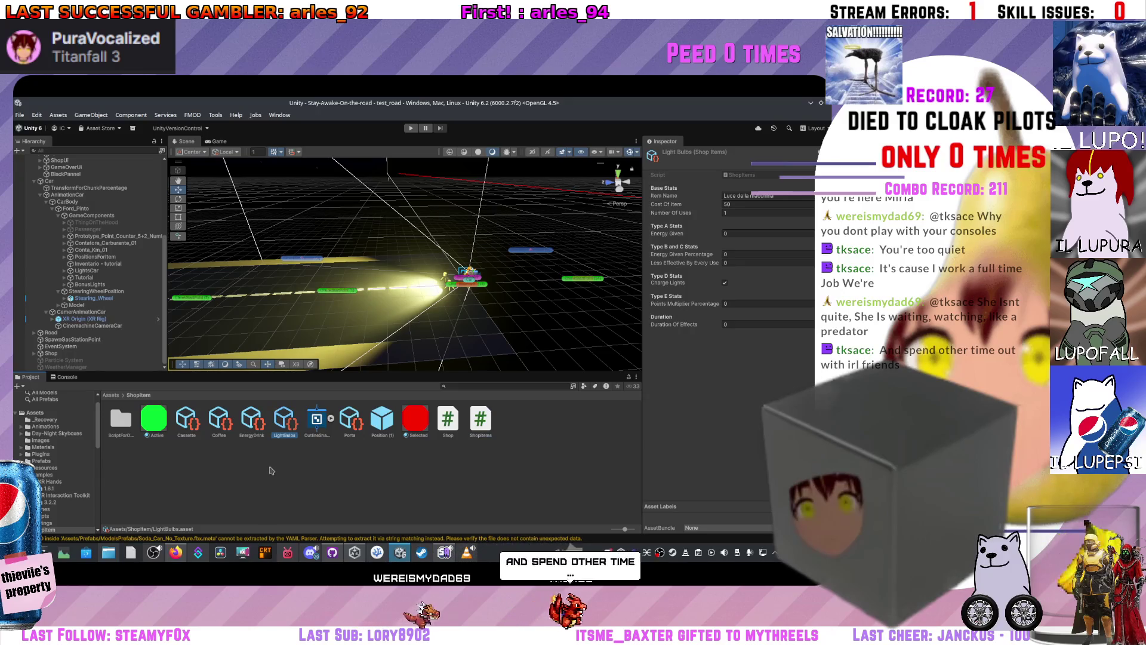
pyautogui.moveTo(449, 557)
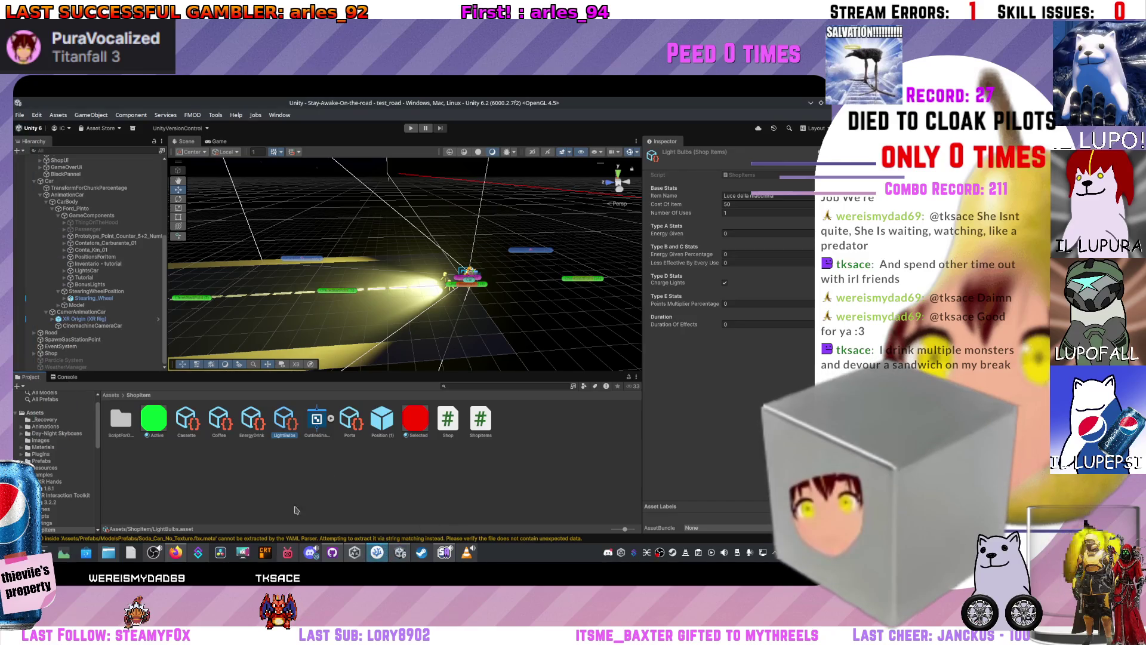
pyautogui.click(377, 552)
# - Browse ApplyStat.cs, UseScript.cs and SoundManager.cs, then list installed extensions such as DotRush and Unity
pyautogui.scroll(2, 364, 272)
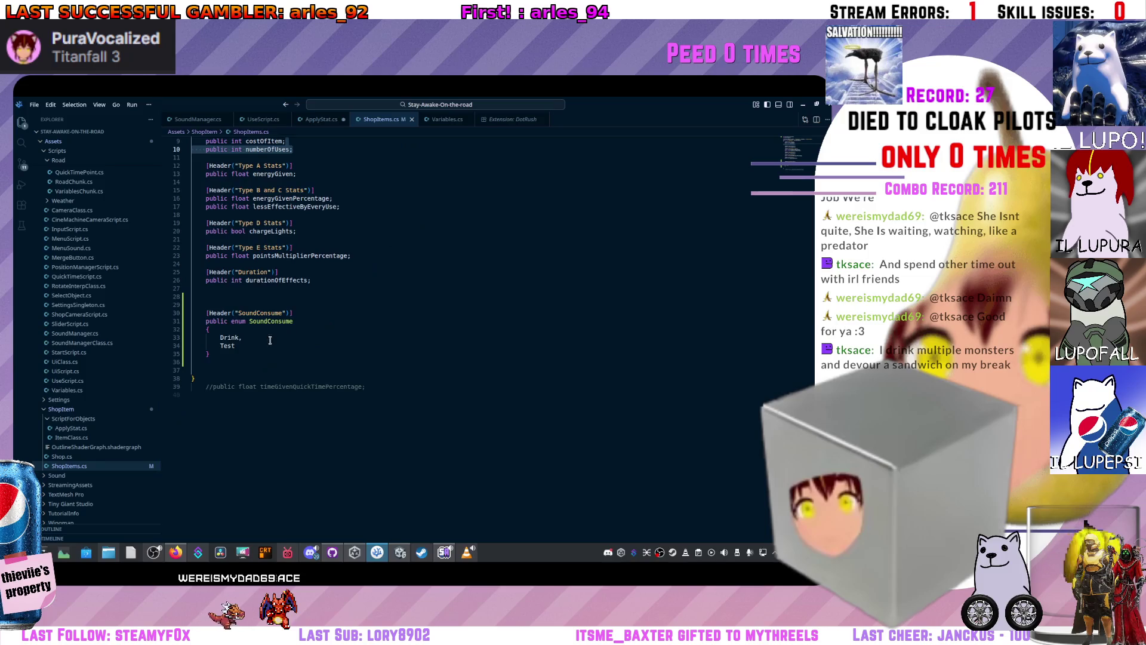
pyautogui.click(325, 120)
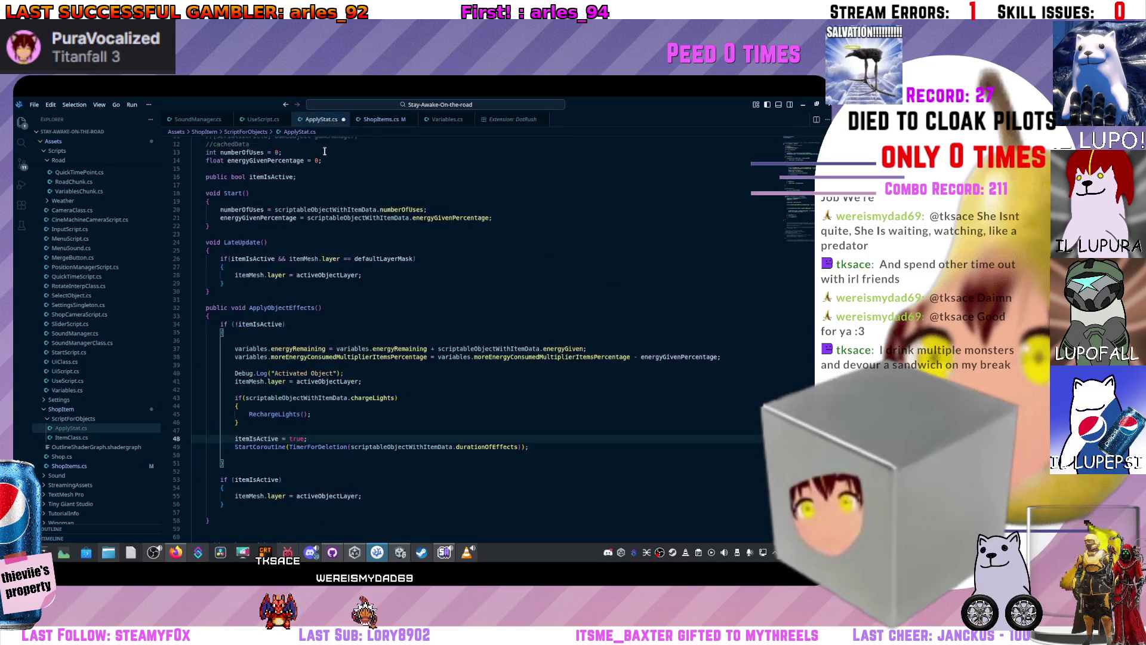
pyautogui.scroll(4, 323, 156)
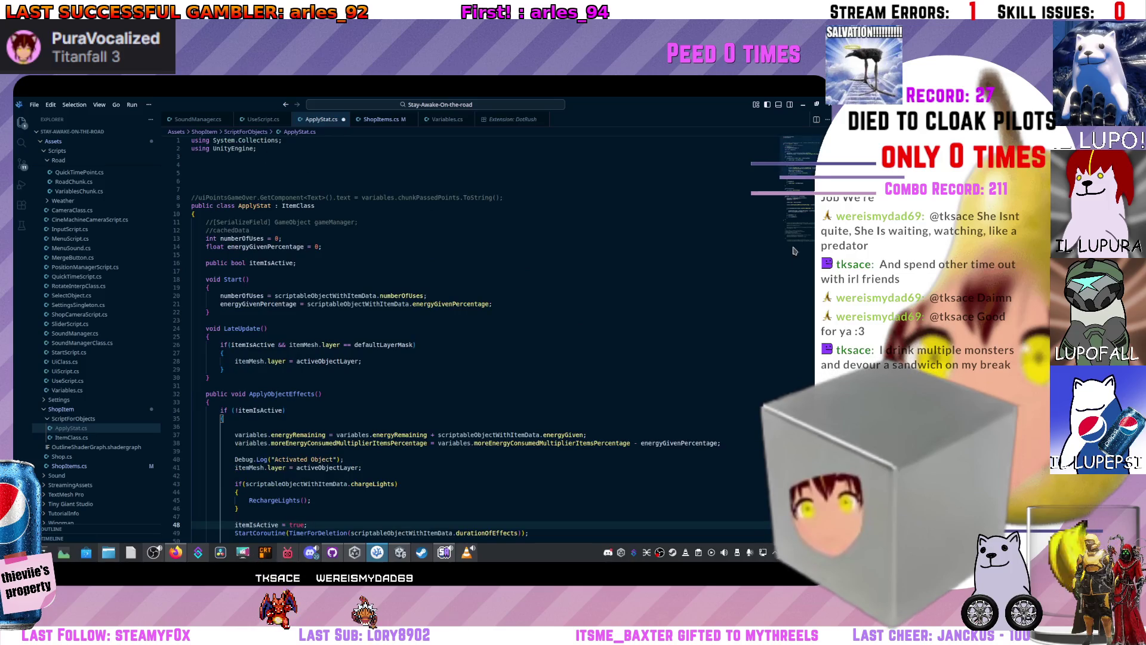
pyautogui.scroll(-14, 794, 255)
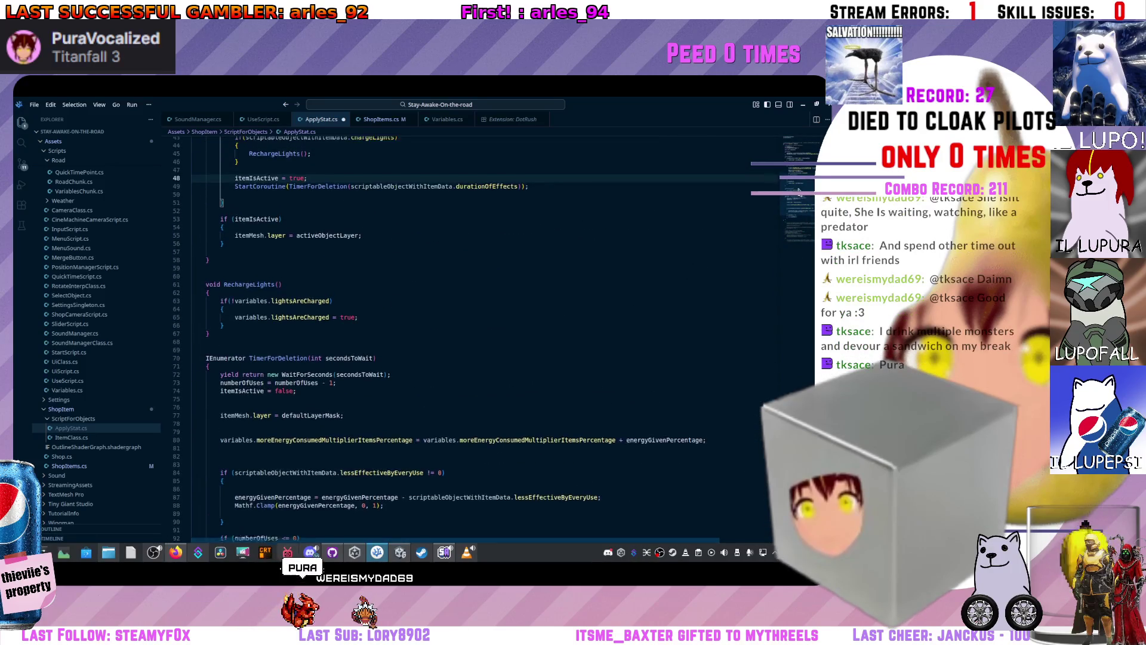
pyautogui.scroll(14, 798, 192)
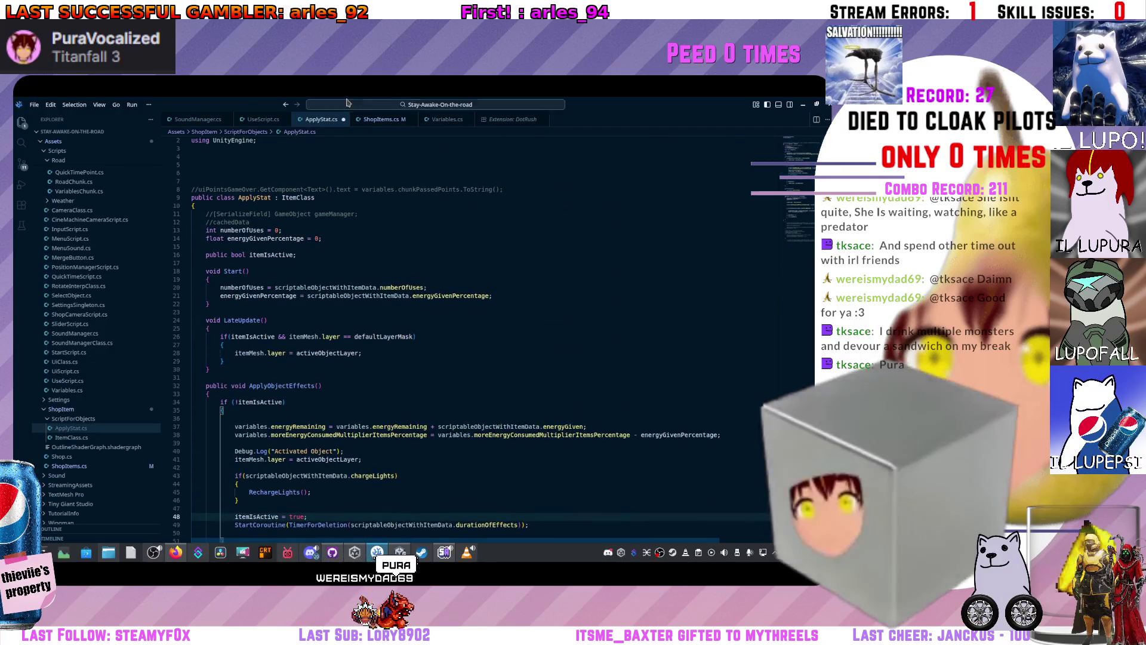
pyautogui.click(258, 119)
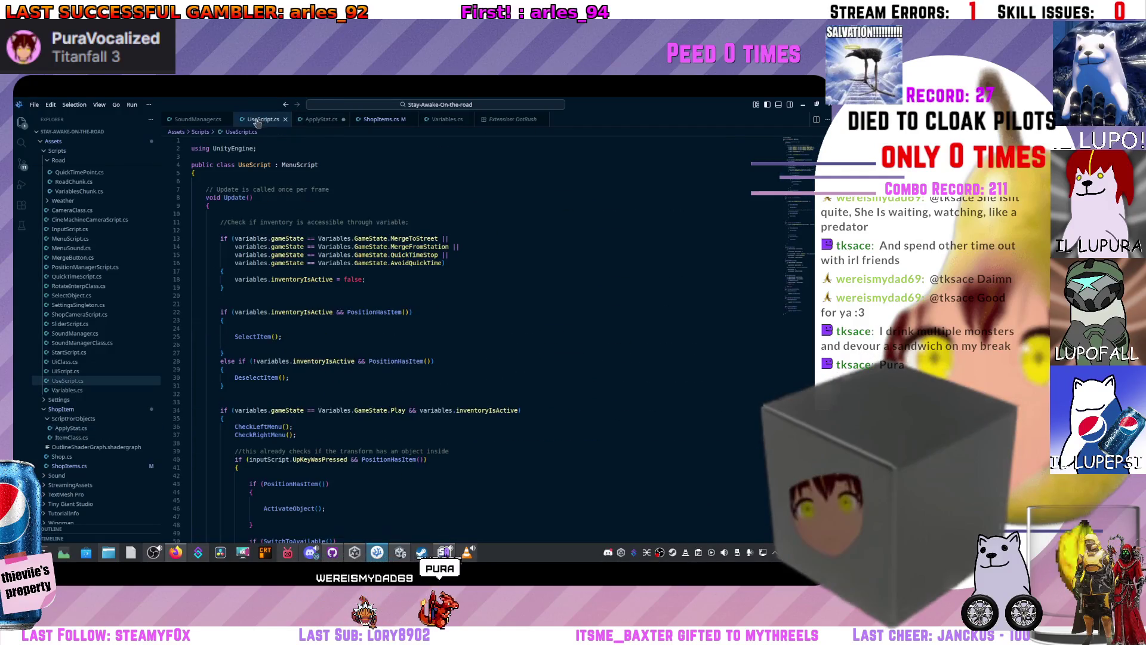
pyautogui.click(190, 119)
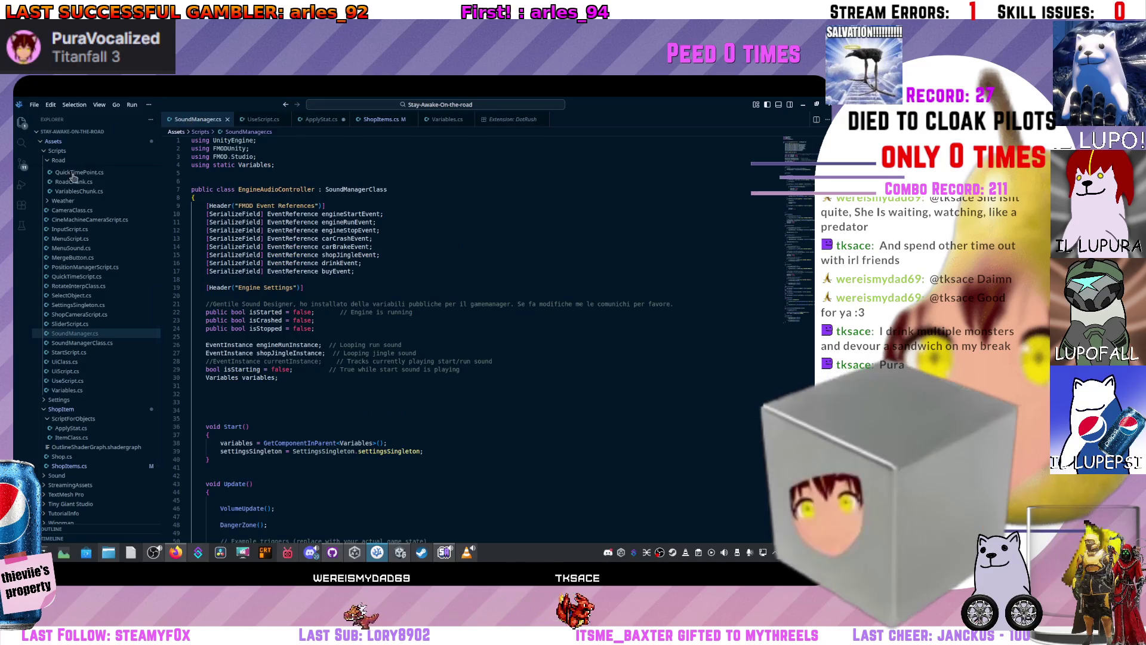
pyautogui.click(24, 207)
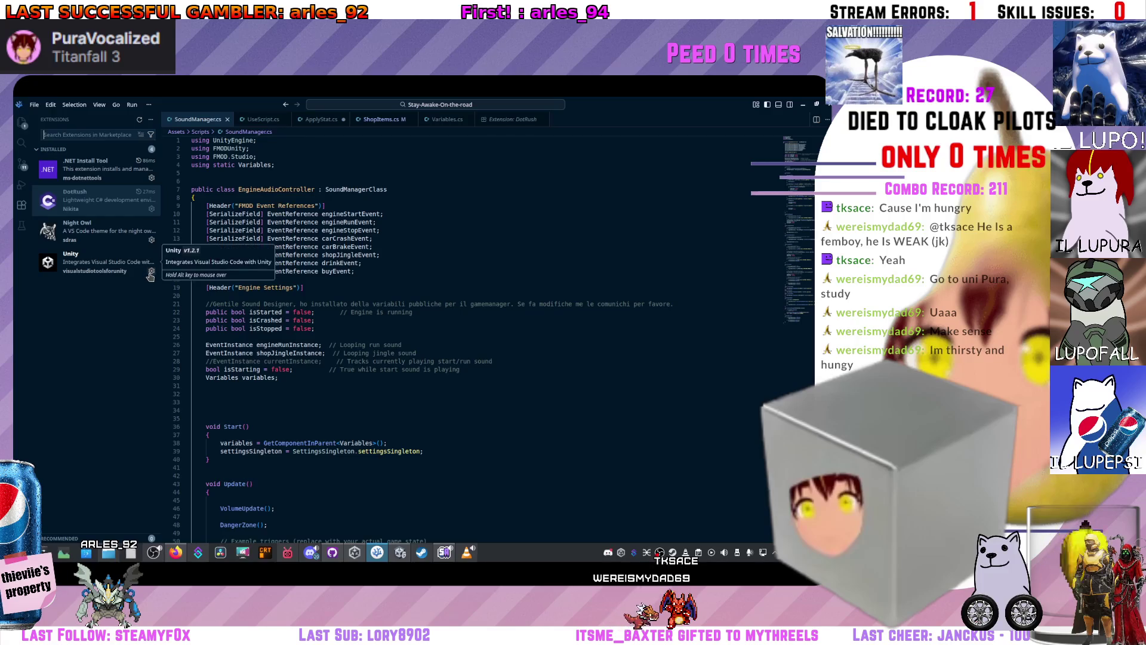
# - Disable the Unity extension from its details page
pyautogui.click(120, 262)
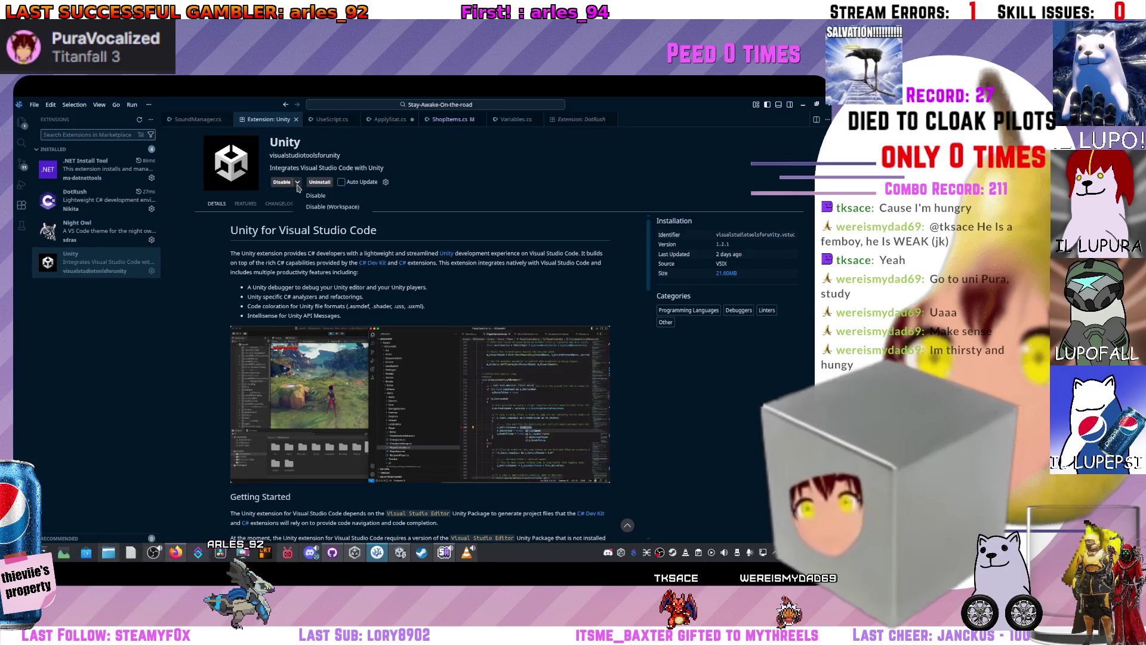
pyautogui.click(297, 185)
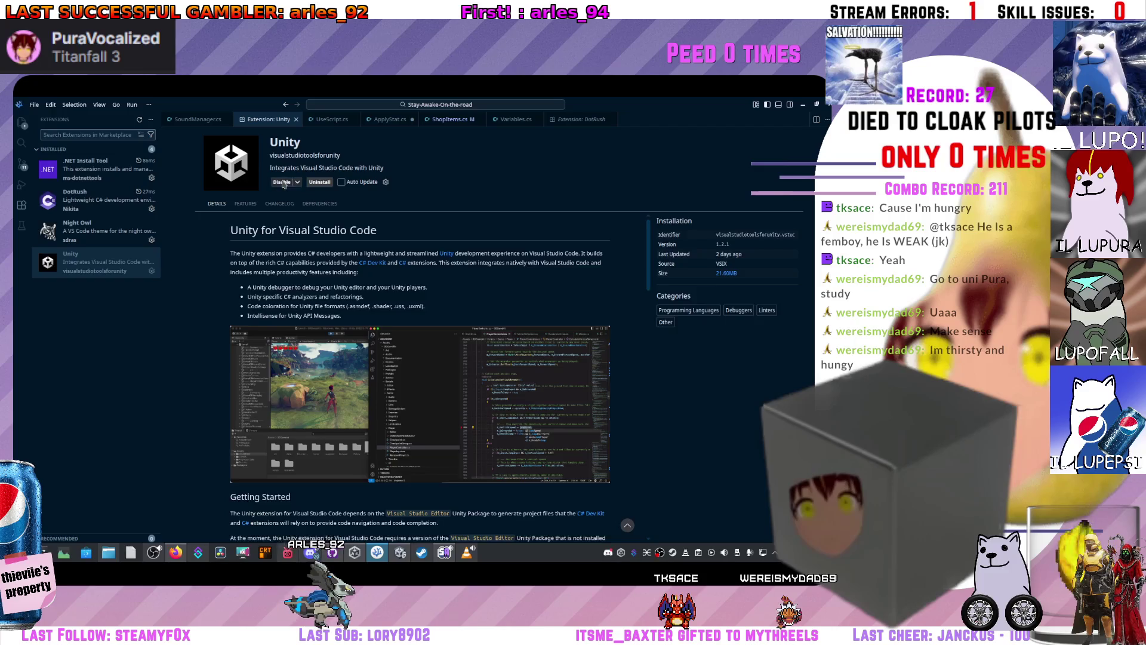
pyautogui.click(282, 182)
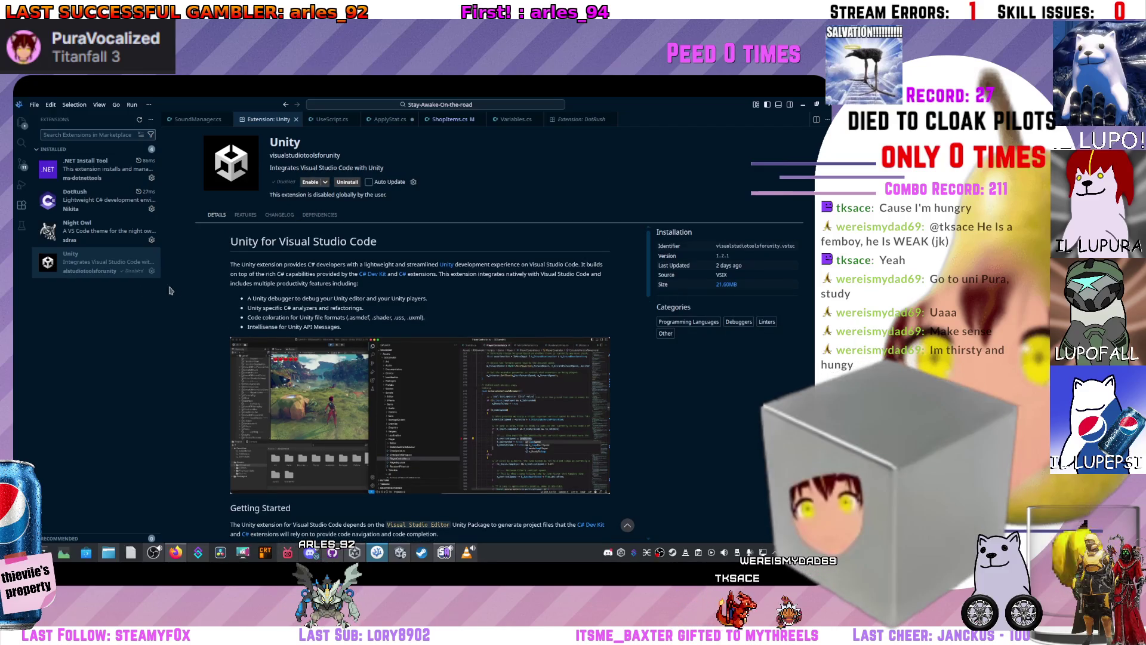
# - Return to the ApplyStat.cs code, then switch briefly over to the Unity editor
pyautogui.click(398, 121)
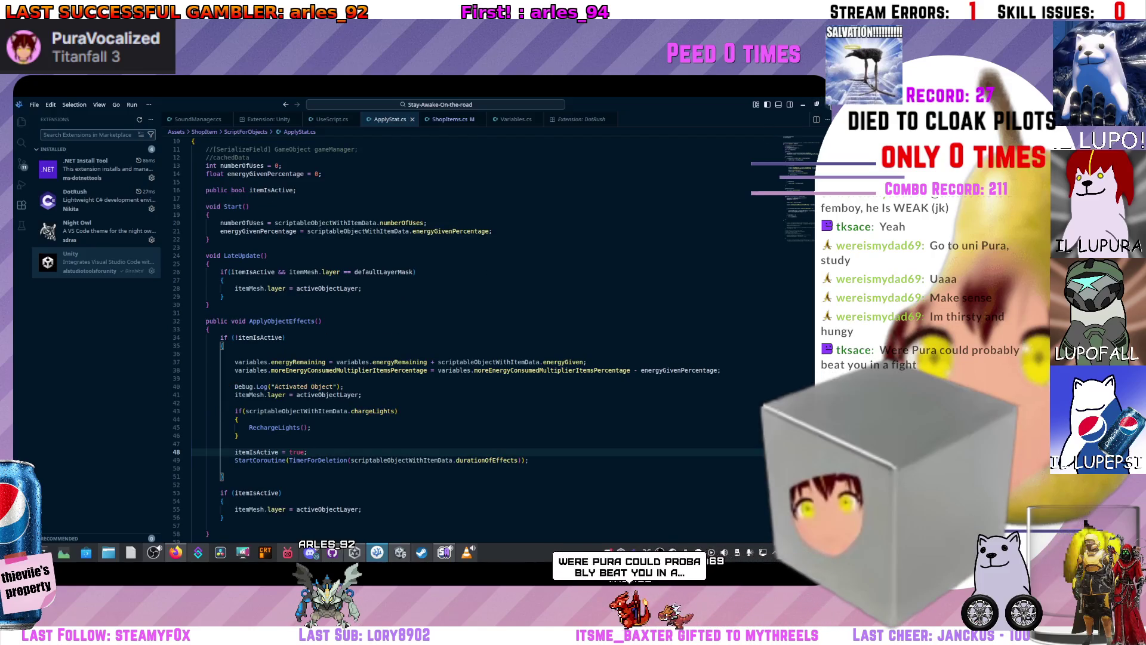
pyautogui.hotkey('alt', 'Tab')
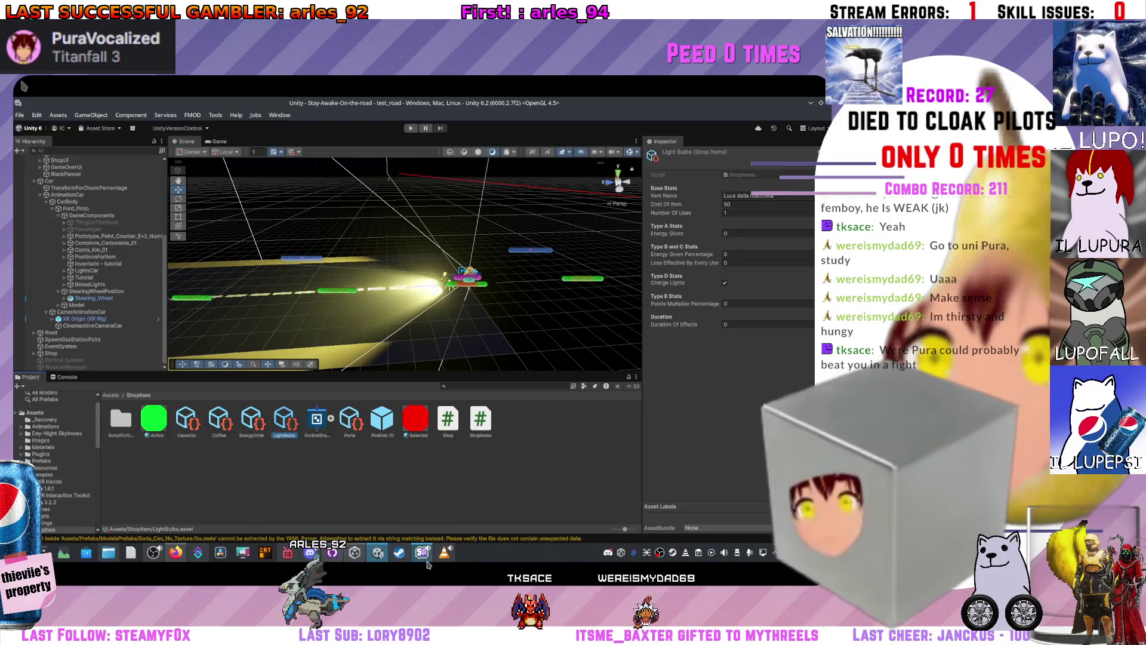
pyautogui.press('super')
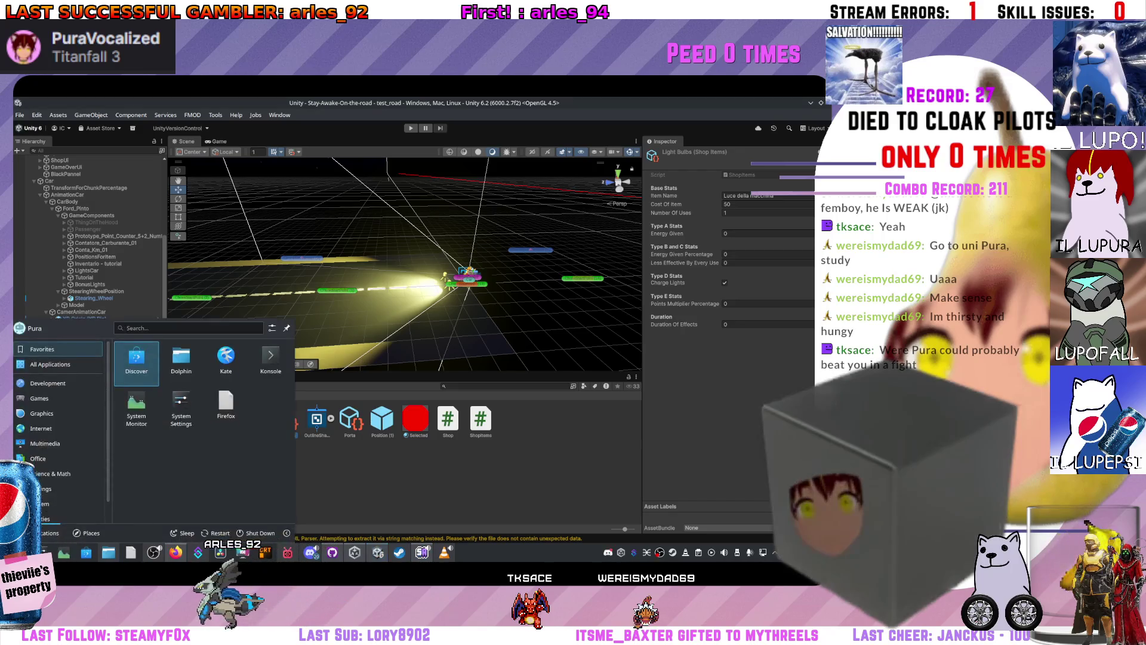
pyautogui.press('Escape')
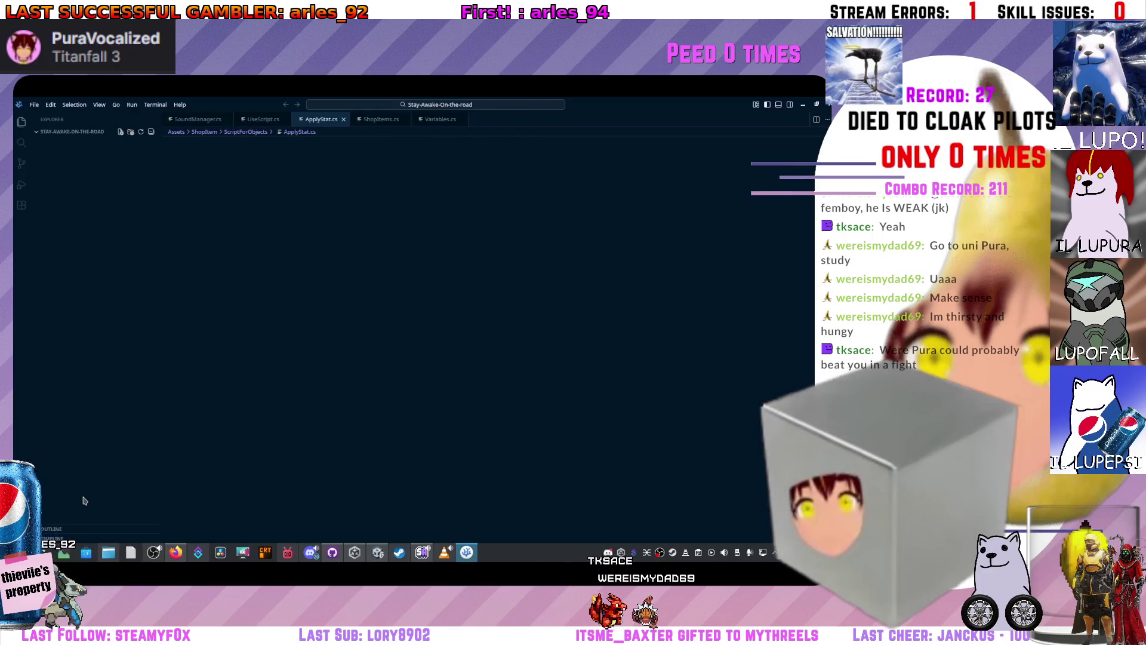
# - Look through ApplyStat.cs, UseScript.cs, Variables.cs and ShopItems.cs
pyautogui.click(266, 174)
pyautogui.hotkey('ctrl', 'Tab')
pyautogui.click(406, 265)
pyautogui.click(396, 273)
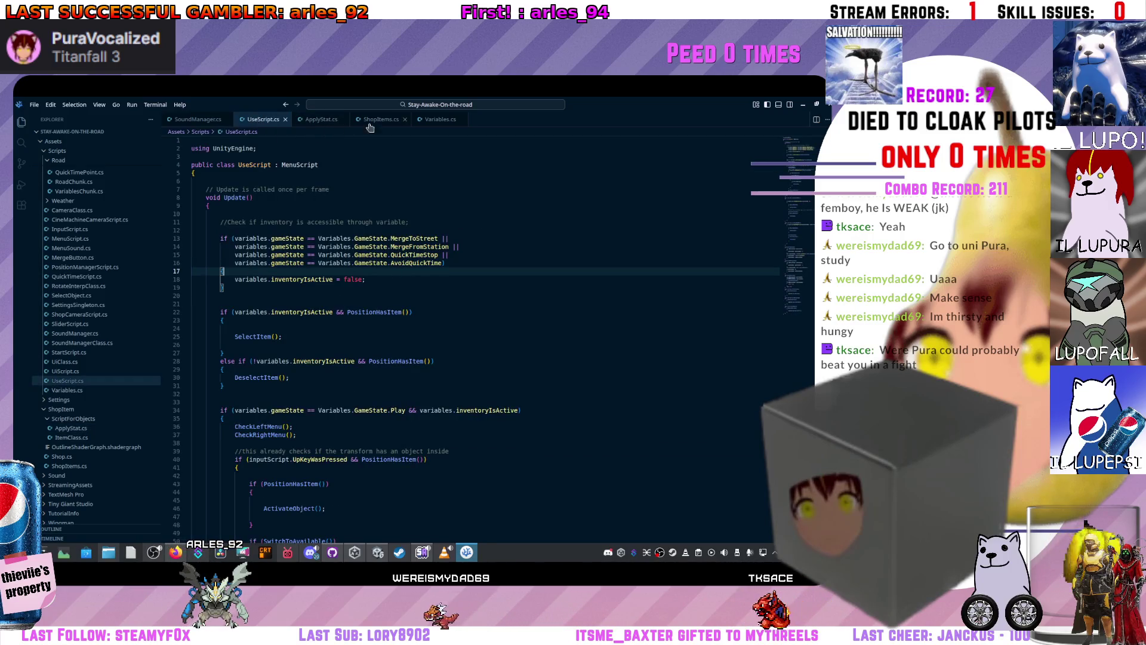
pyautogui.click(437, 120)
pyautogui.scroll(-10, 290, 318)
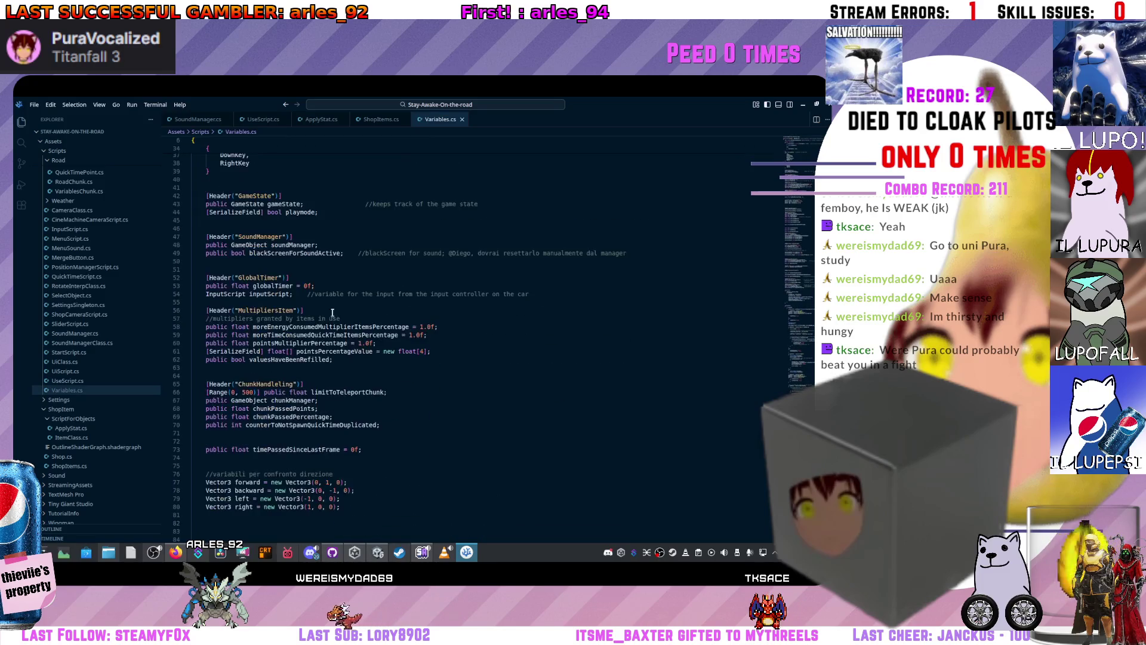
pyautogui.click(397, 120)
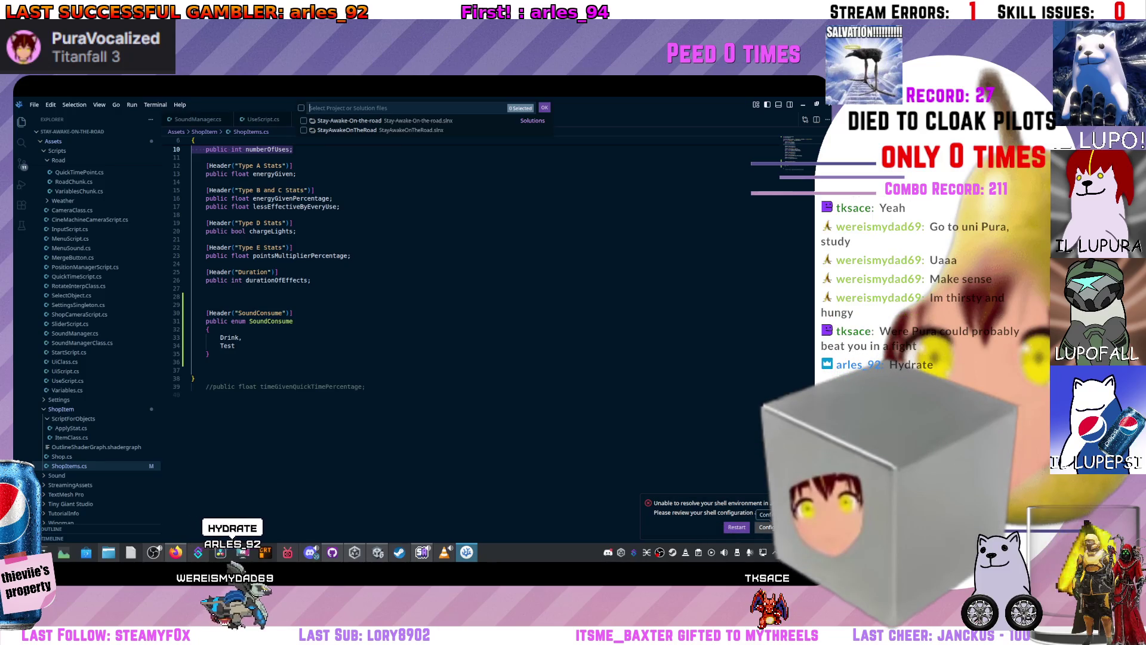
# - Check the shell environment timeout (10), open FlagPositionOccupied.cs and BonusLightsScript.cs, then return to Unity
pyautogui.click(767, 527)
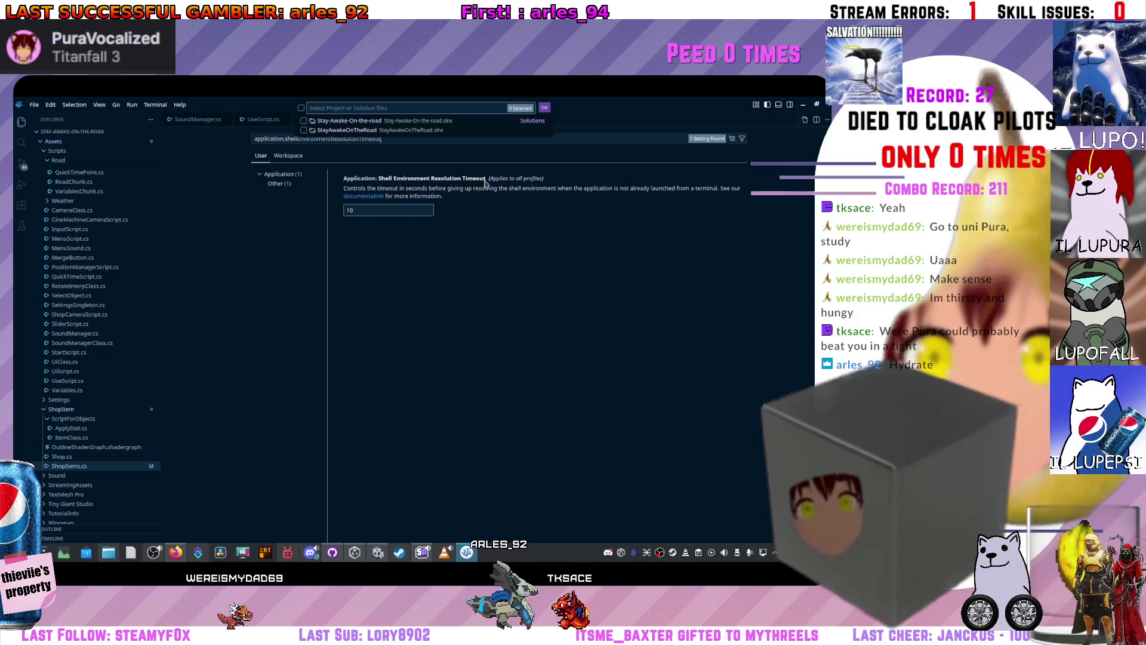
pyautogui.click(545, 108)
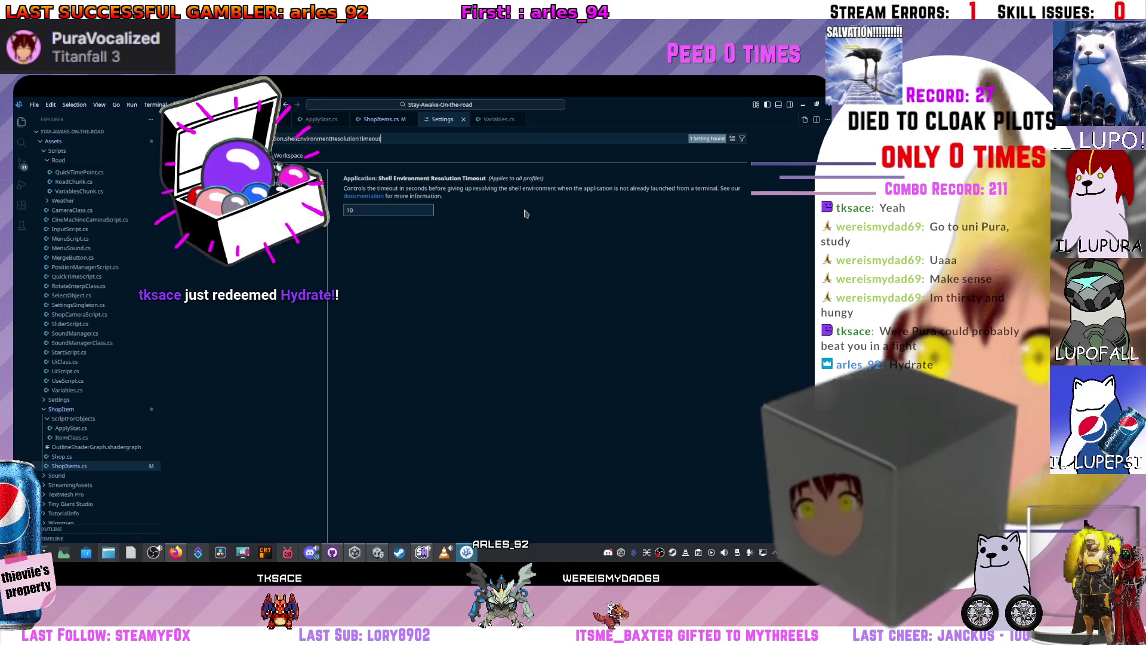
pyautogui.scroll(3, 69, 238)
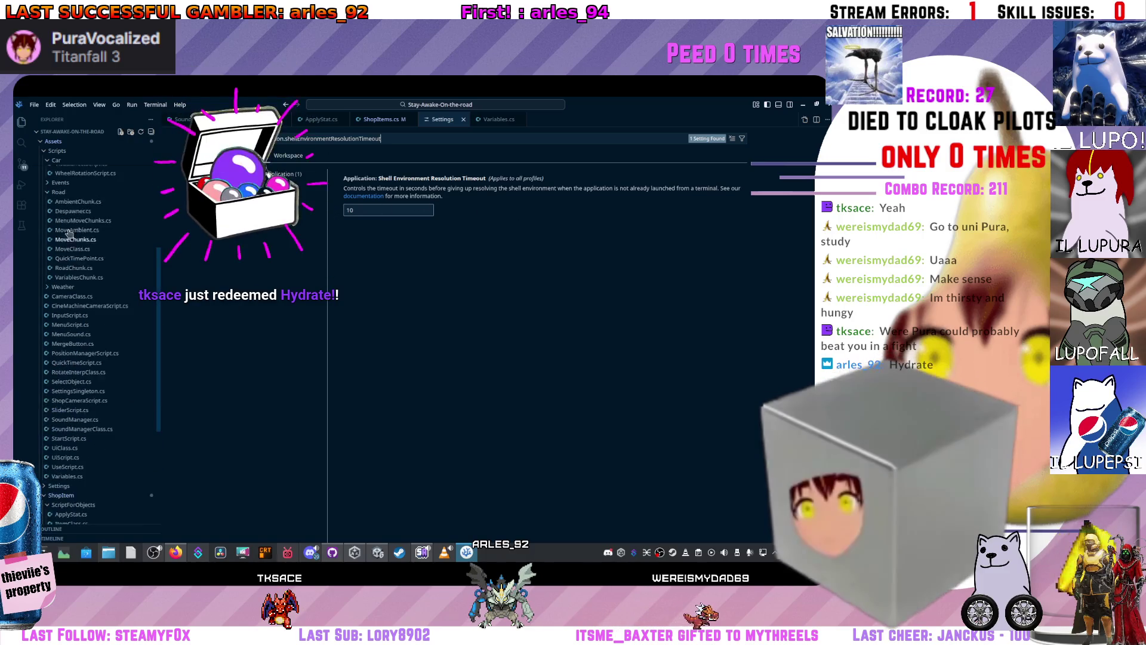
pyautogui.scroll(6, 70, 237)
pyautogui.click(89, 269)
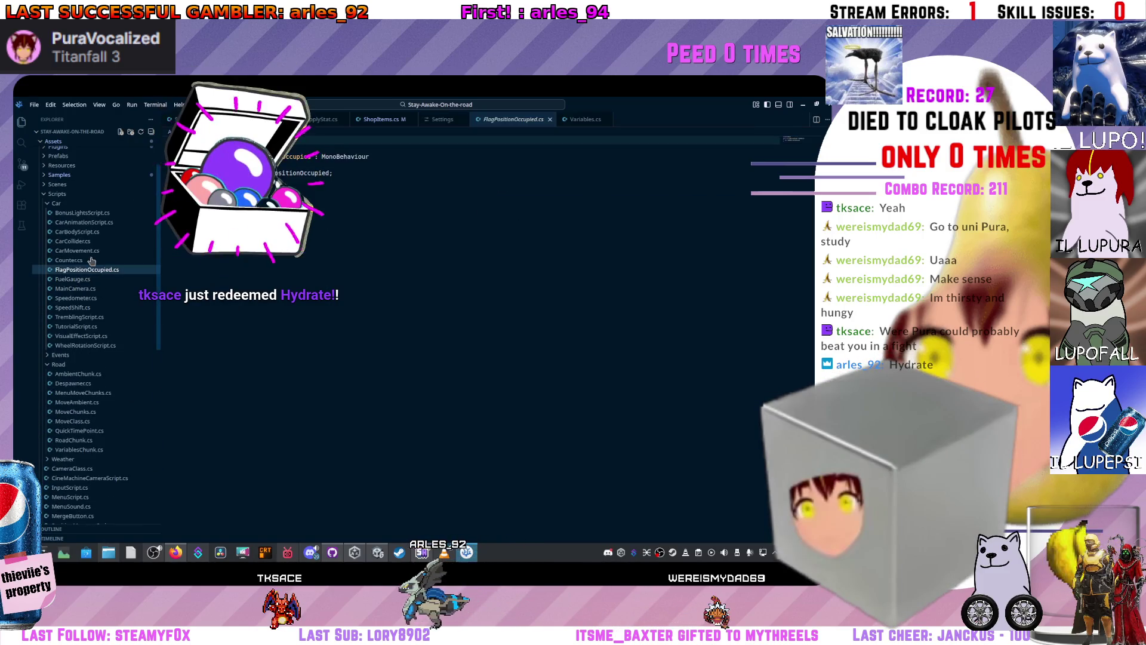
pyautogui.scroll(2, 92, 263)
pyautogui.click(82, 273)
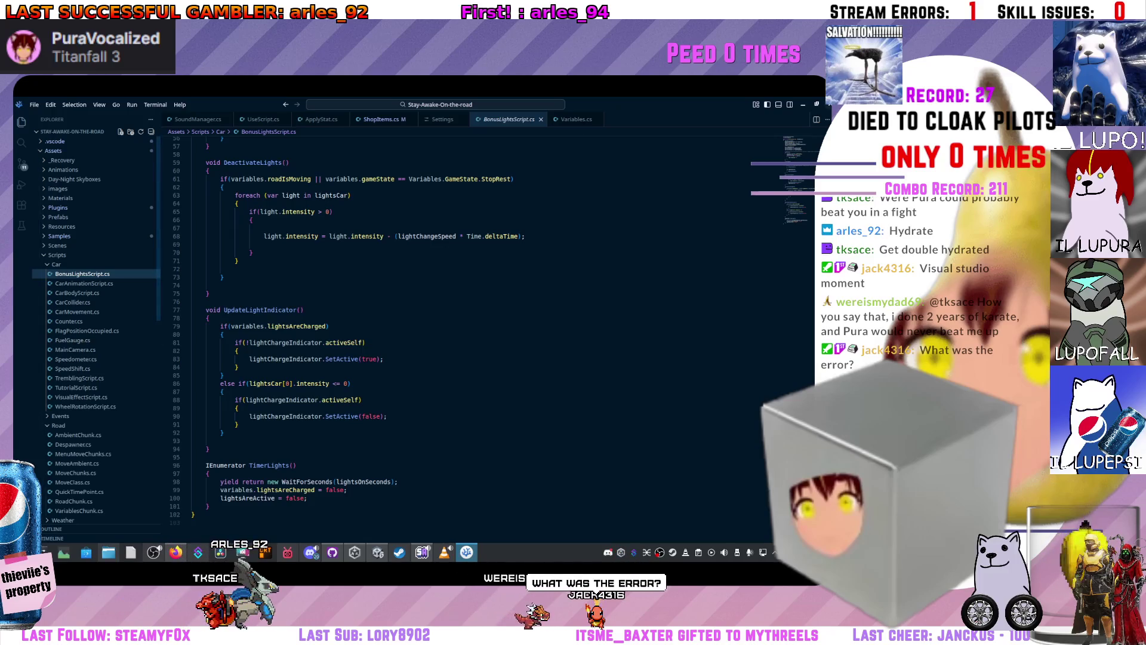
pyautogui.click(378, 552)
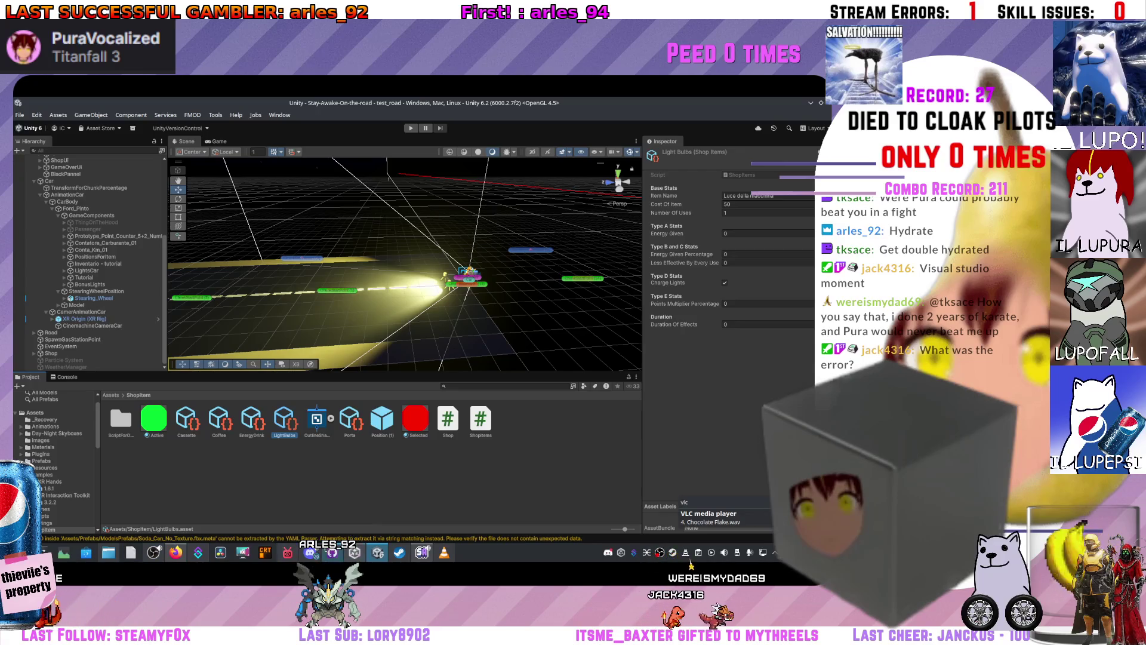
# - Launch VSCodium by searching 'vs' in the application launcher
pyautogui.click(43, 552)
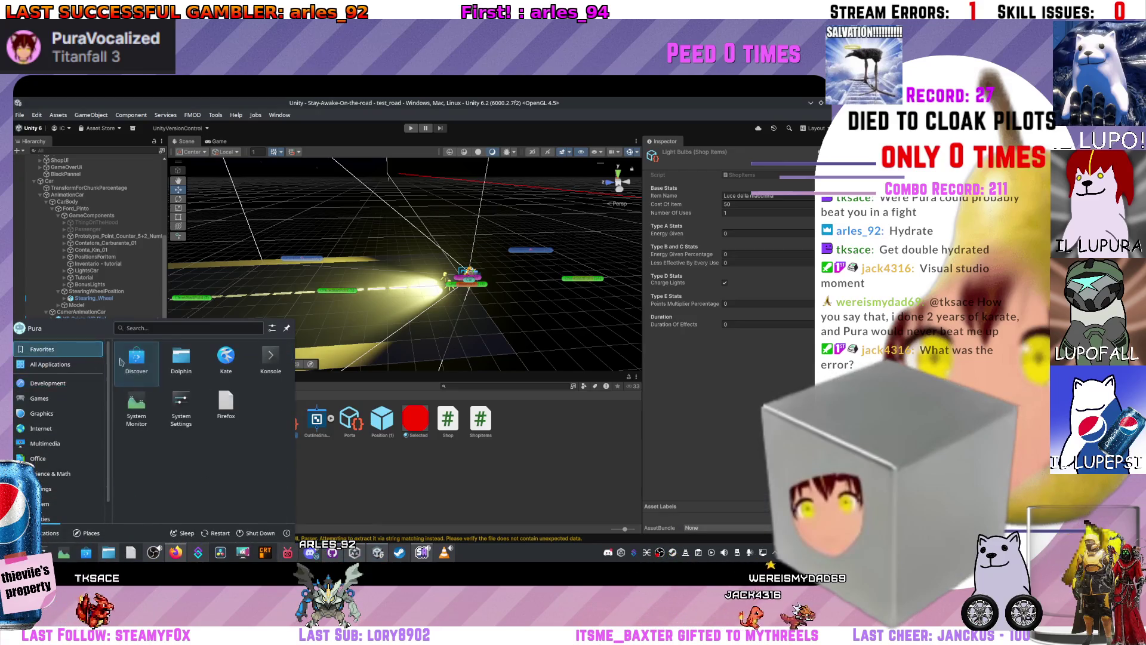
pyautogui.click(66, 364)
pyautogui.write('vs')
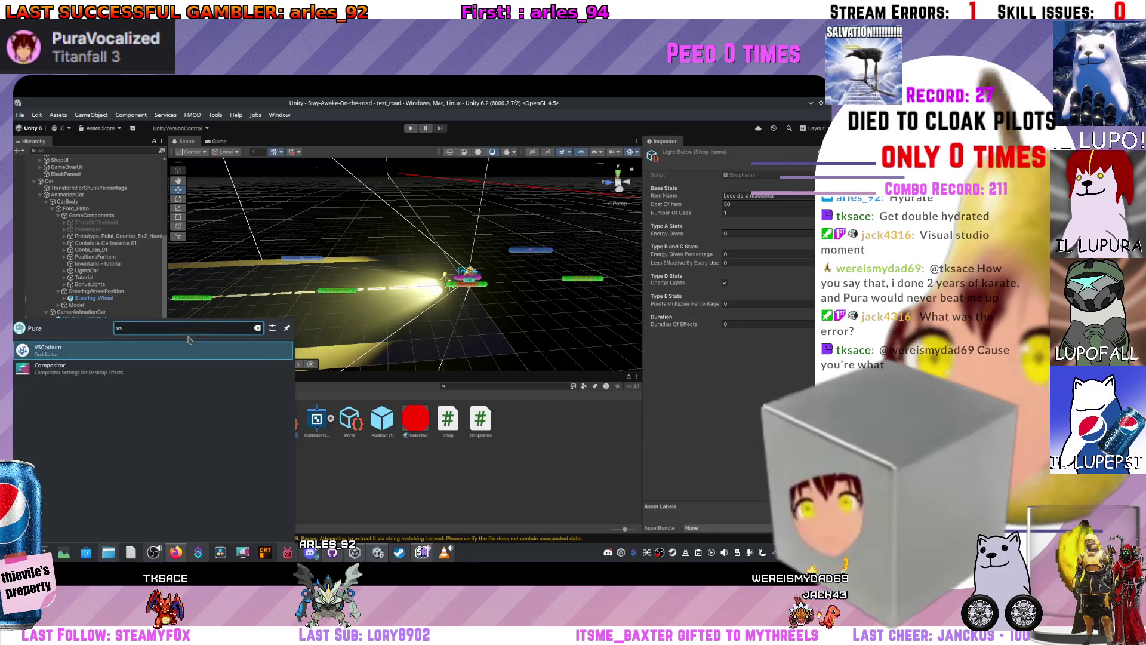
pyautogui.press('Return')
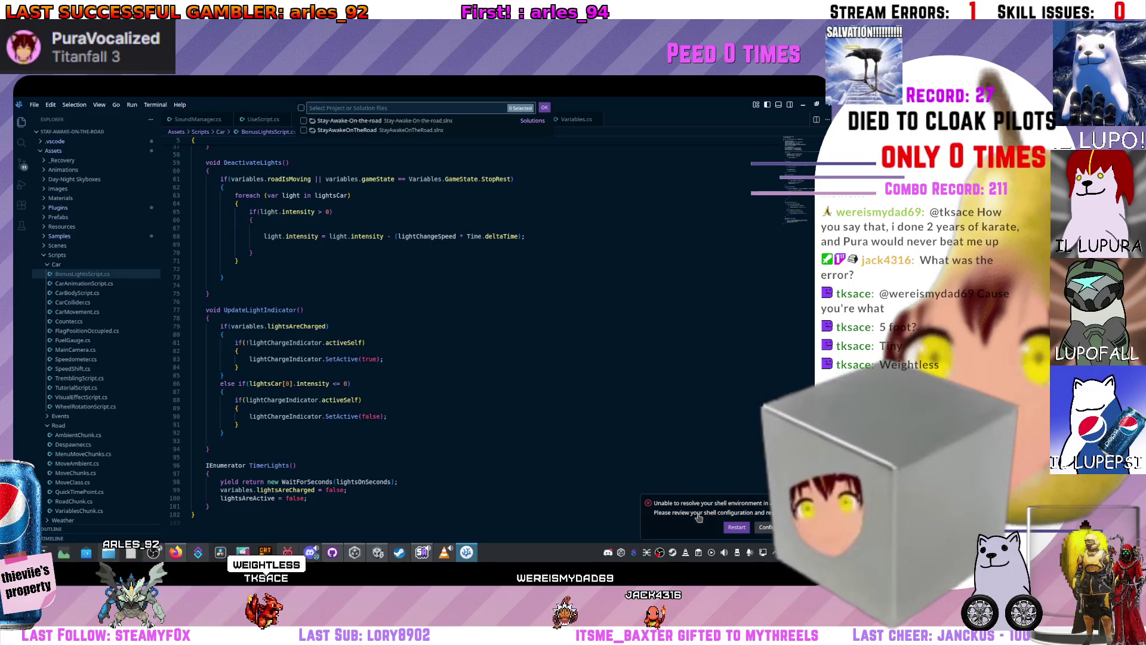
# - Change the shell environment resolution timeout from 10 to 30, then close the Settings tab
pyautogui.click(766, 528)
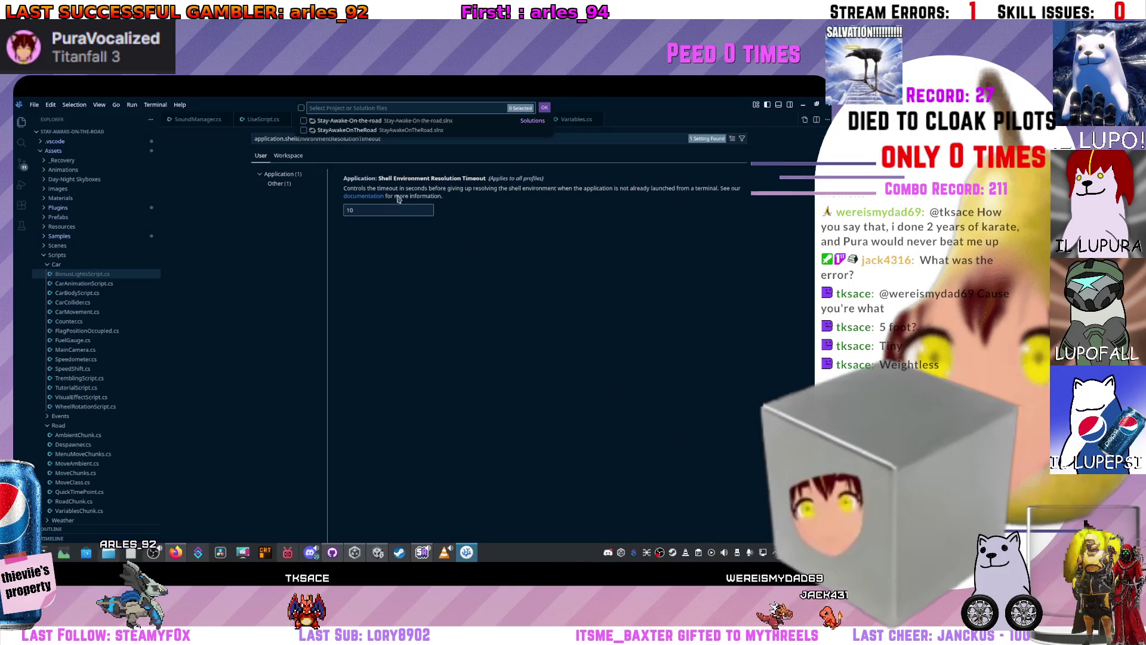
pyautogui.doubleClick(345, 210)
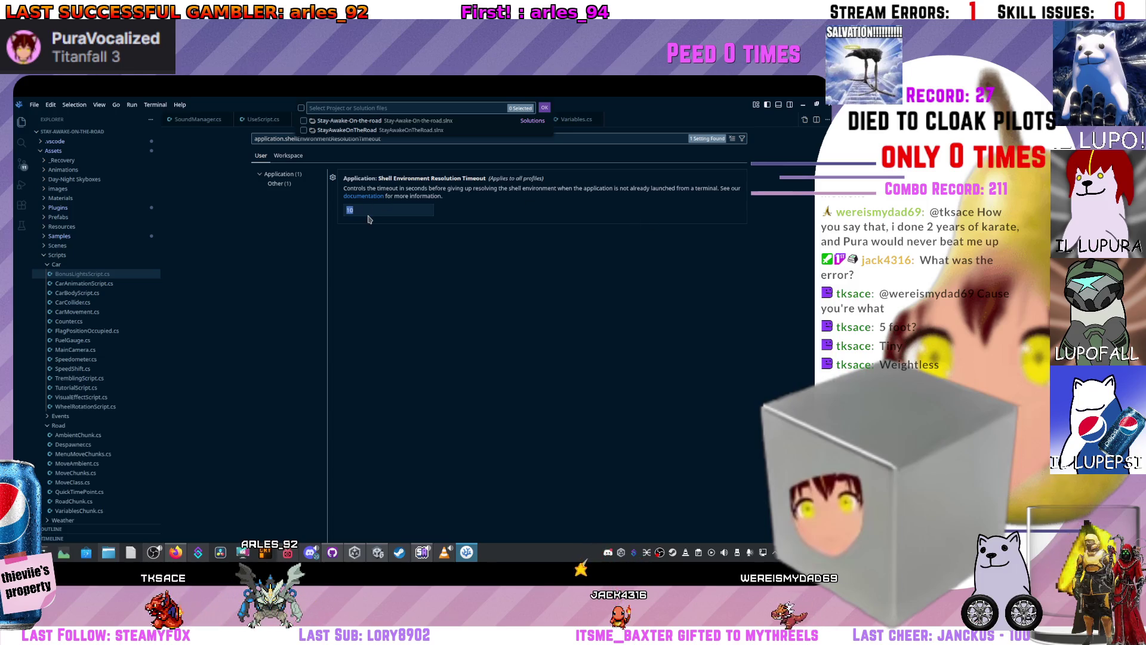
pyautogui.write('3')
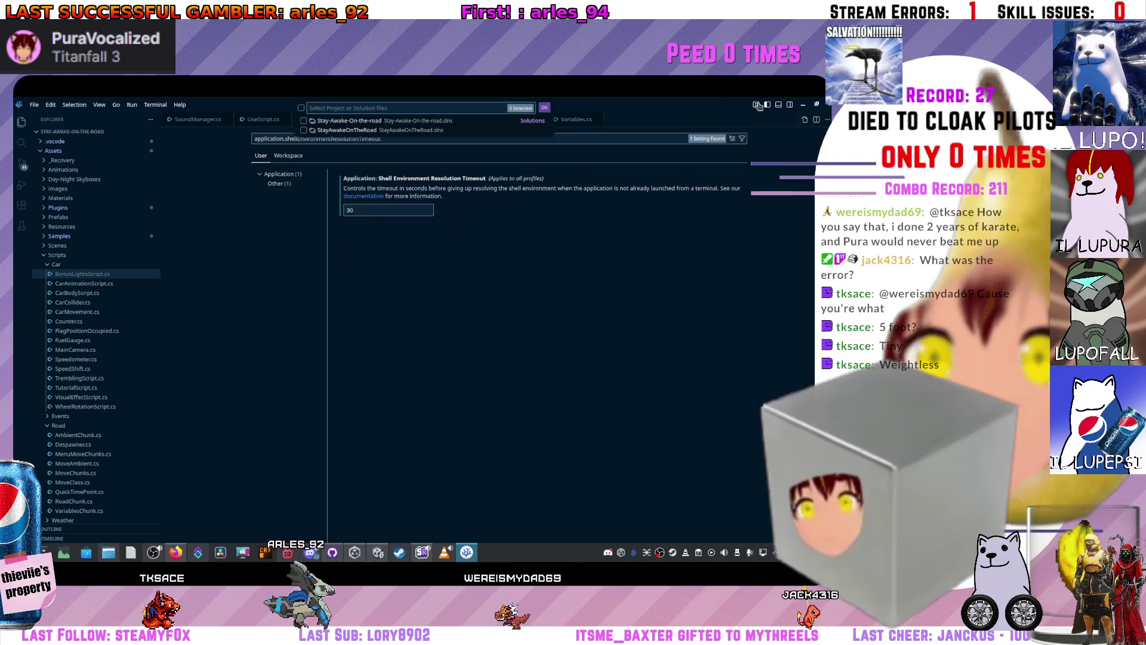
pyautogui.hotkey('alt', 'Tab')
pyautogui.click(20, 552)
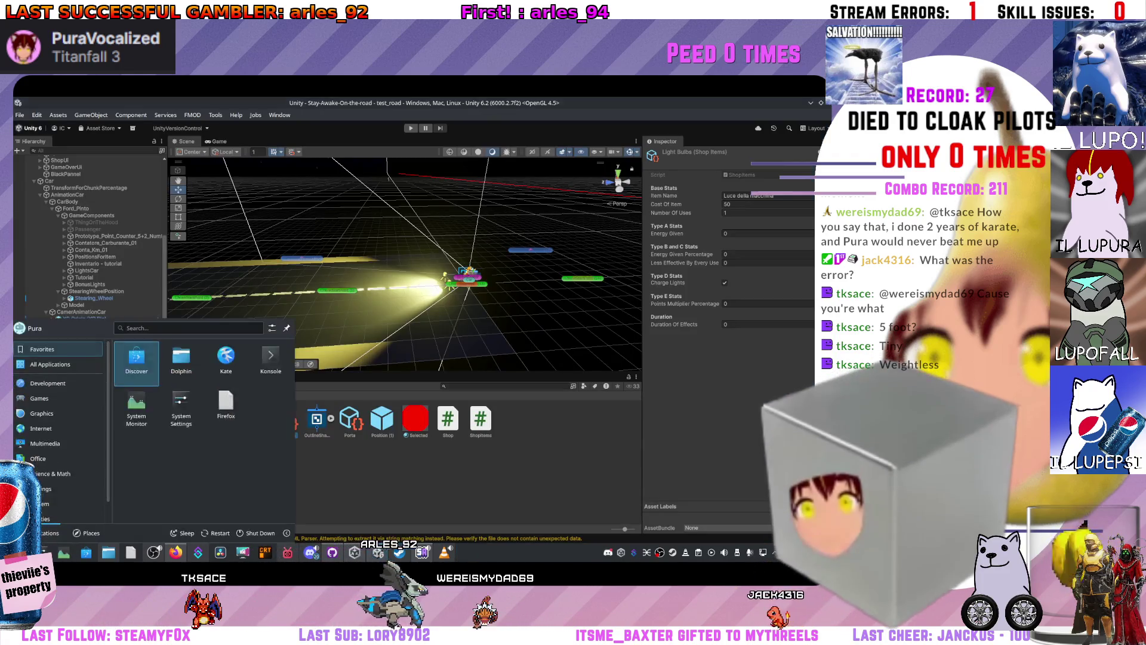
pyautogui.click(143, 388)
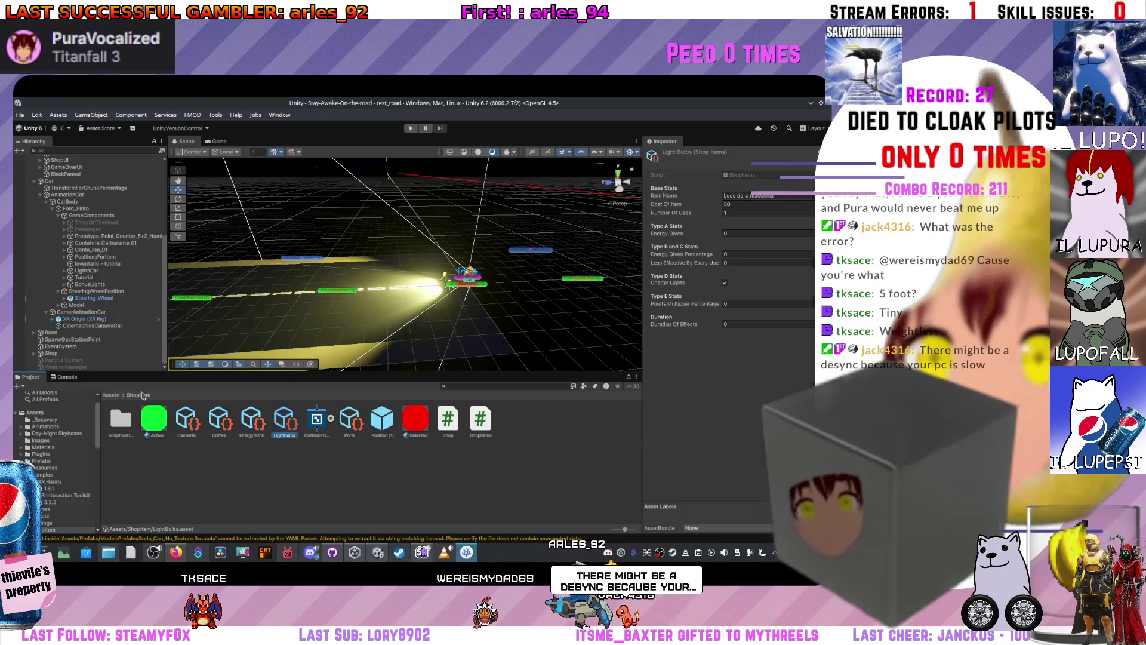
pyautogui.hotkey('alt', 'Tab')
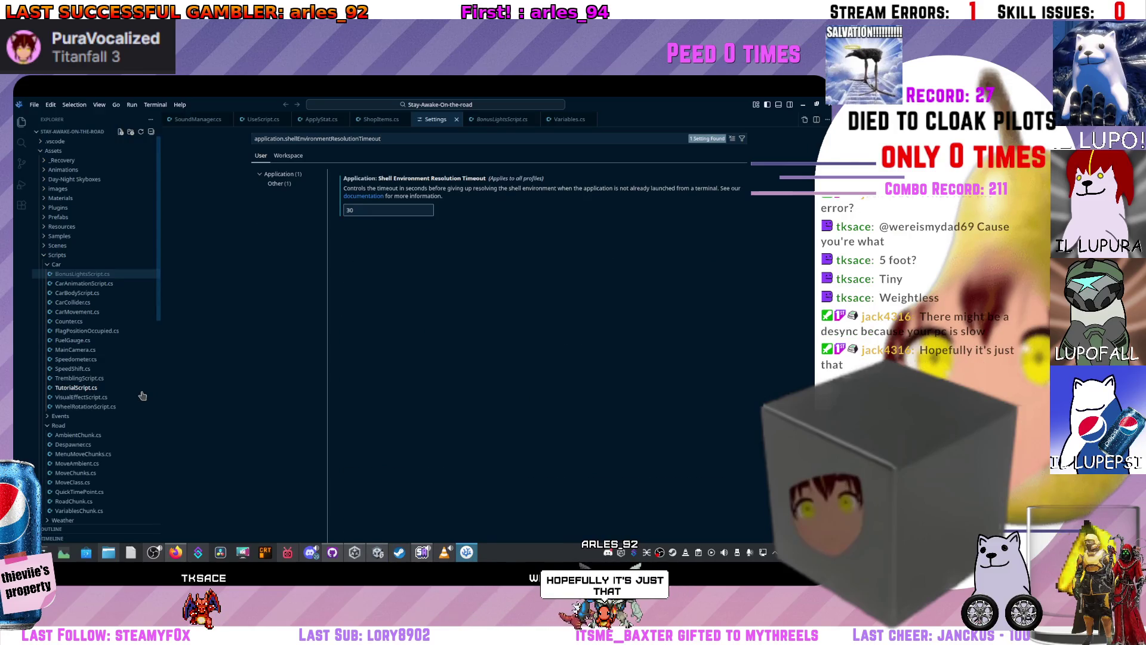
pyautogui.middleClick(428, 122)
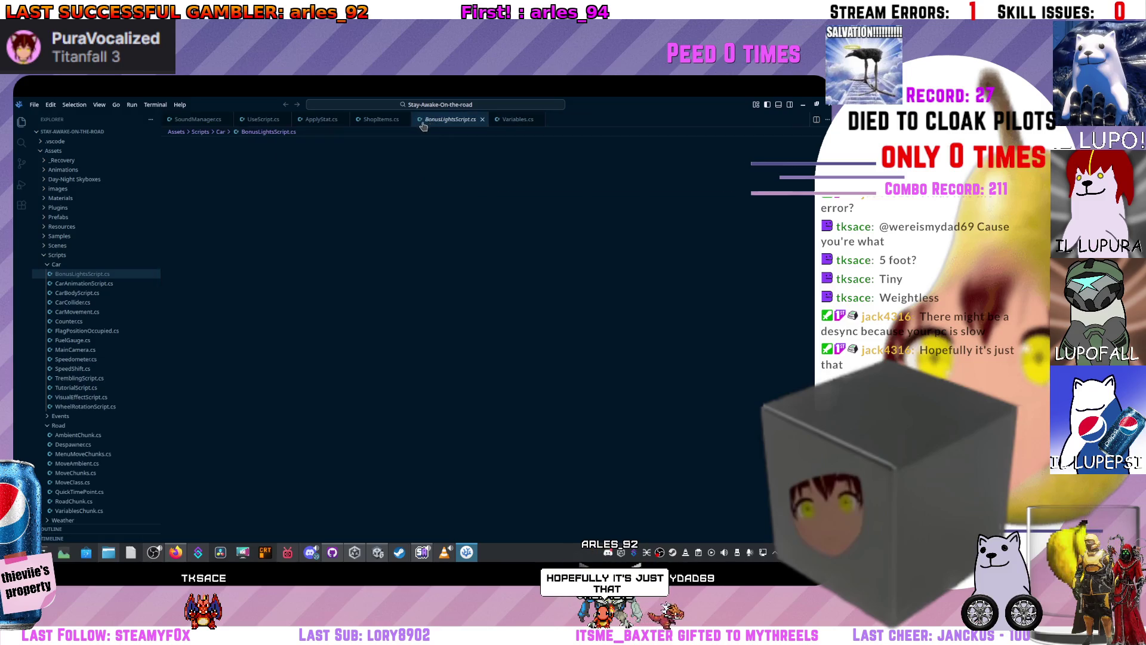
# - View UseScript.cs, dismiss the project picker, and open ShopItems.cs at its SoundConsume enum
pyautogui.click(270, 122)
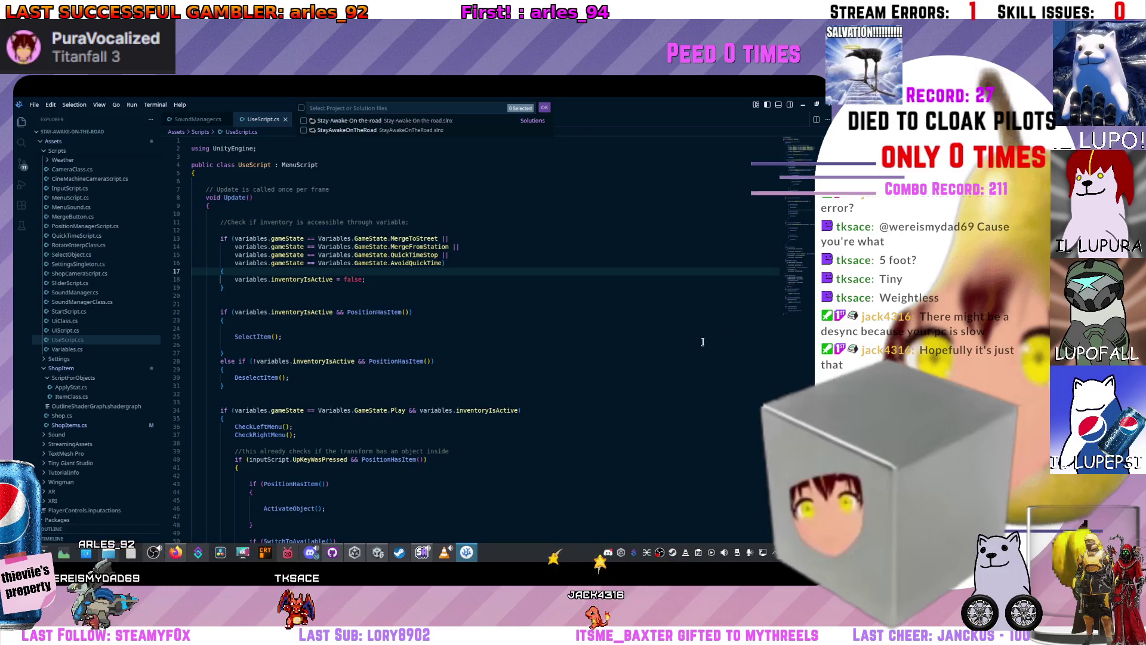
pyautogui.scroll(-5, 444, 310)
pyautogui.scroll(5, 444, 311)
pyautogui.click(359, 197)
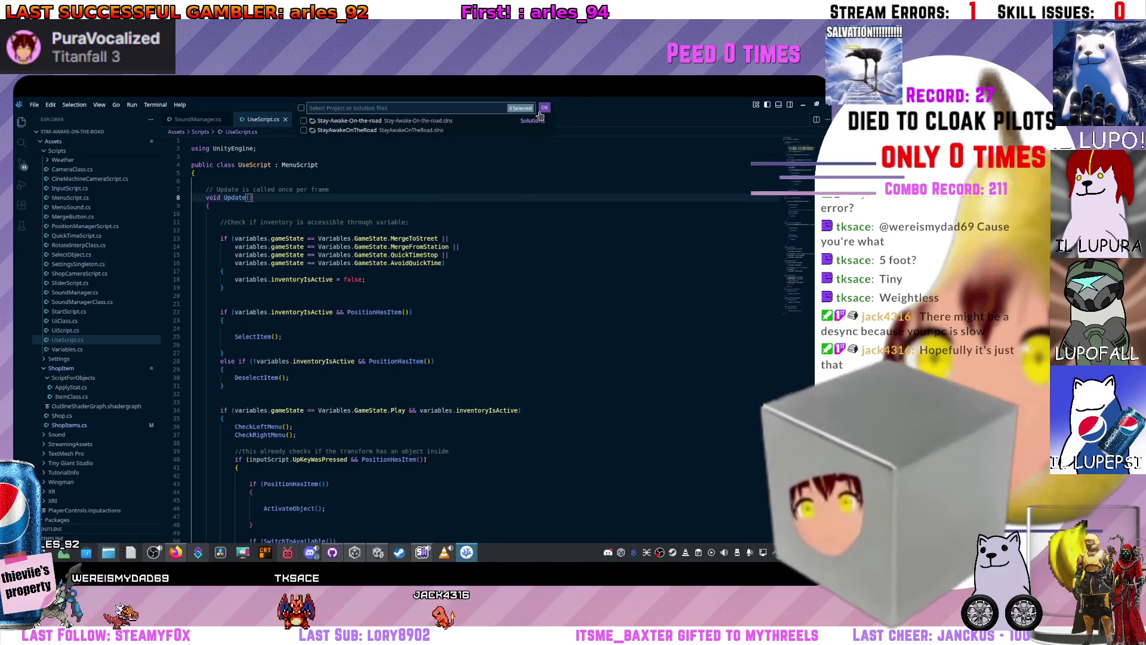
pyautogui.click(543, 109)
pyautogui.click(381, 119)
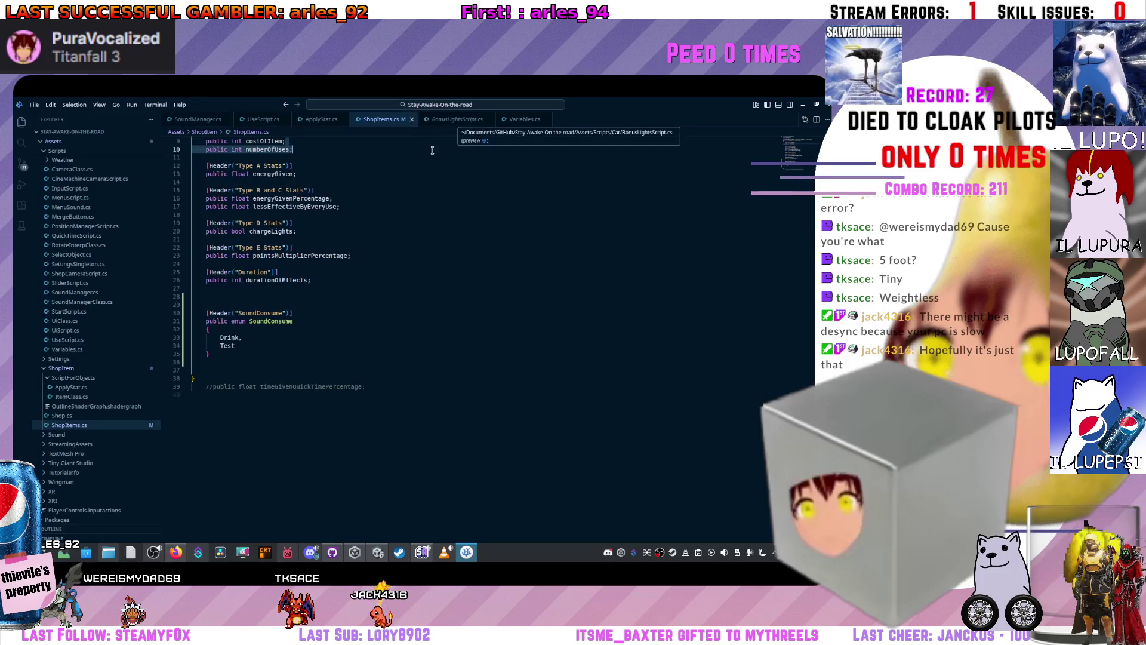
pyautogui.click(270, 343)
pyautogui.scroll(2, 270, 342)
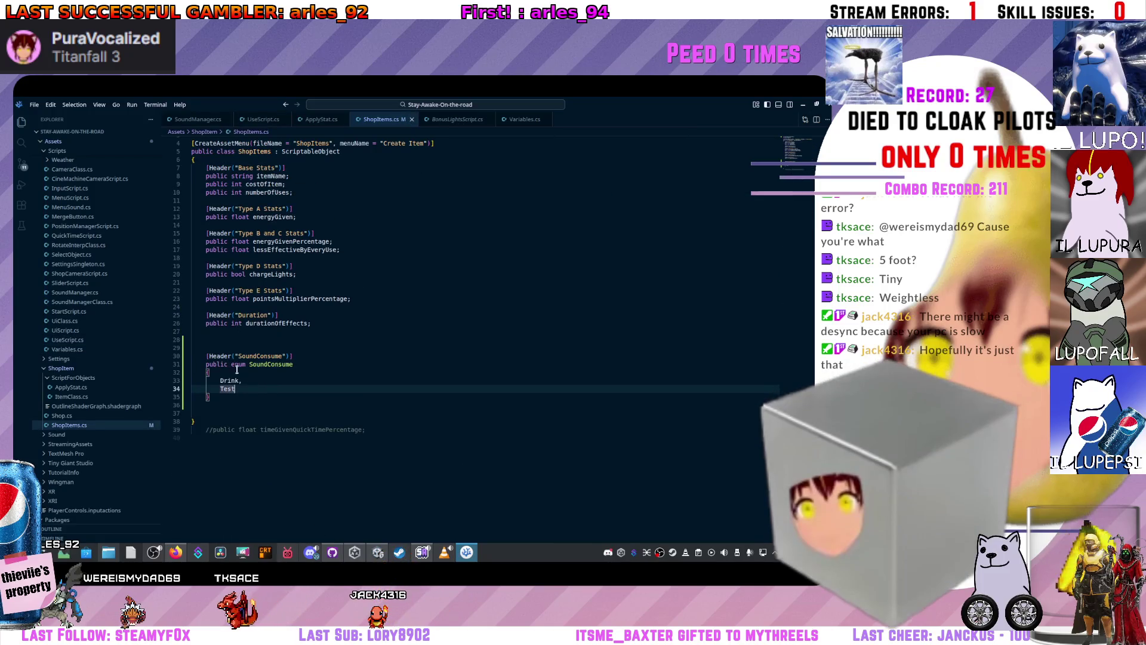
# - Cycle through BonusLightsScript.cs and Variables.cs, return to ShopItems.cs, and move its tab after BonusLightsScript.cs
pyautogui.hotkey('ctrl', 'Tab')
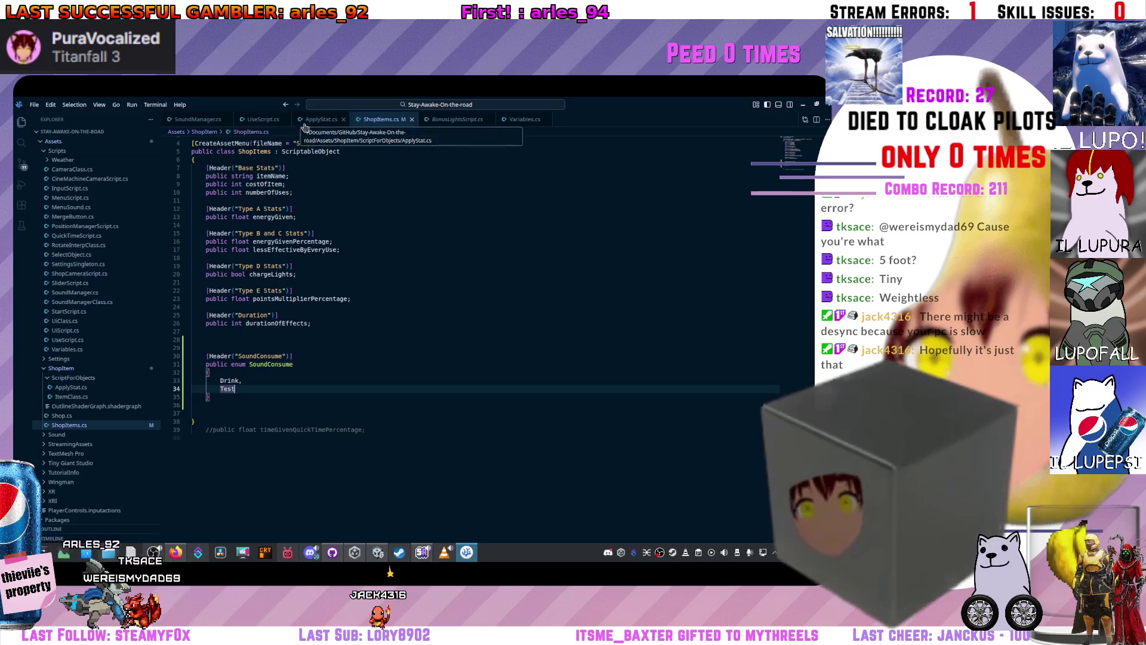
pyautogui.scroll(-20, 342, 285)
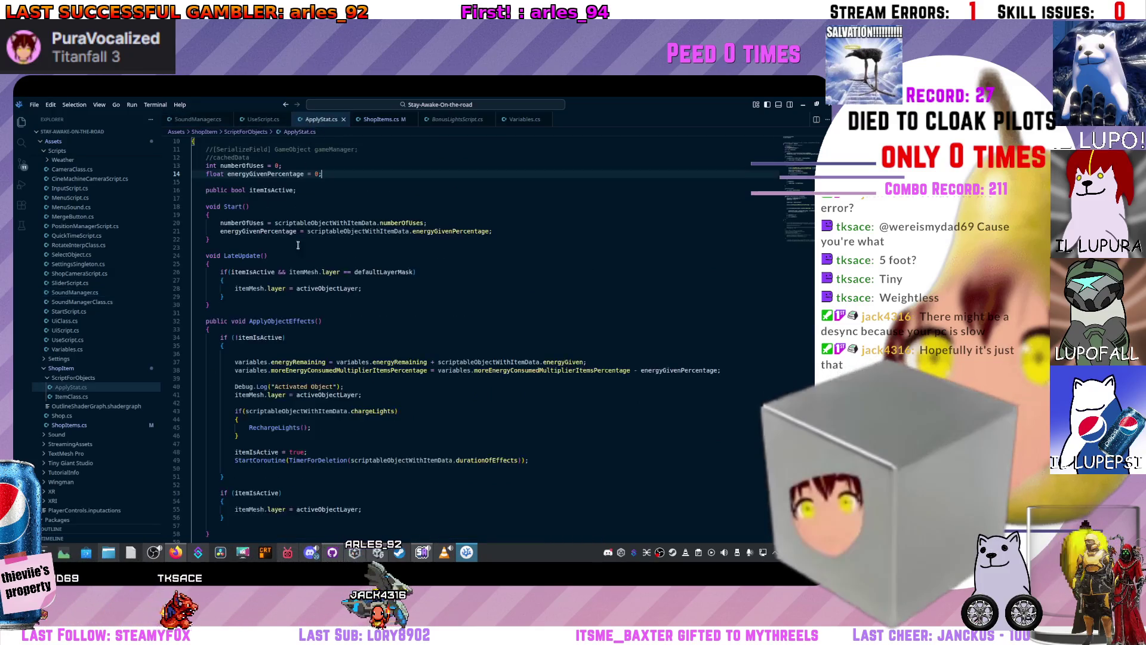
pyautogui.click(457, 120)
pyautogui.click(511, 119)
pyautogui.scroll(10, 194, 313)
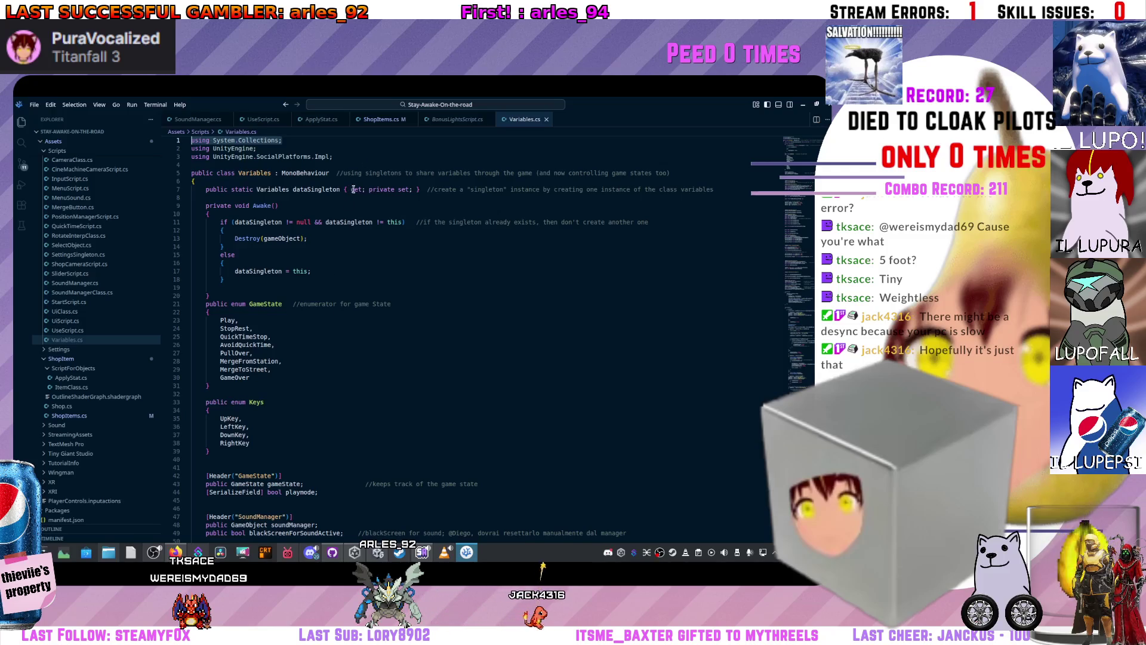
pyautogui.click(374, 120)
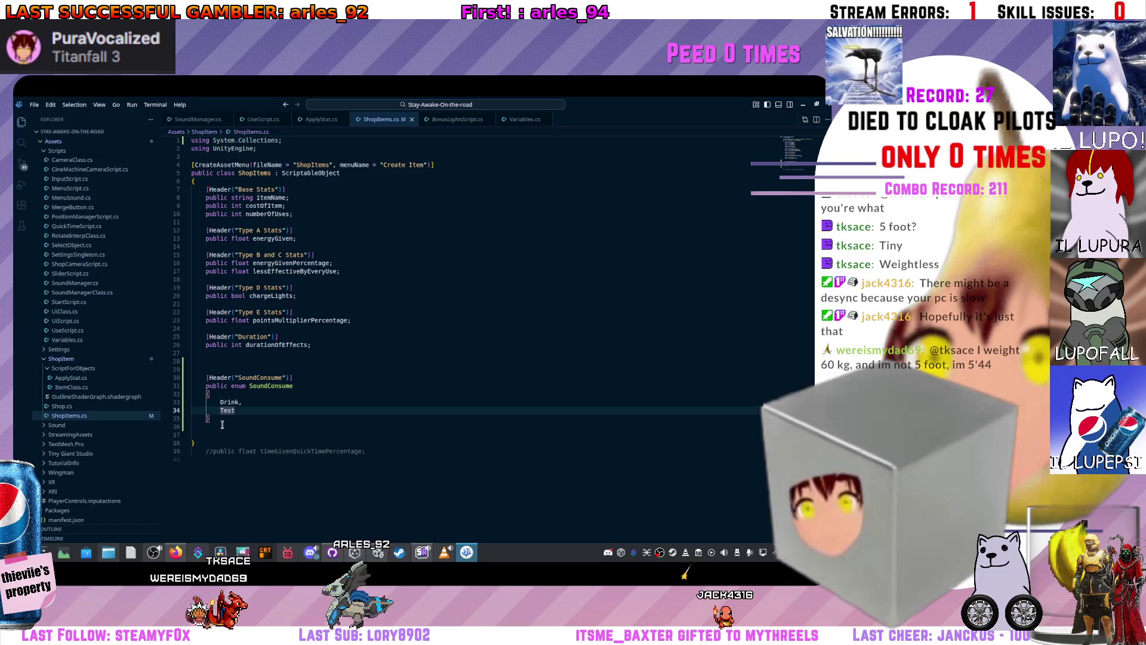
pyautogui.click(522, 120)
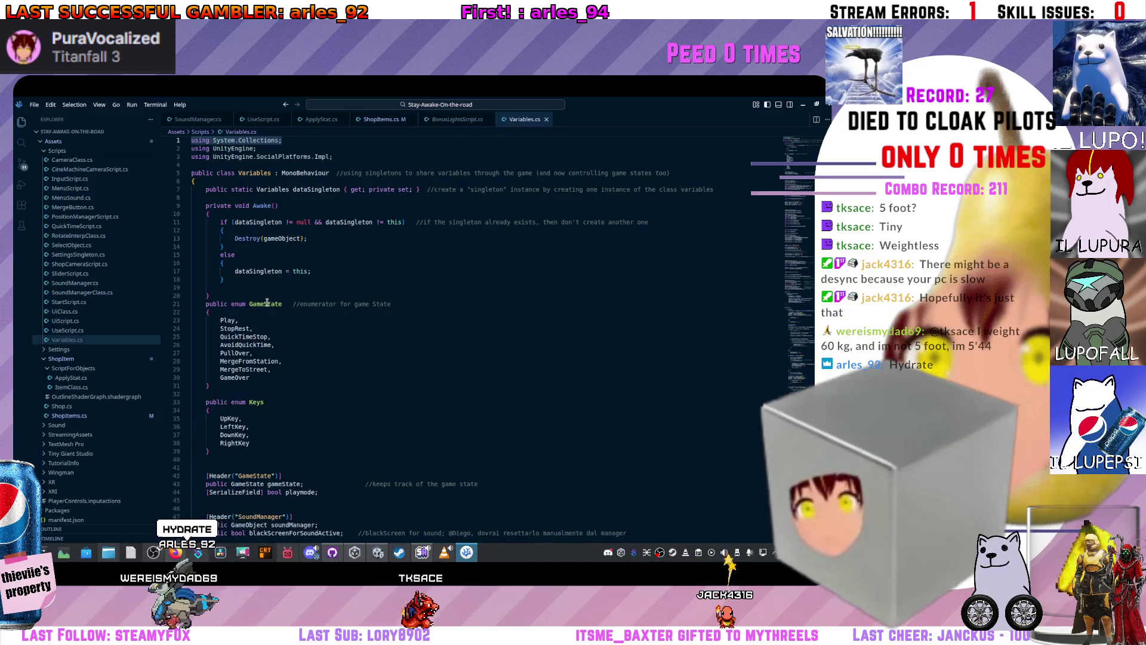
pyautogui.click(462, 120)
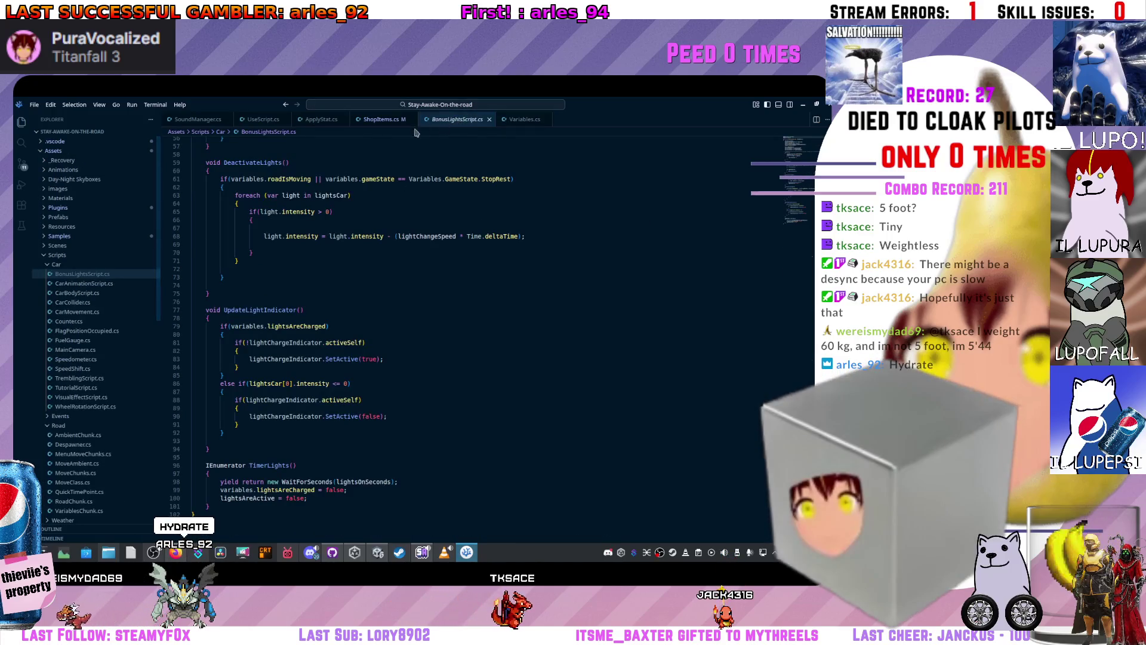
pyautogui.click(379, 120)
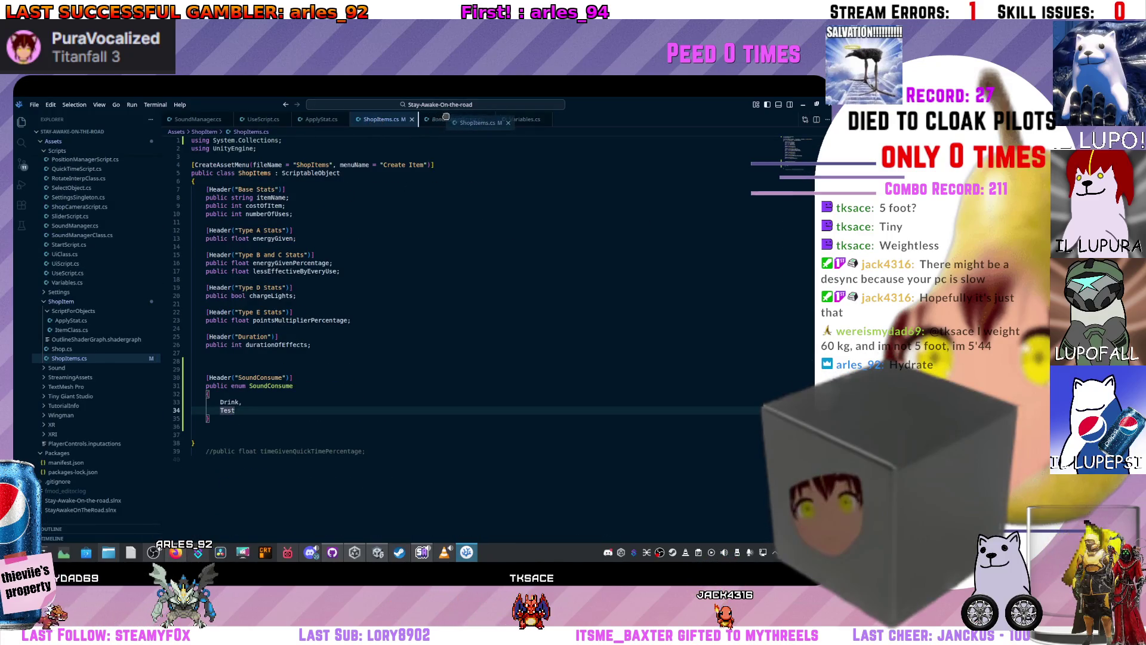
pyautogui.moveTo(486, 118); pyautogui.dragTo(496, 120)
# - Move the SoundConsume enum block to the top of the ShopItems class
pyautogui.click(523, 119)
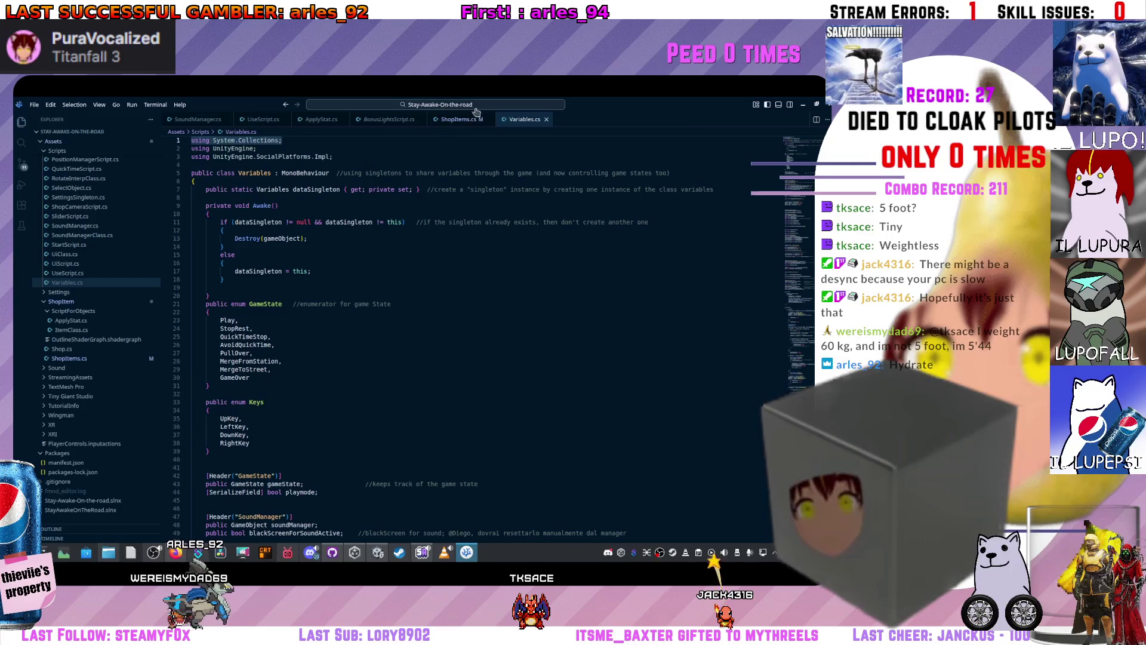
pyautogui.click(466, 119)
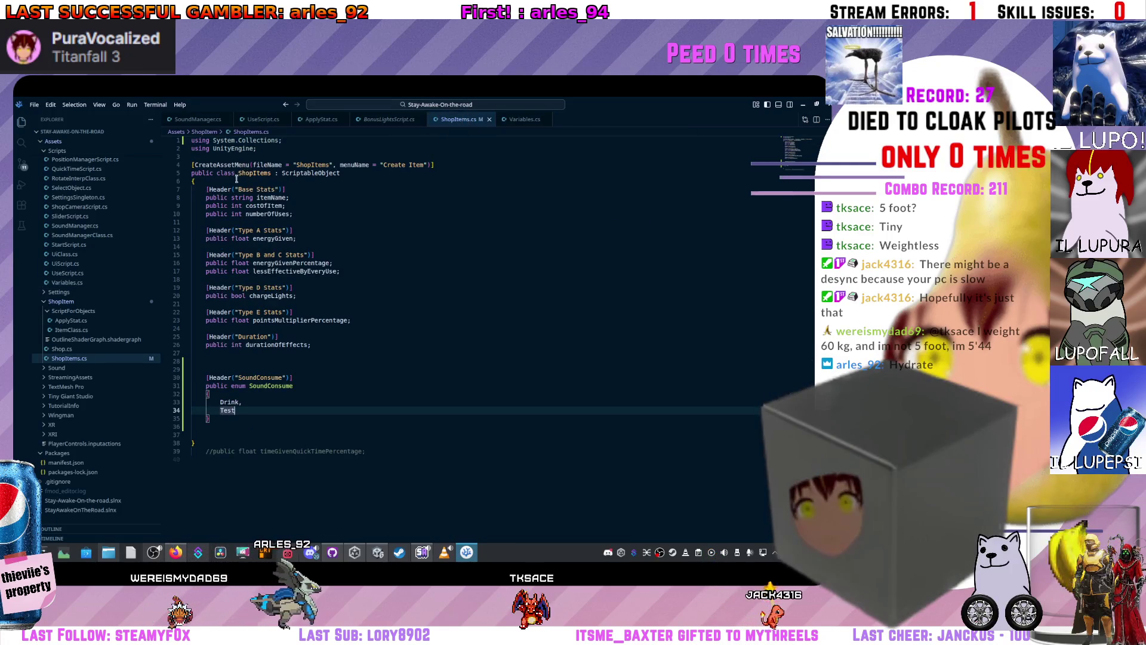
pyautogui.moveTo(210, 427); pyautogui.dragTo(192, 369)
pyautogui.hotkey('ctrl', 'x')
pyautogui.click(212, 180)
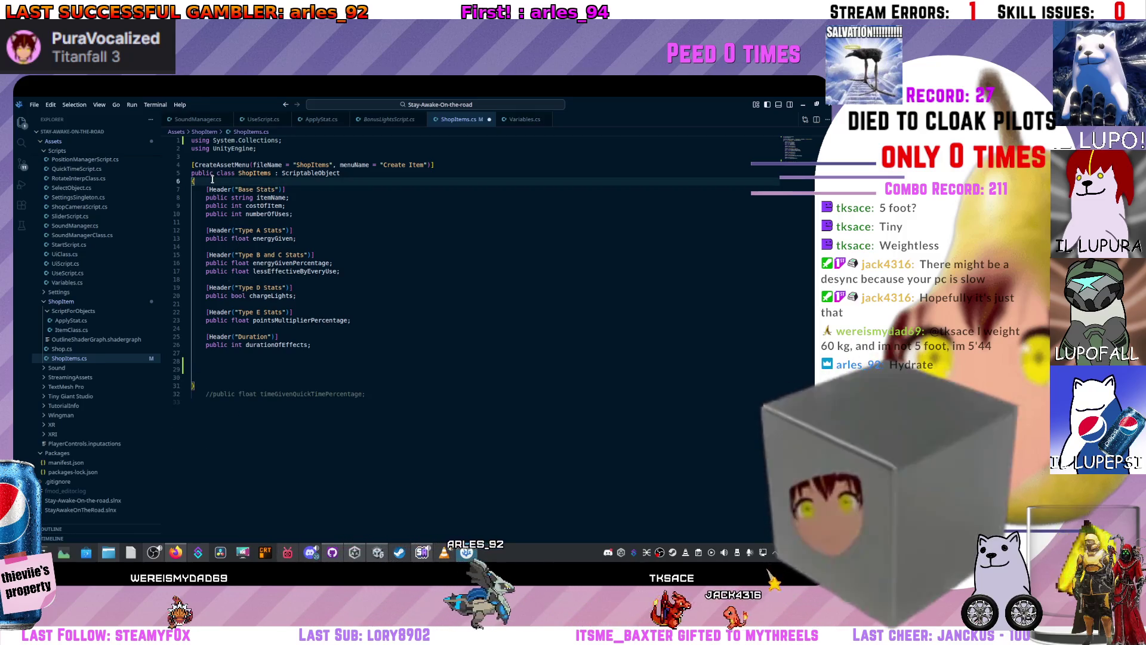
pyautogui.press('Return')
pyautogui.press('Return')
pyautogui.hotkey('ctrl', 'v')
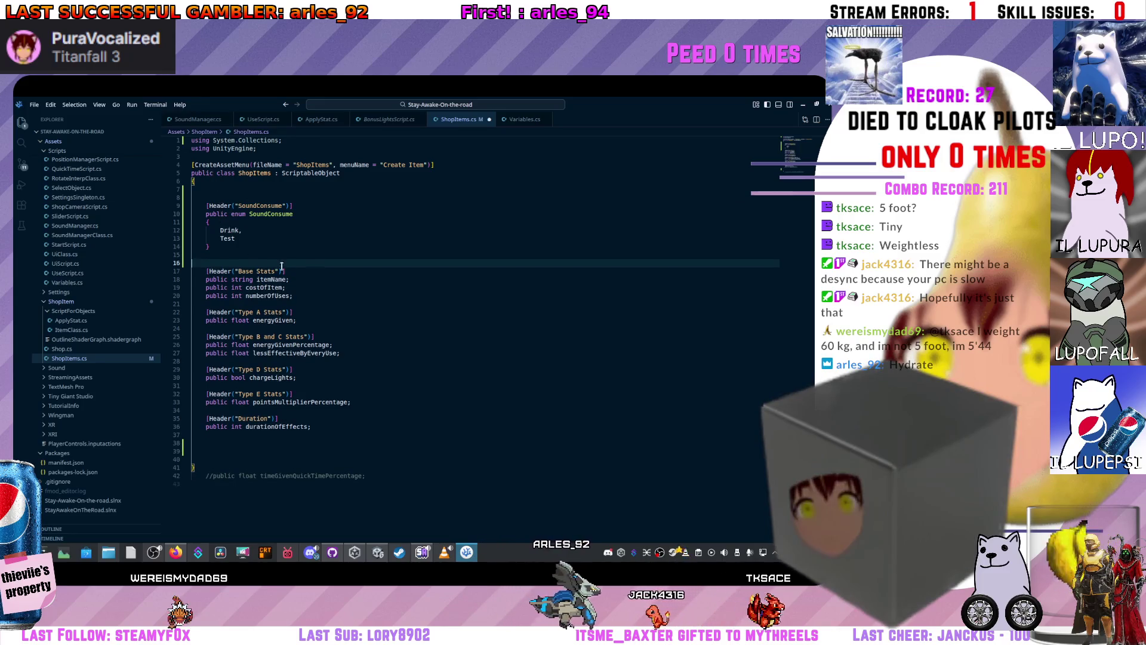
# - Replace the SoundConsume enum with 'public int x', save, and check it in Unity
pyautogui.hotkey('alt', 'Tab')
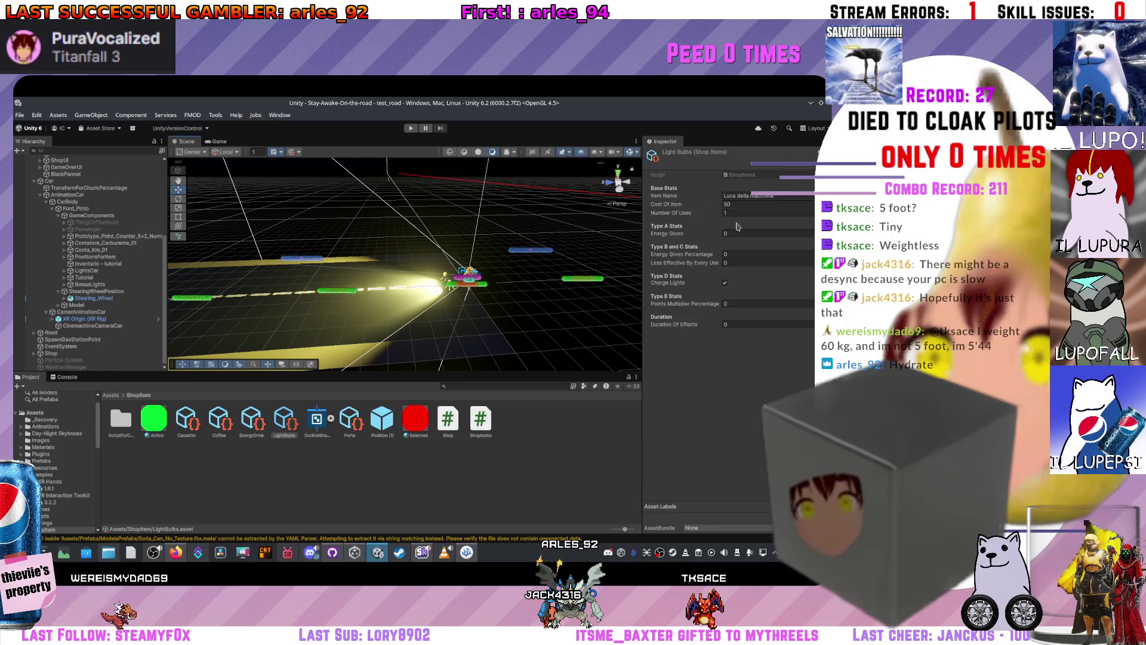
pyautogui.hotkey('alt', 'Tab')
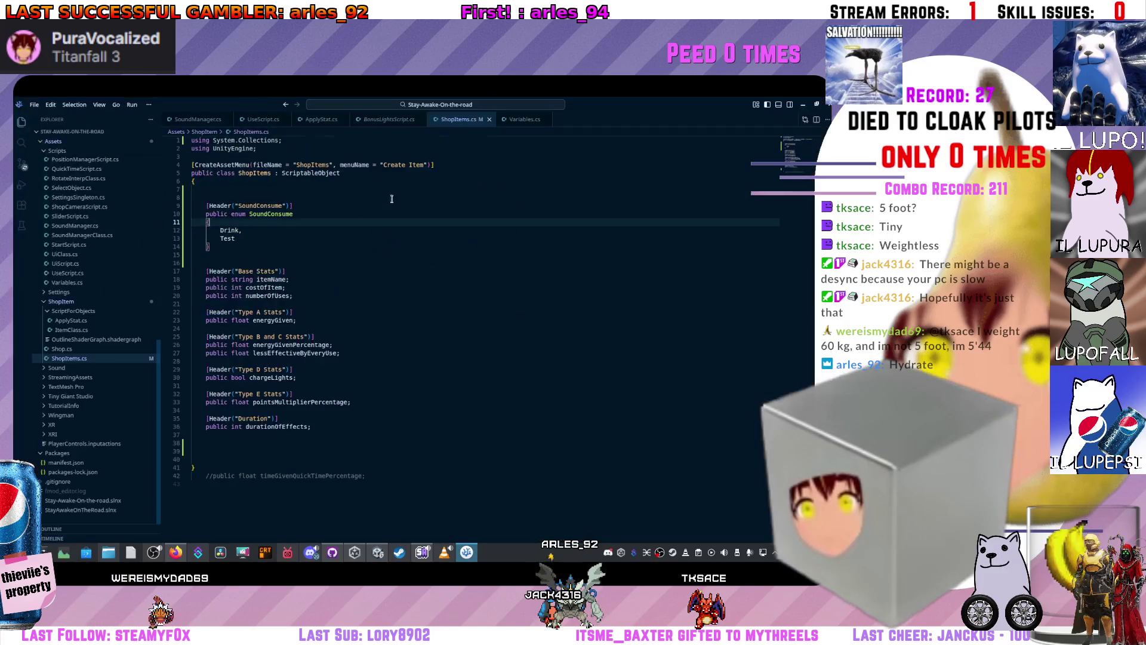
pyautogui.moveTo(213, 247); pyautogui.dragTo(211, 199)
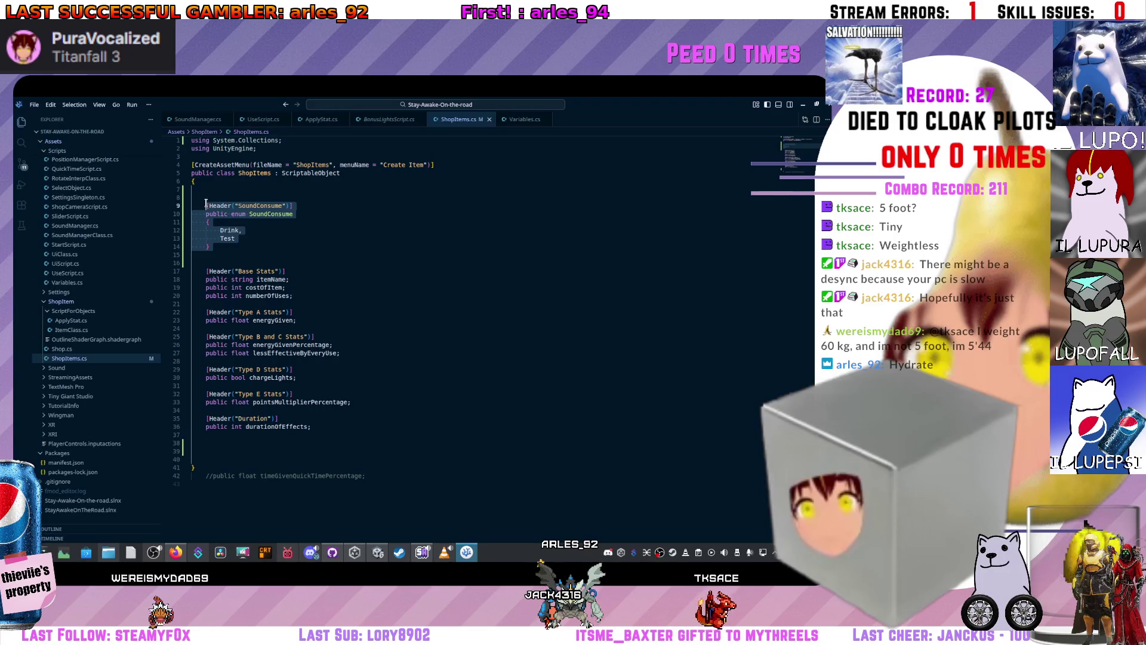
pyautogui.press('BackSpace')
pyautogui.write('public int x')
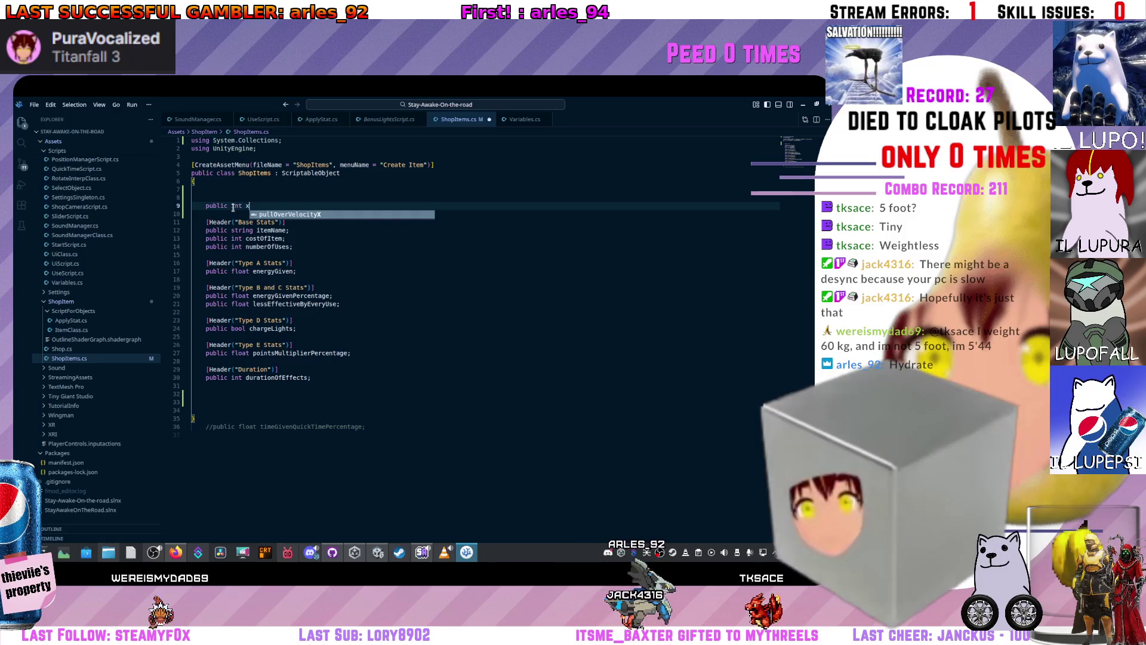
pyautogui.press('Escape')
pyautogui.hotkey('alt', 'Tab')
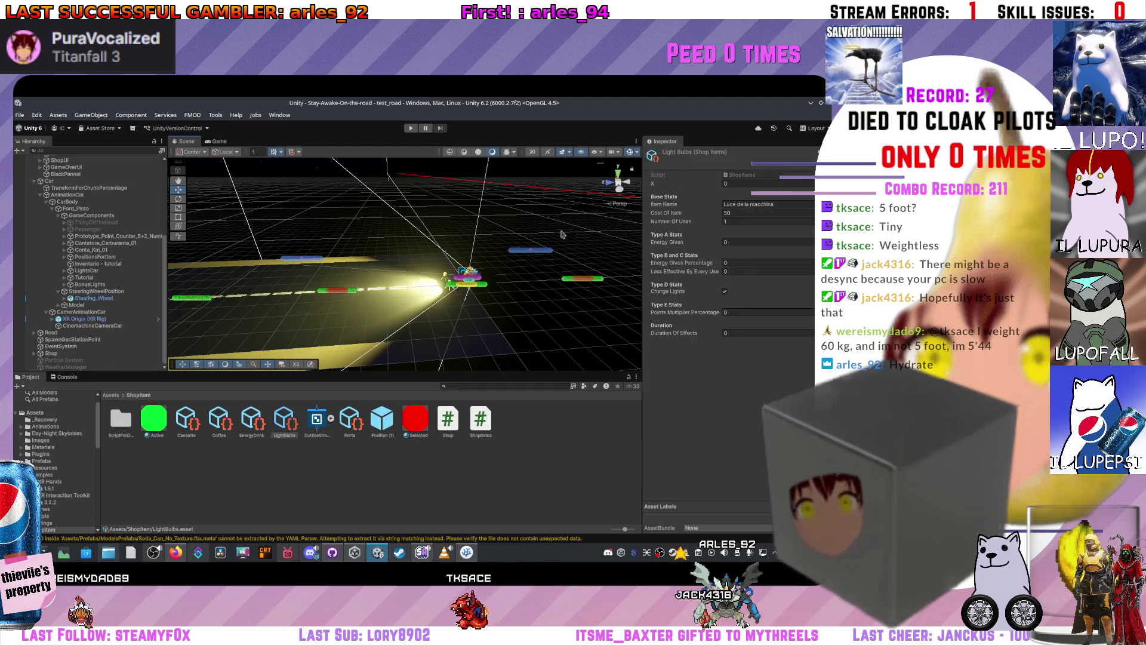
# - Paste the SoundConsume enum back in place of the 'public int x' line
pyautogui.hotkey('alt', 'Tab')
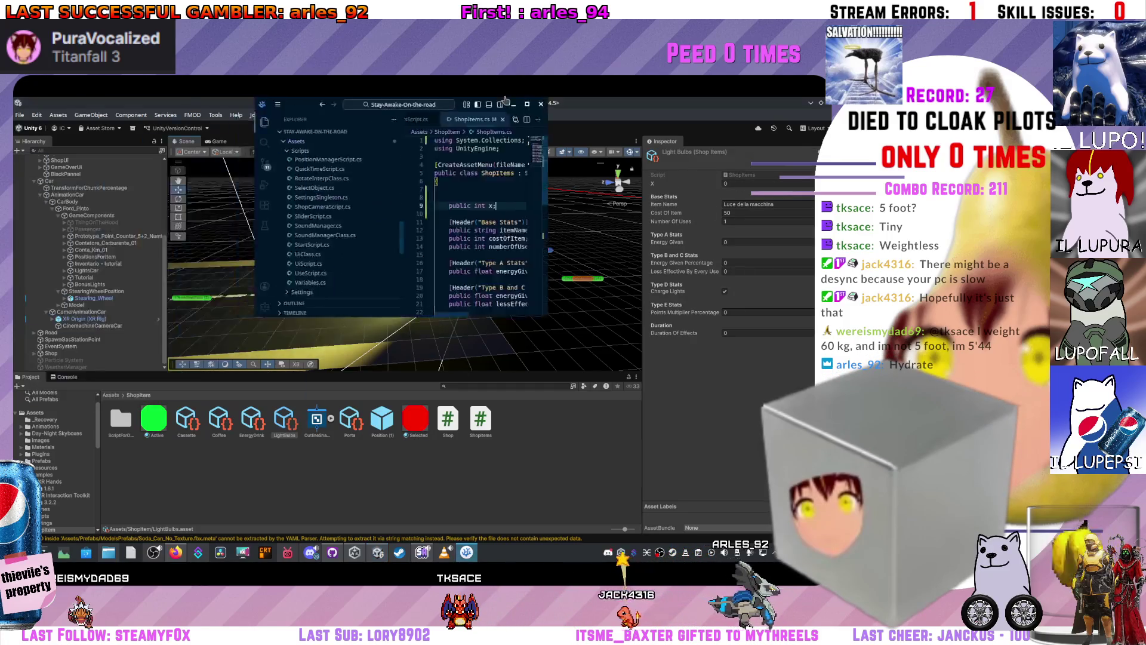
pyautogui.moveTo(256, 205); pyautogui.dragTo(204, 196)
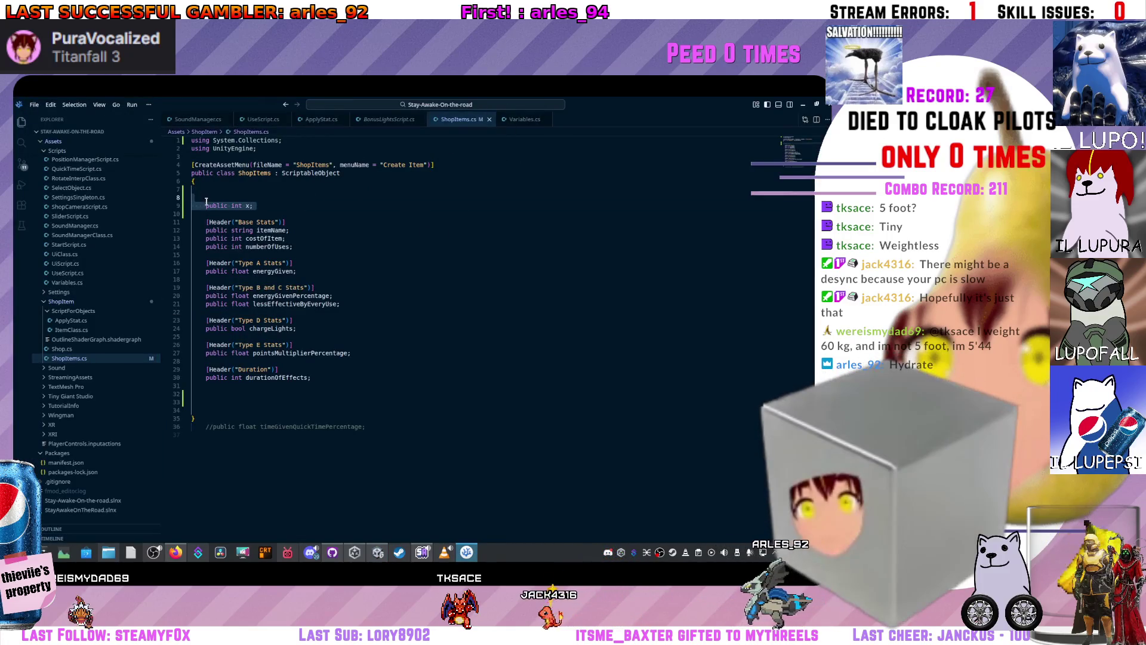
pyautogui.hotkey('ctrl', 'v')
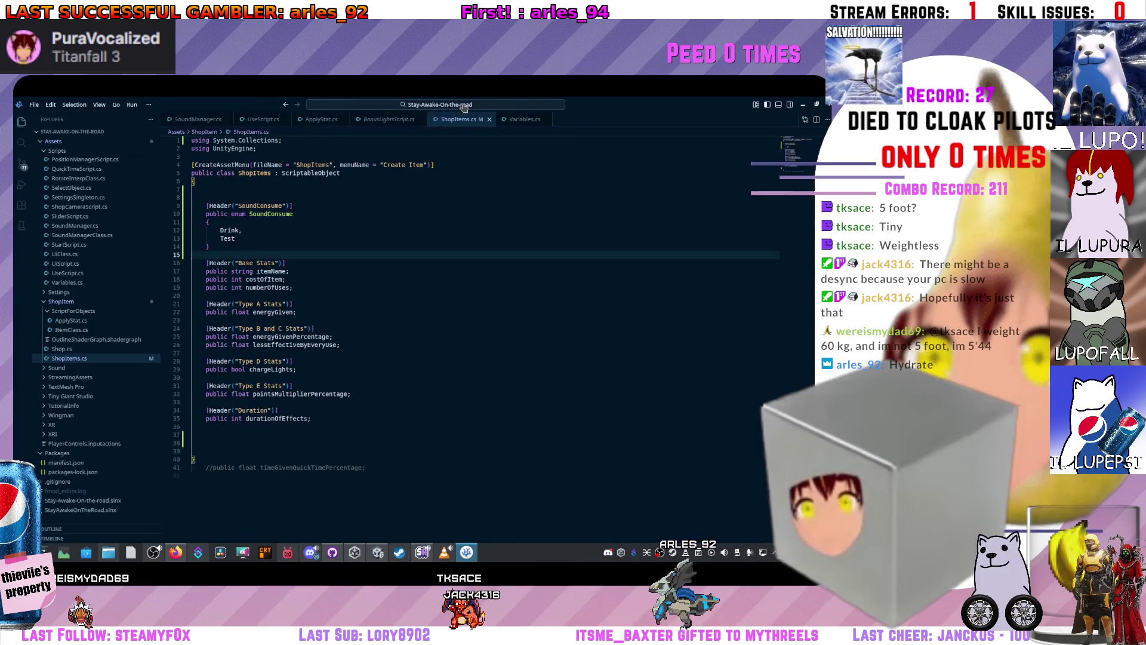
# - Show Unity's Console and hide its error and warning entries while scripts recompile
pyautogui.hotkey('alt', 'Tab')
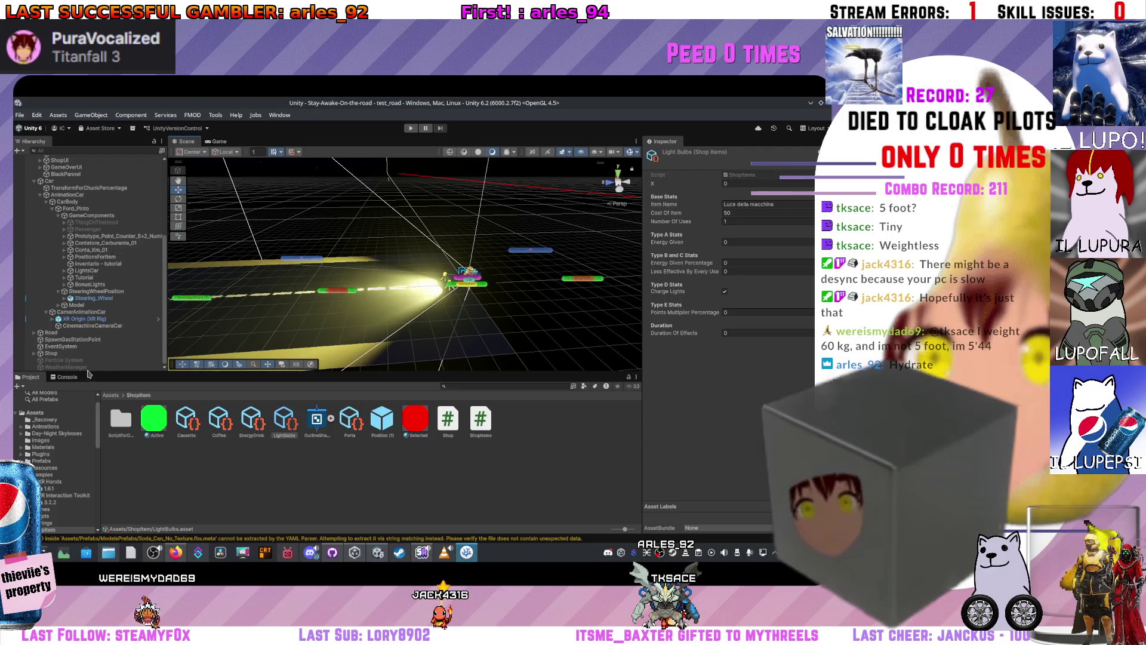
pyautogui.click(66, 377)
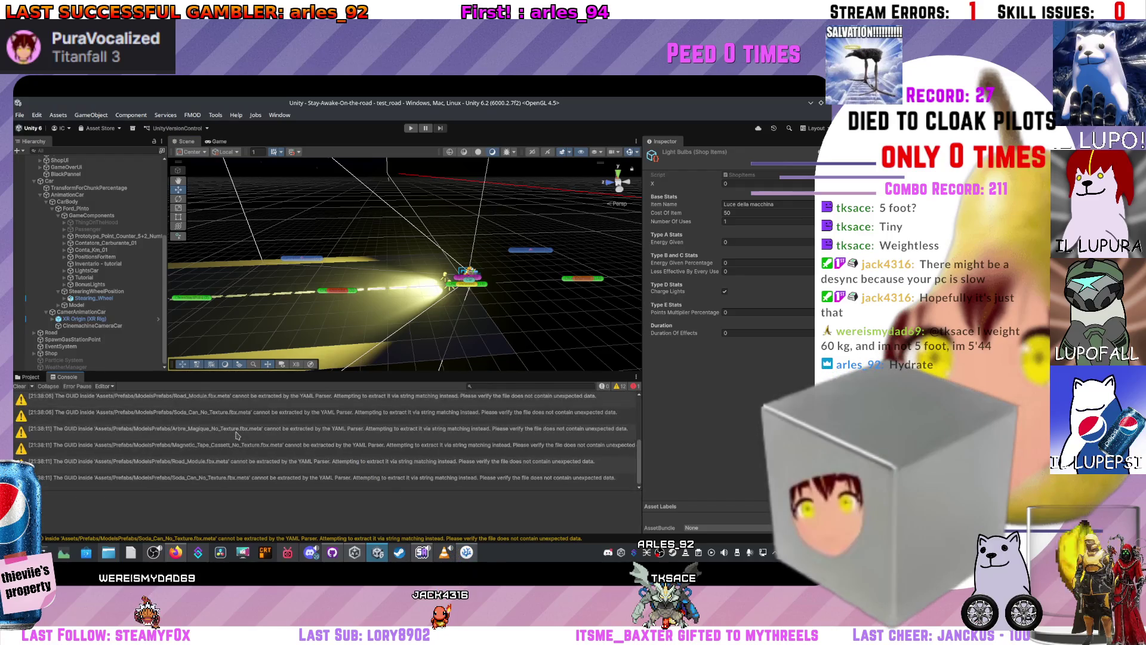
pyautogui.hotkey('alt', 'Tab')
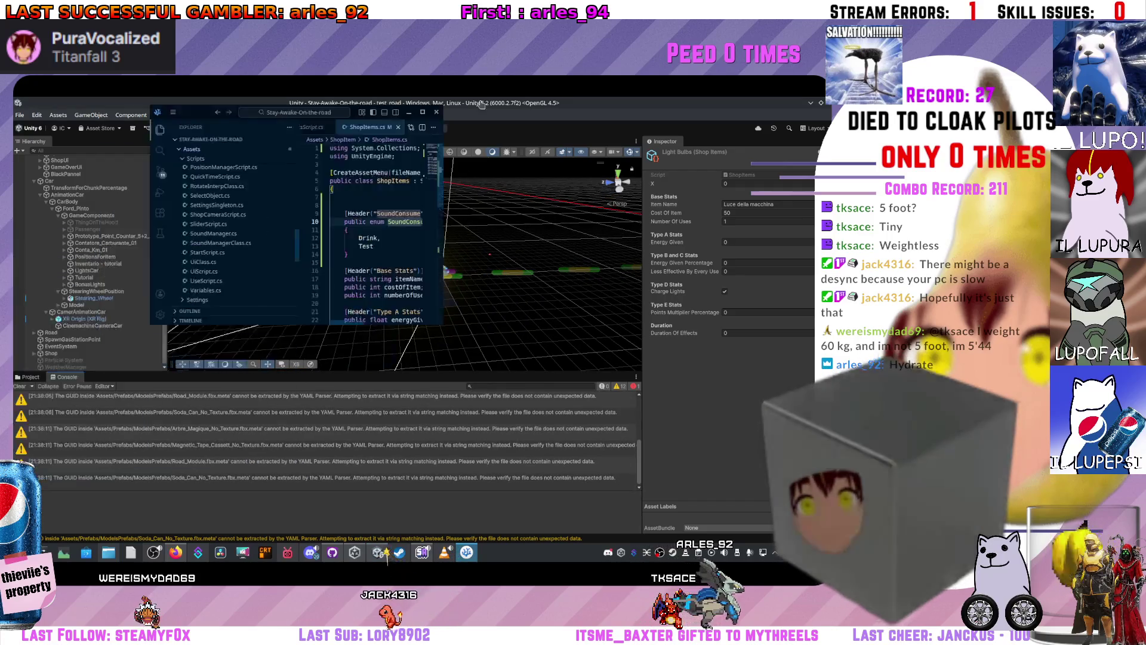
pyautogui.hotkey('alt', 'Tab')
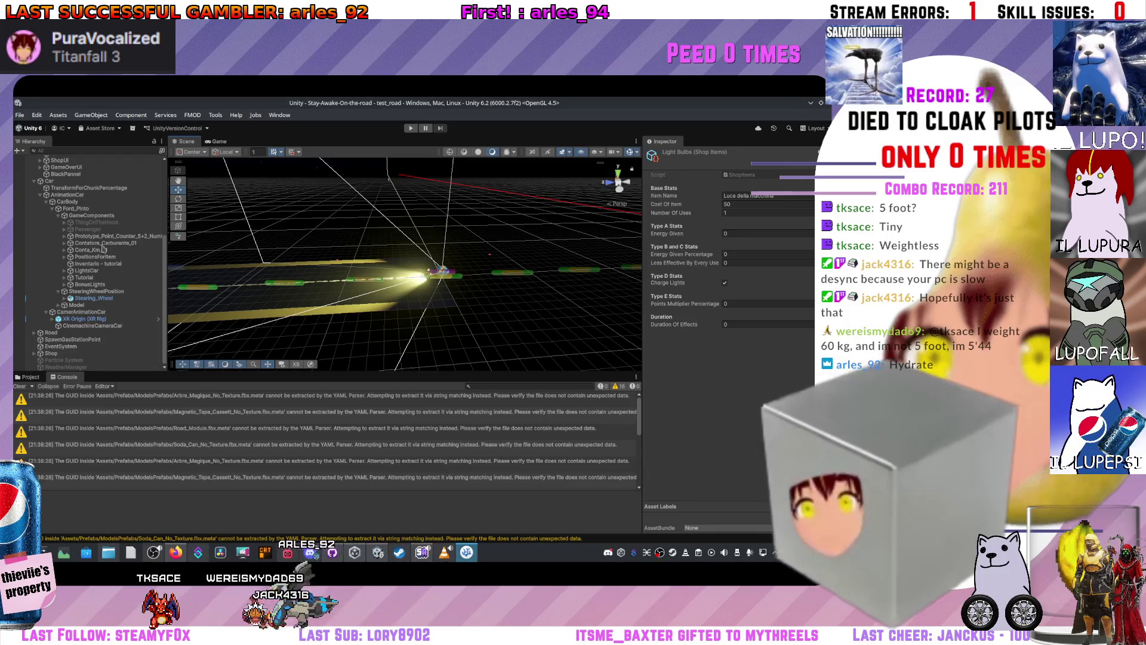
pyautogui.click(635, 387)
pyautogui.click(619, 387)
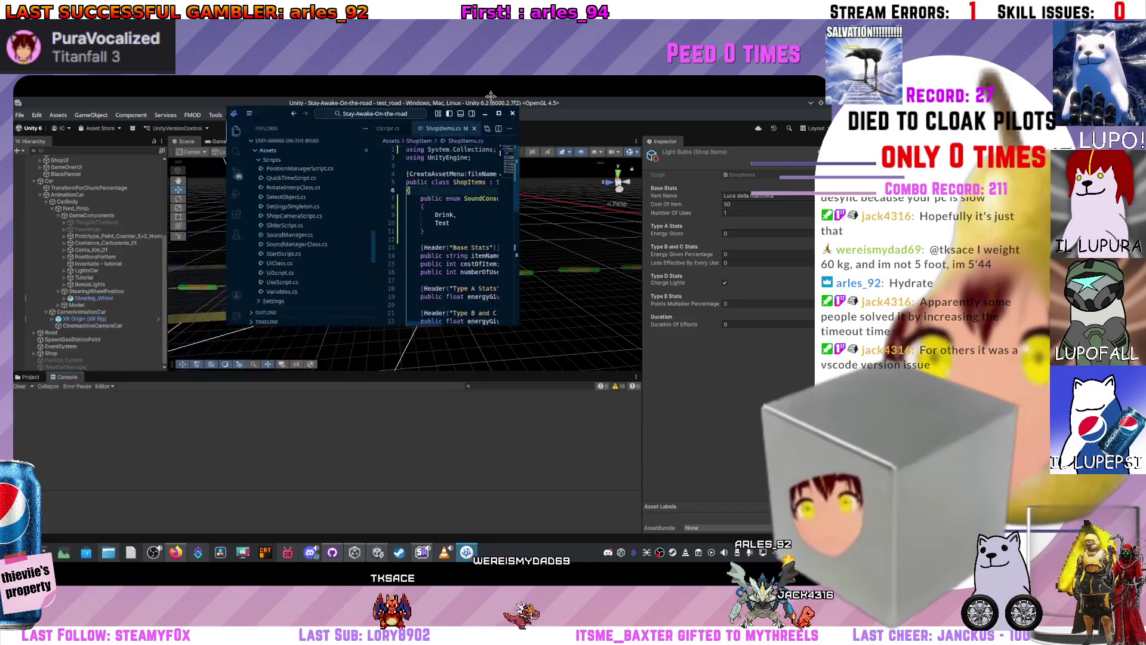
# - Relaunch VSCodium from the launcher by searching 'vs'
pyautogui.hotkey('alt', 'Tab')
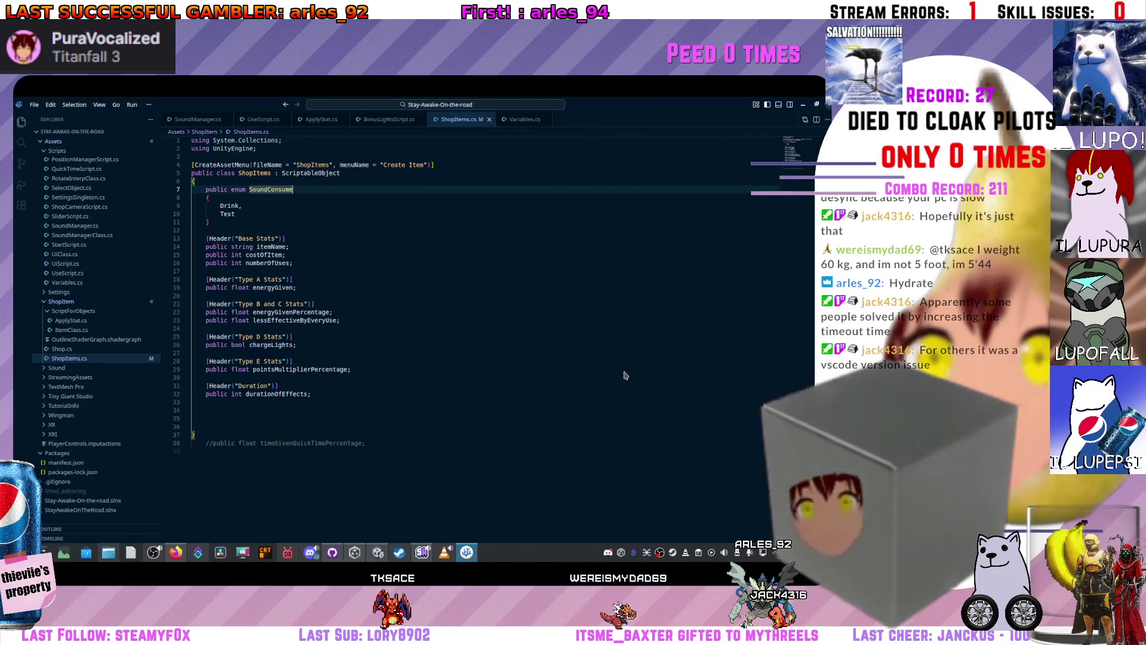
pyautogui.hotkey('alt', 'Tab')
pyautogui.press('super')
pyautogui.write('vs')
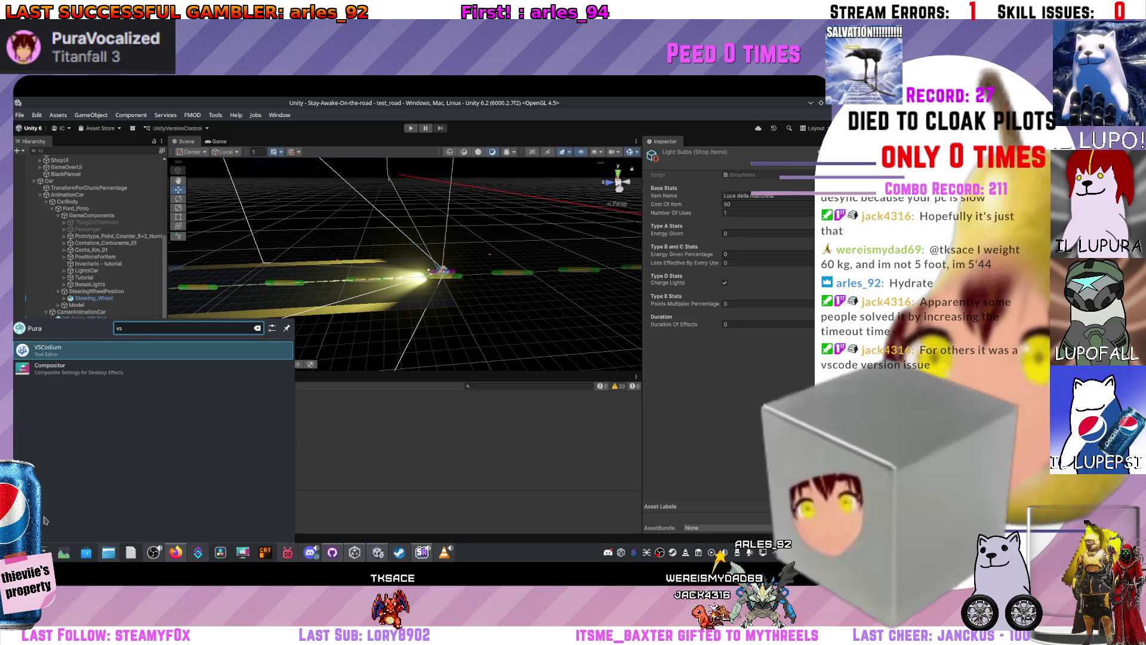
pyautogui.press('Return')
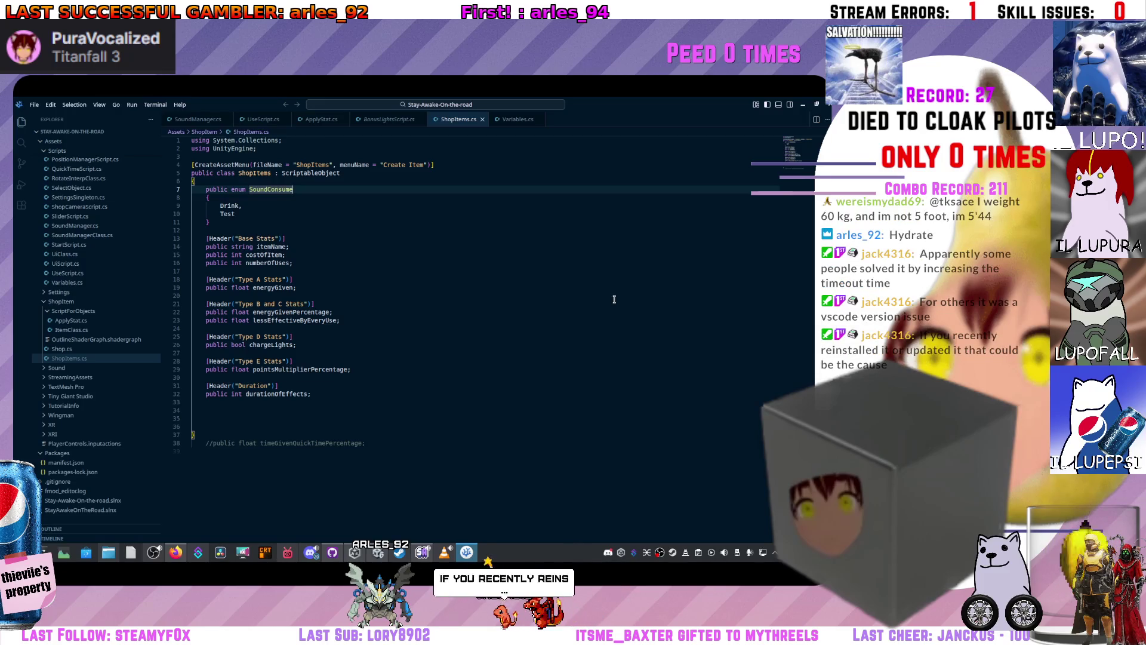
# - Place the caret in ShopItems.cs at line 33, then line 12
pyautogui.scroll(-3, 353, 354)
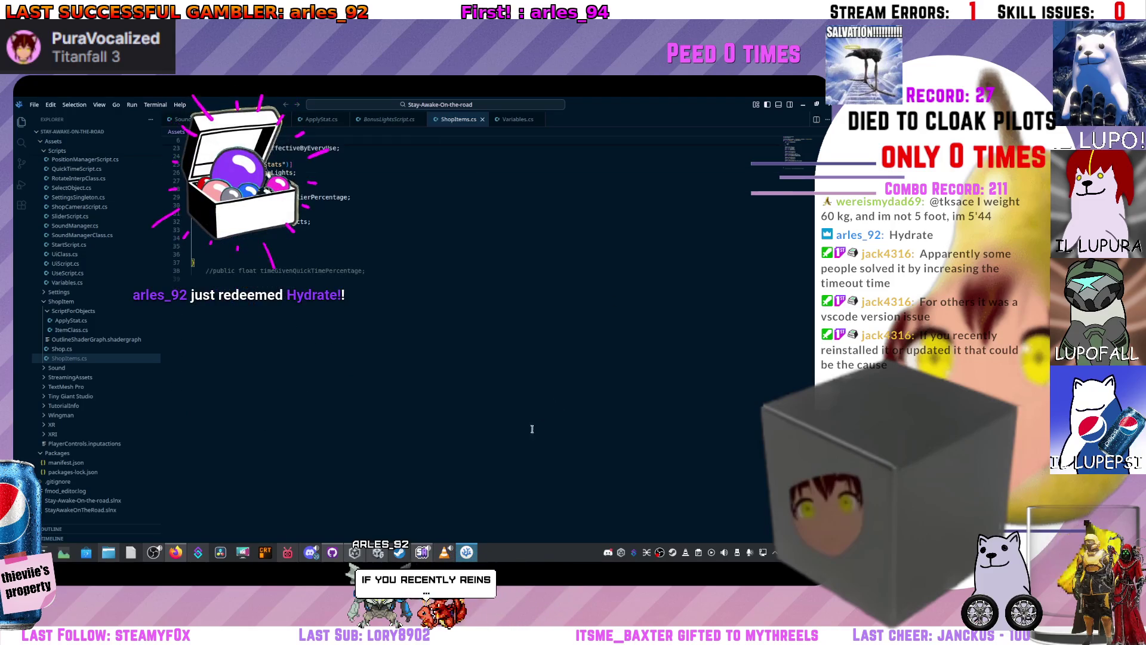
pyautogui.click(352, 339)
pyautogui.scroll(3, 314, 284)
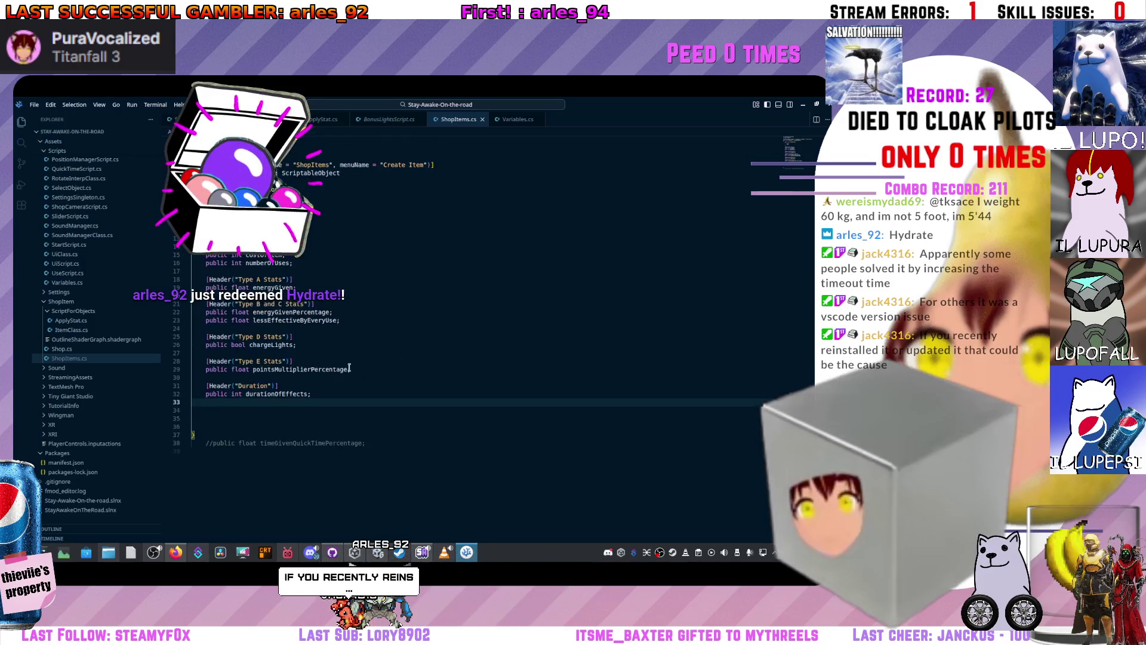
pyautogui.click(394, 230)
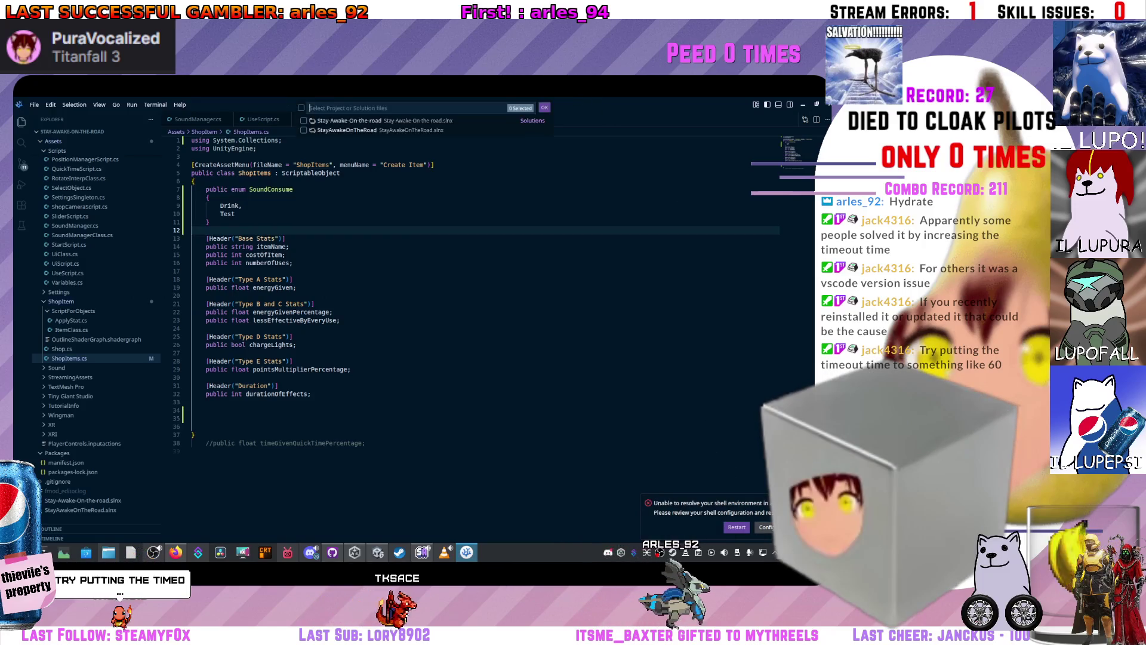
# - Set the shell environment resolution timeout to 60, restart VSCodium, and close the Settings tab
pyautogui.click(766, 528)
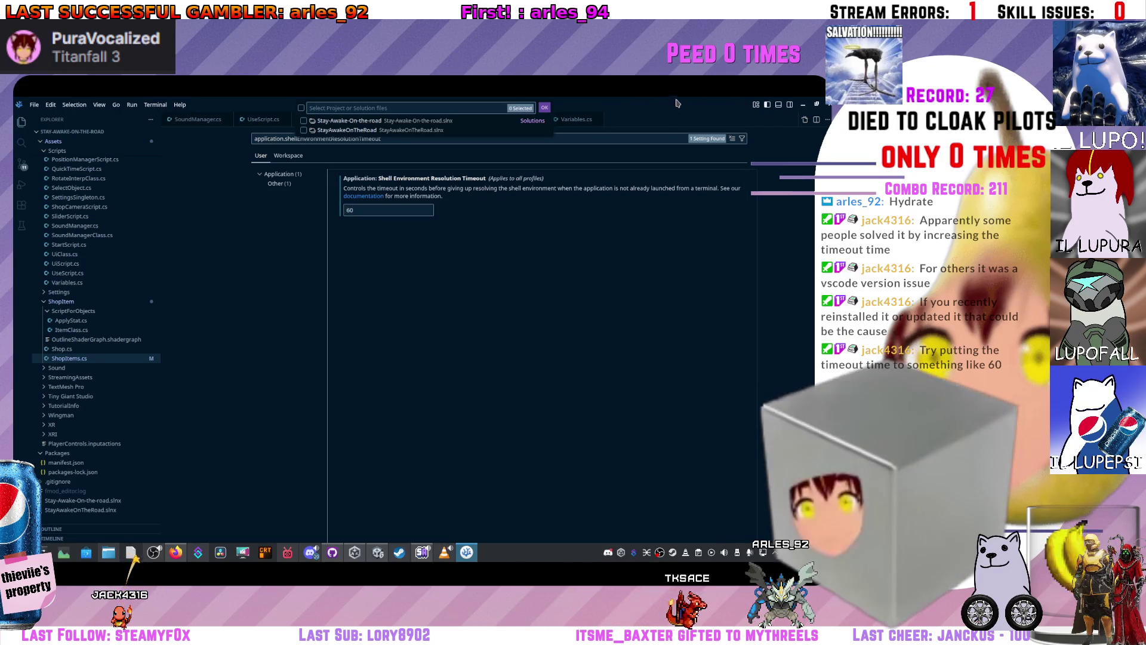
pyautogui.hotkey('ctrl', 'q')
pyautogui.press('super')
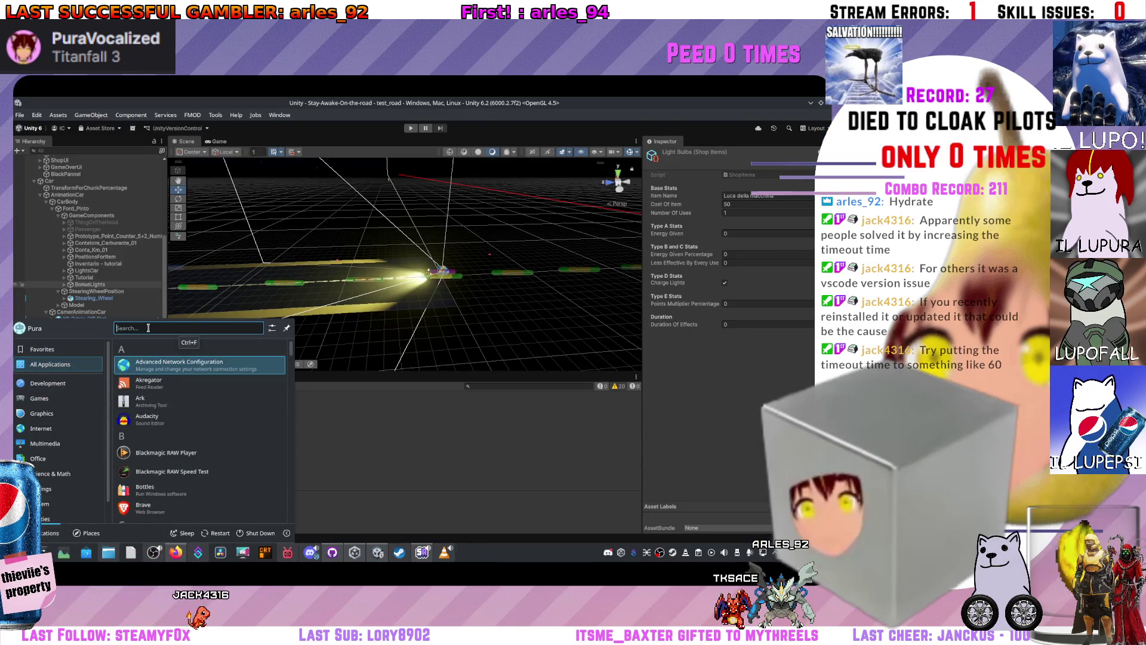
pyautogui.write('vs')
pyautogui.press('Return')
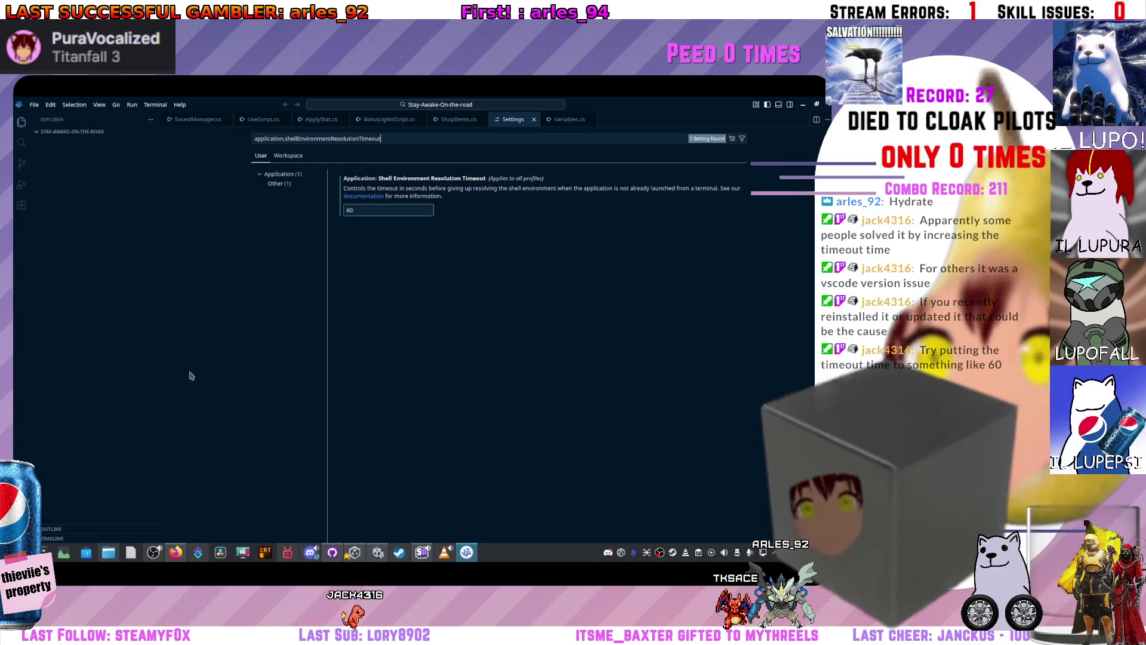
pyautogui.middleClick(517, 119)
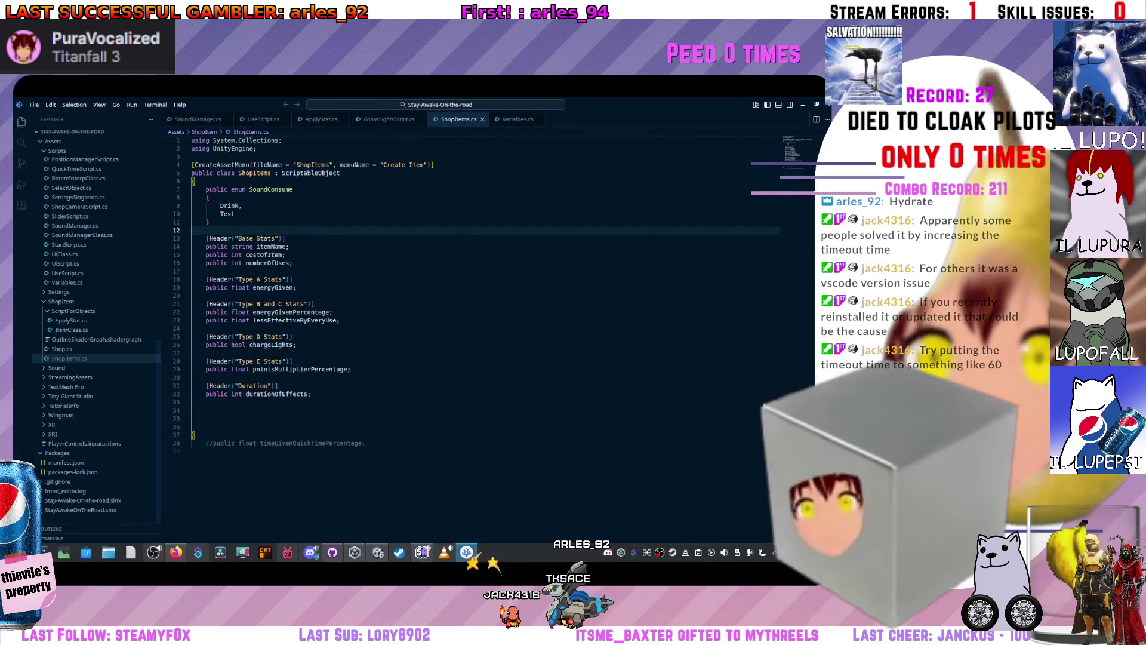
pyautogui.click(18, 552)
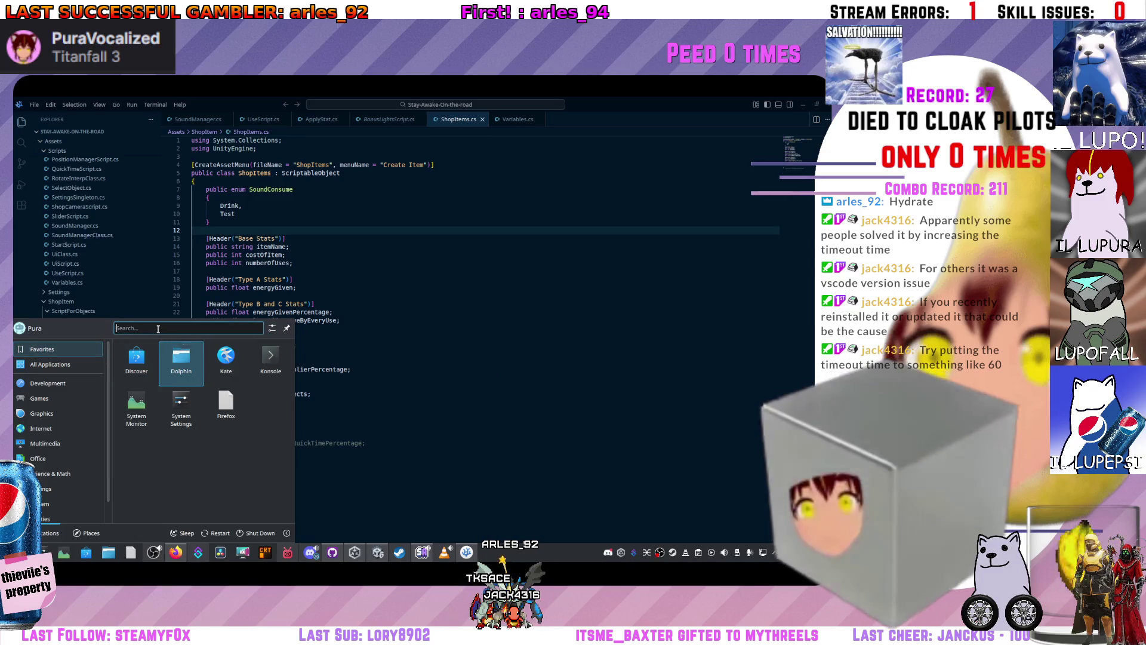
pyautogui.click(146, 350)
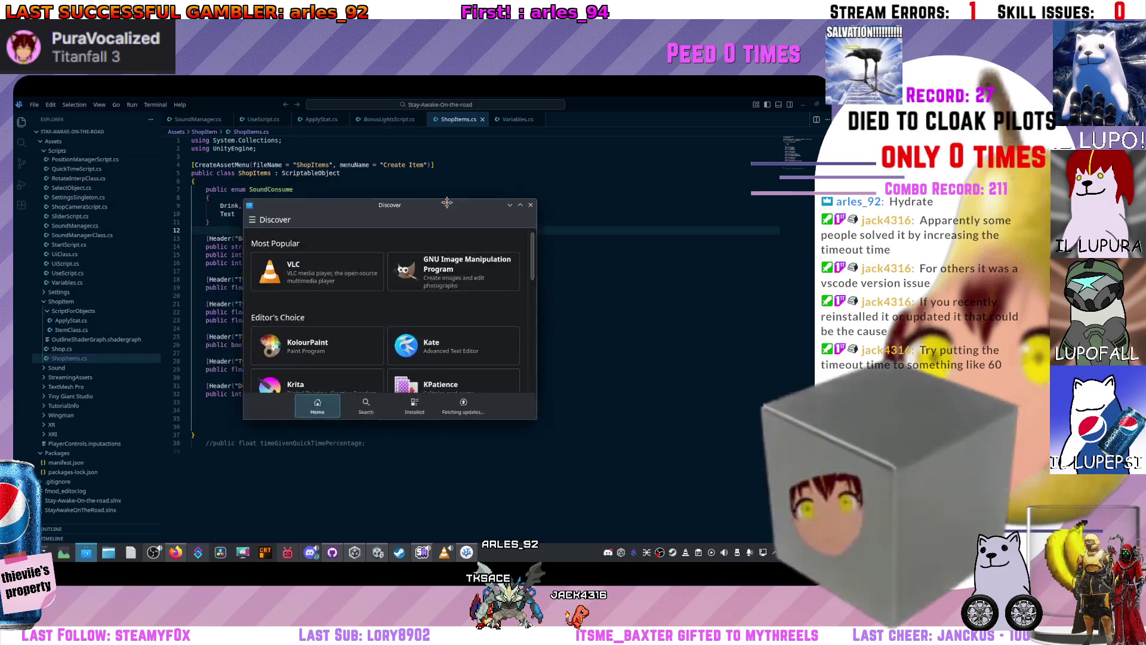
pyautogui.doubleClick(375, 223)
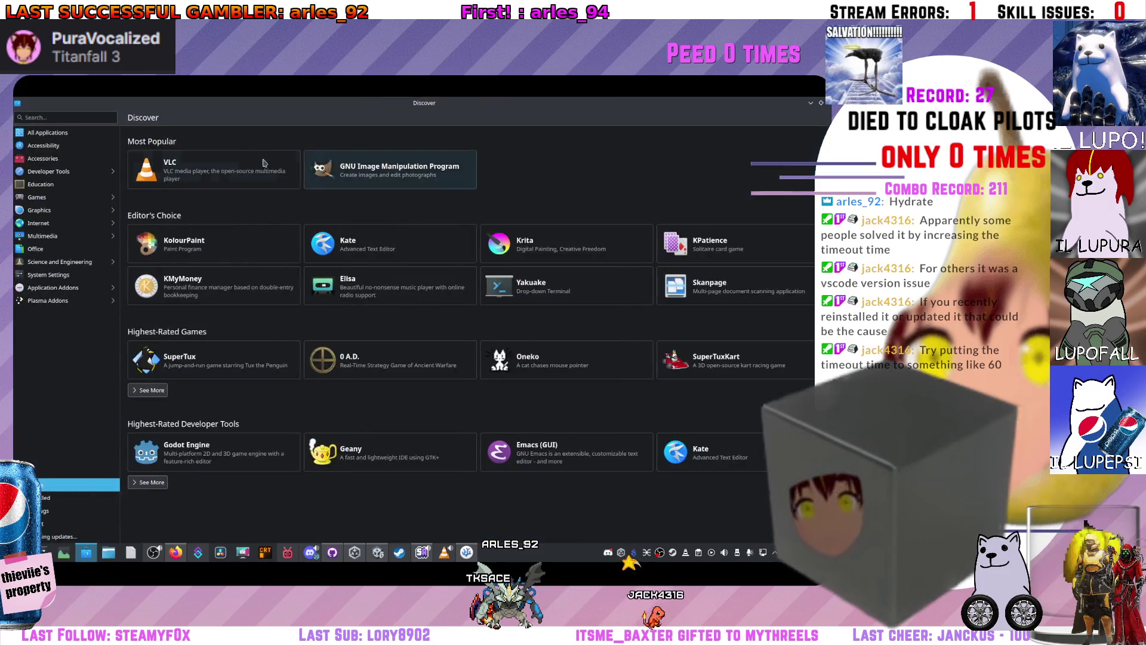
pyautogui.write('vsc')
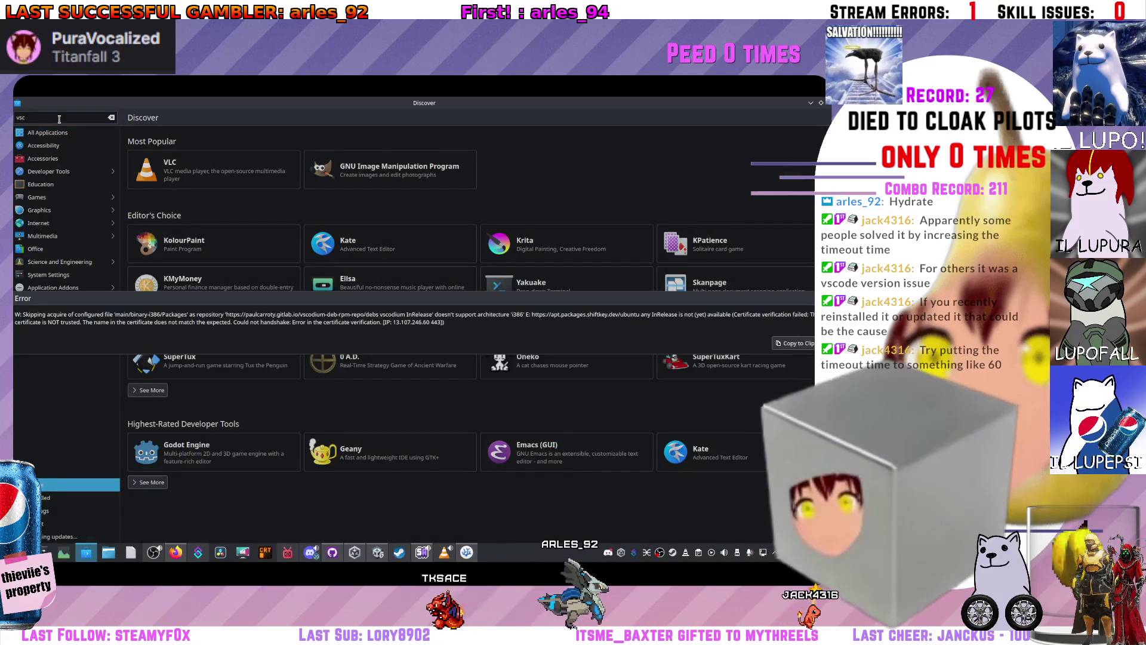
pyautogui.write('odium')
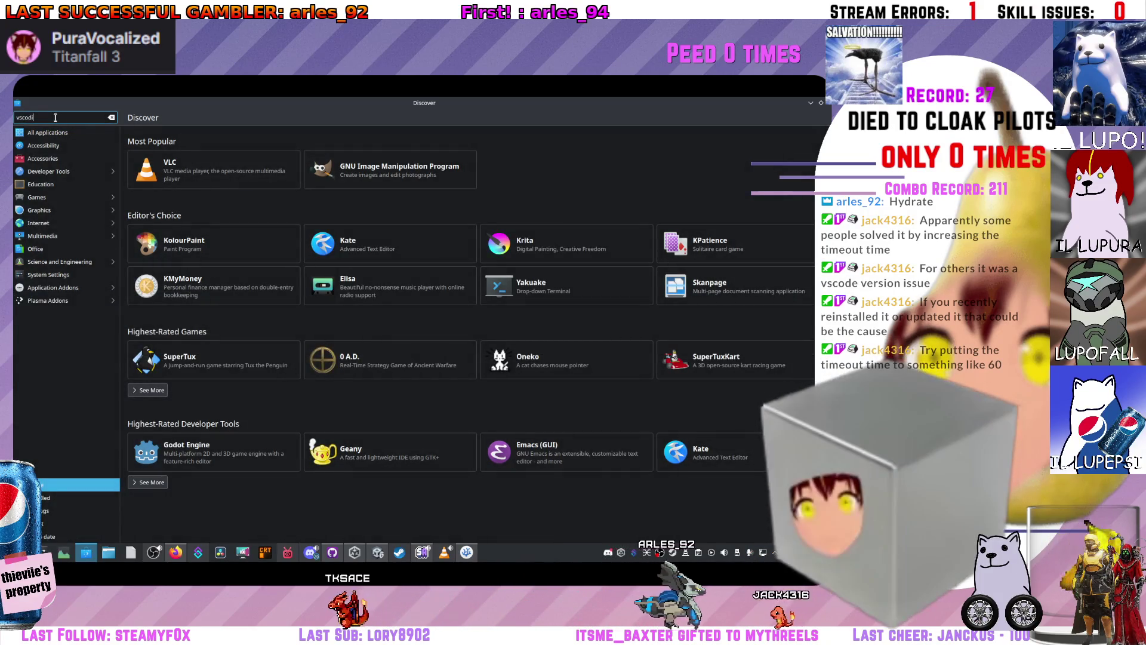
pyautogui.press('Return')
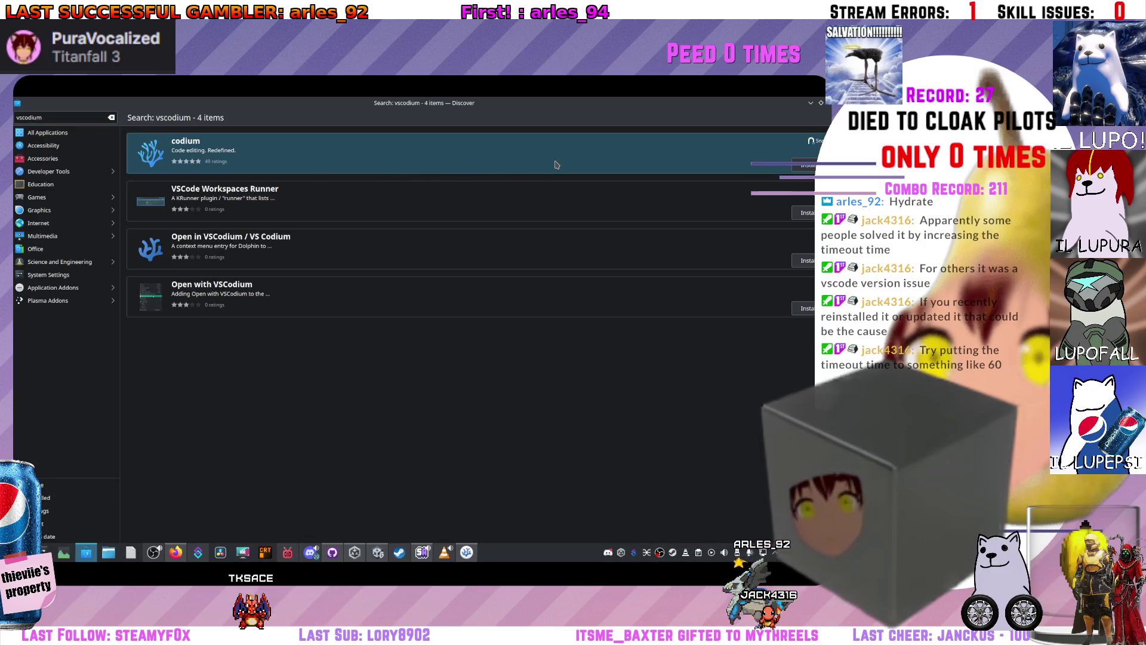
pyautogui.click(555, 165)
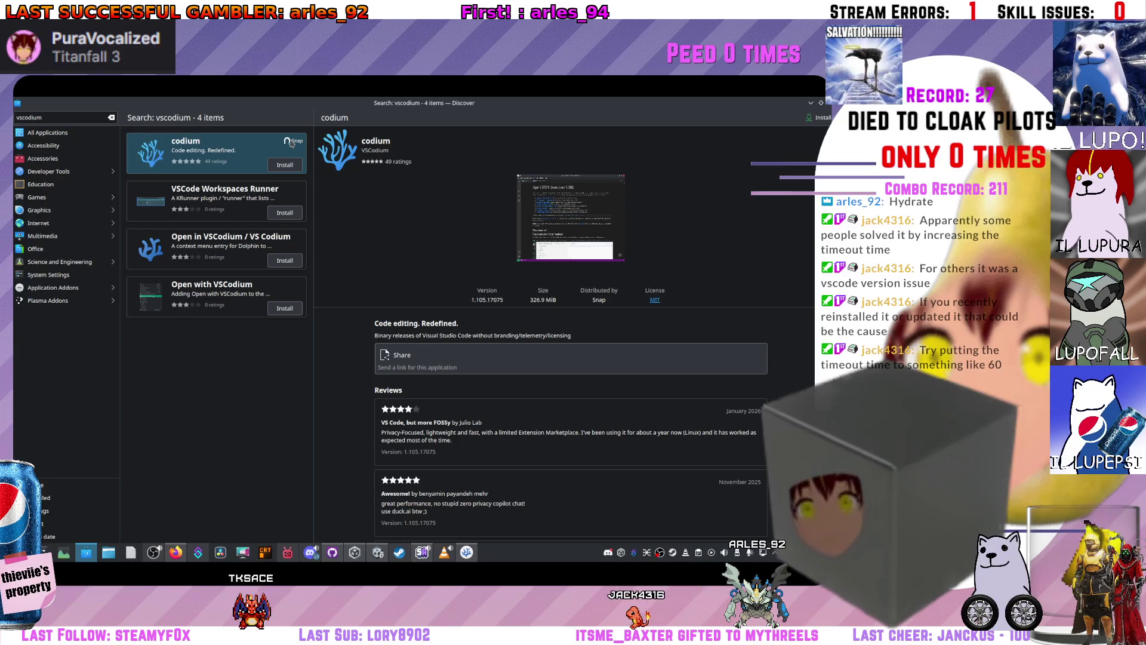
pyautogui.scroll(-3, 442, 263)
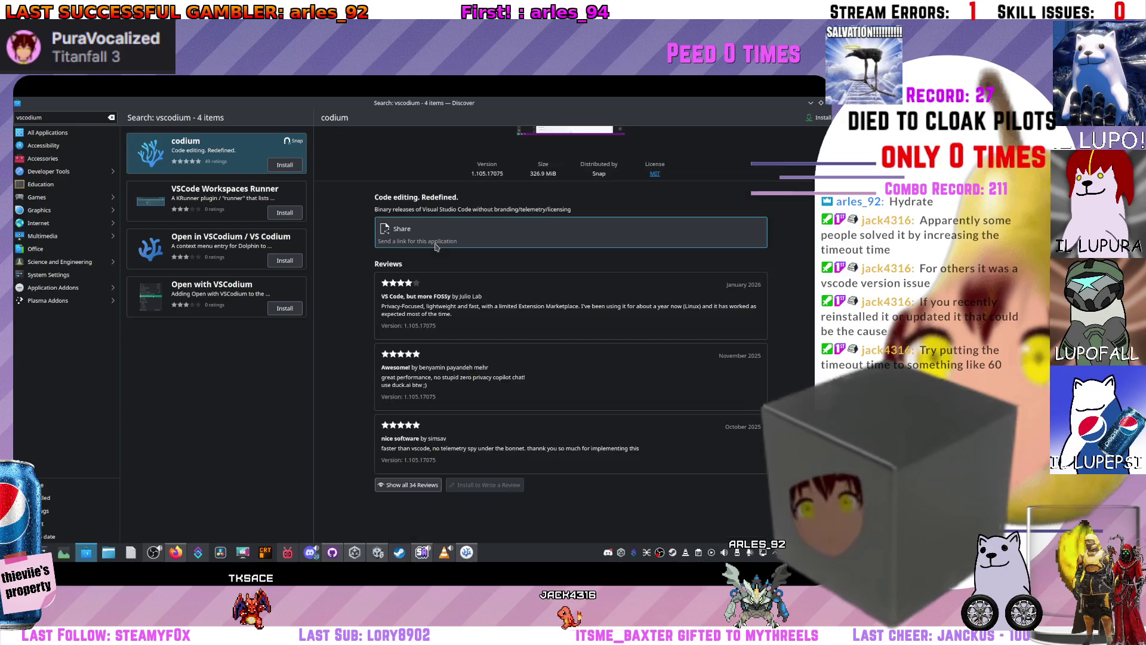
pyautogui.scroll(3, 437, 246)
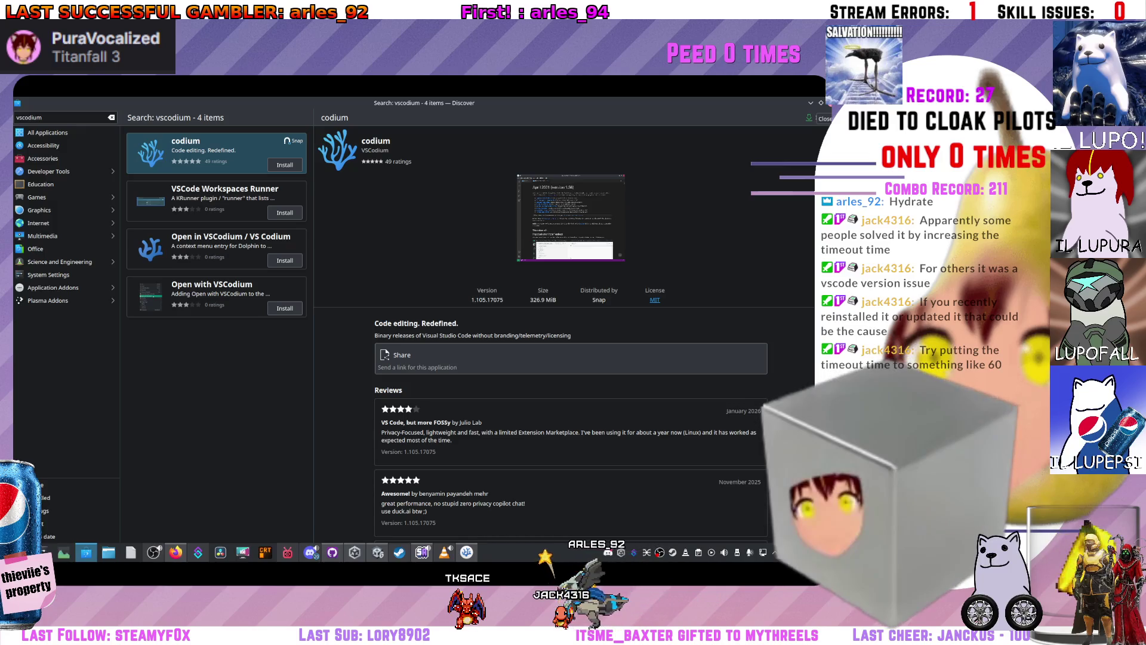
pyautogui.hotkey('alt', 'Tab')
pyautogui.click(457, 328)
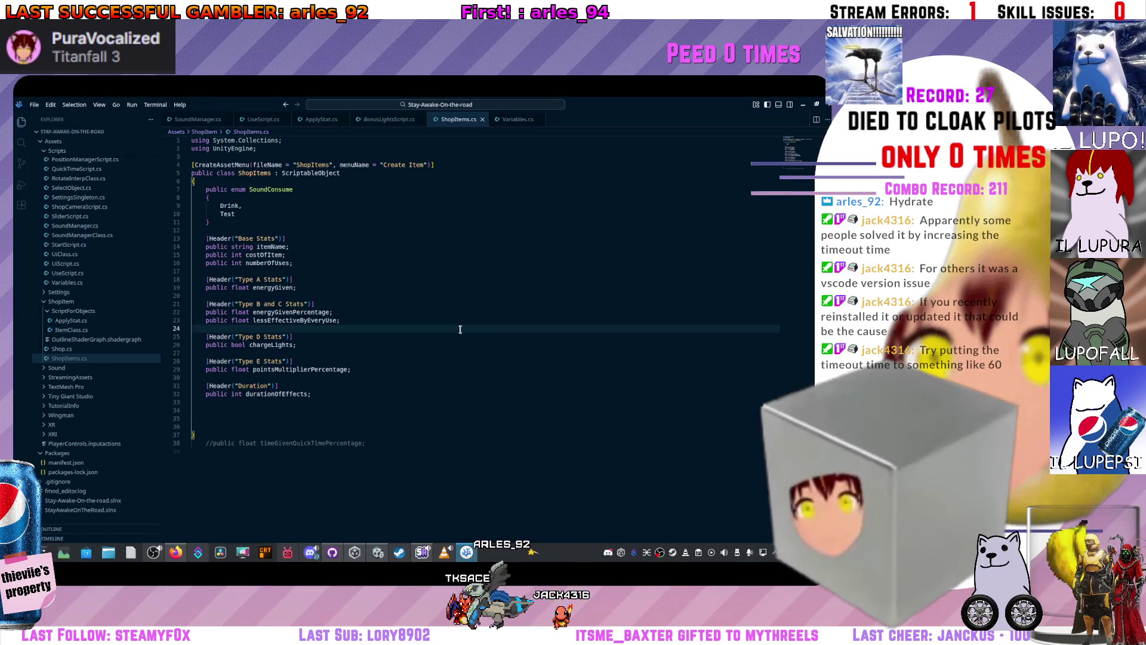
# - Choose the Stay-Awake-On-the-road solution in the solution picker and load it
pyautogui.click(417, 353)
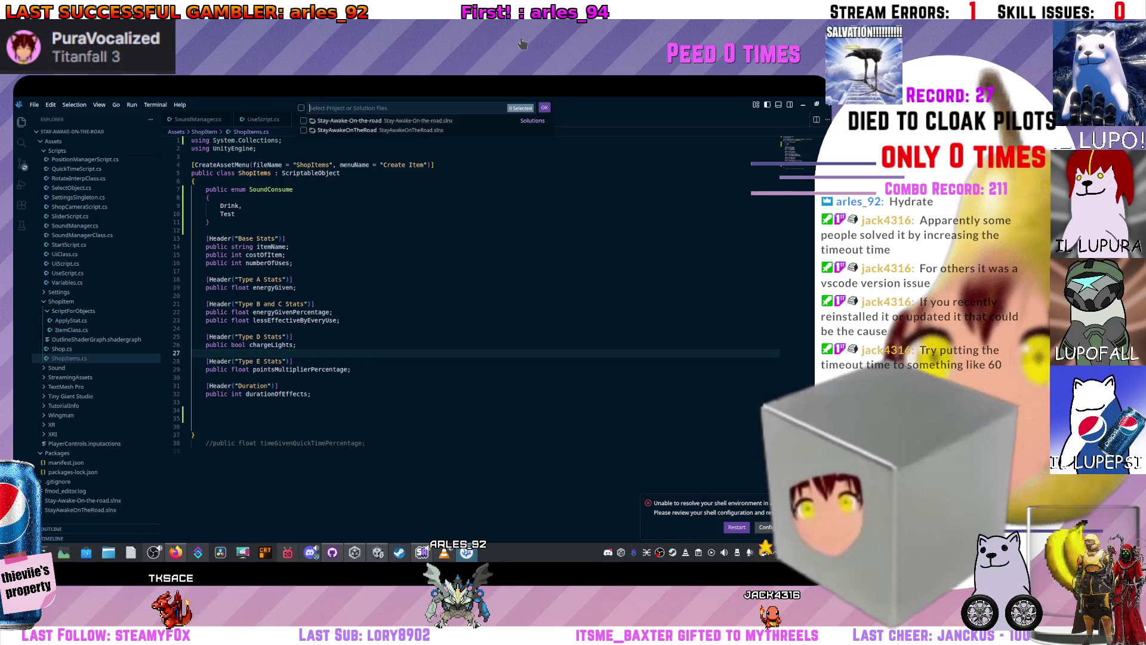
pyautogui.press('Down')
pyautogui.press('Down')
pyautogui.press('Down')
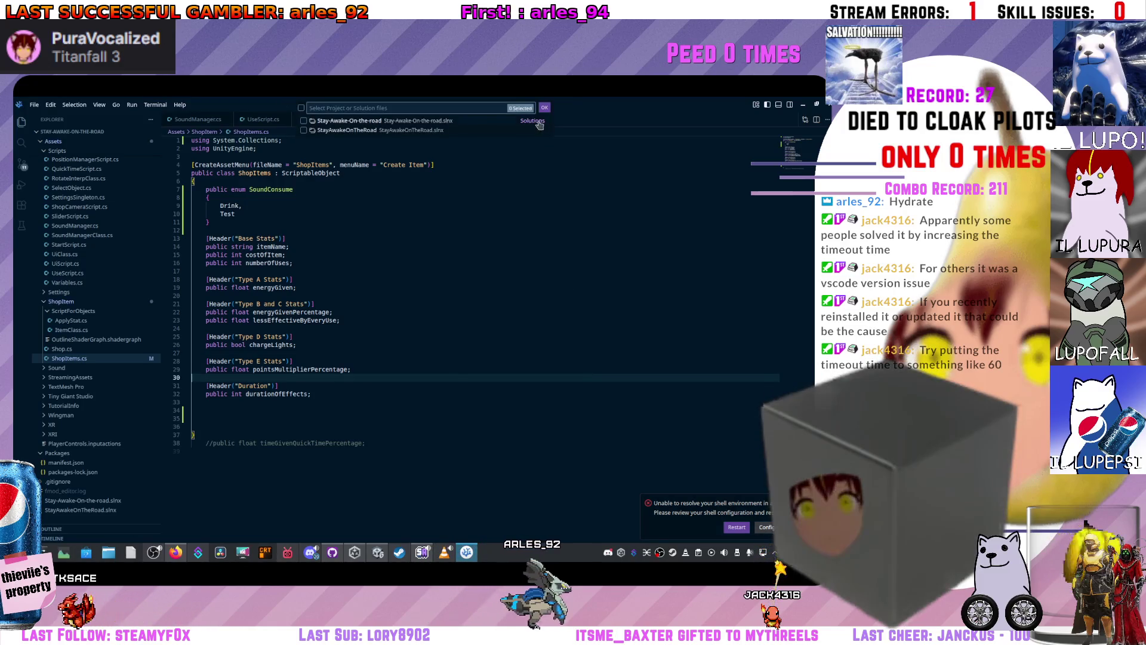
pyautogui.click(305, 121)
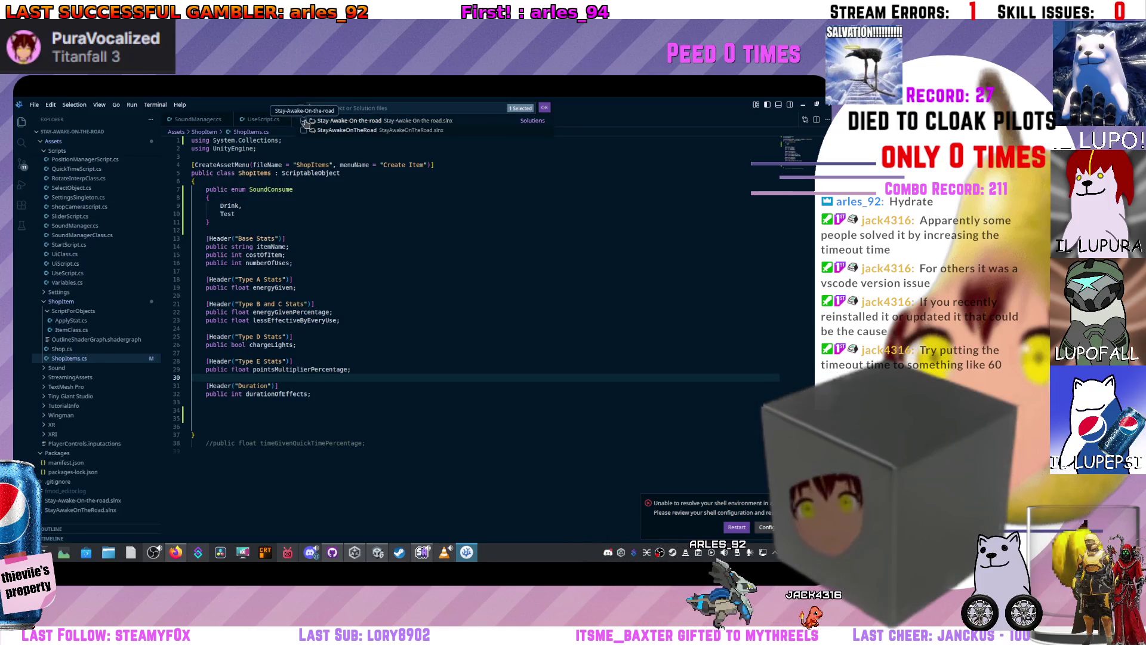
pyautogui.click(306, 131)
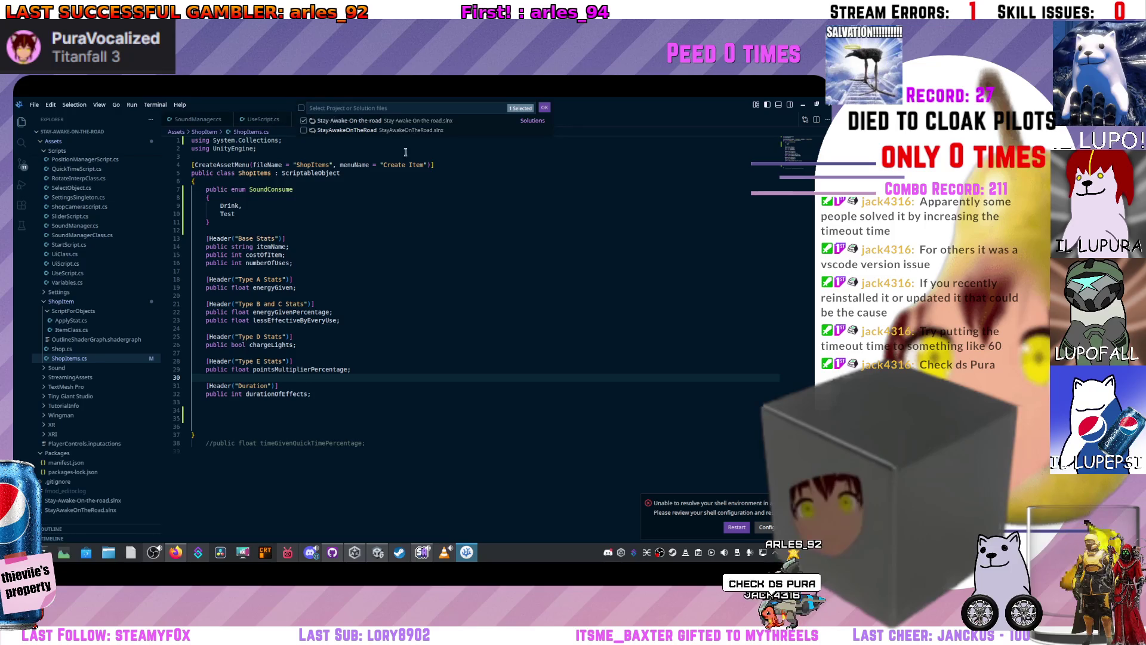
pyautogui.click(546, 108)
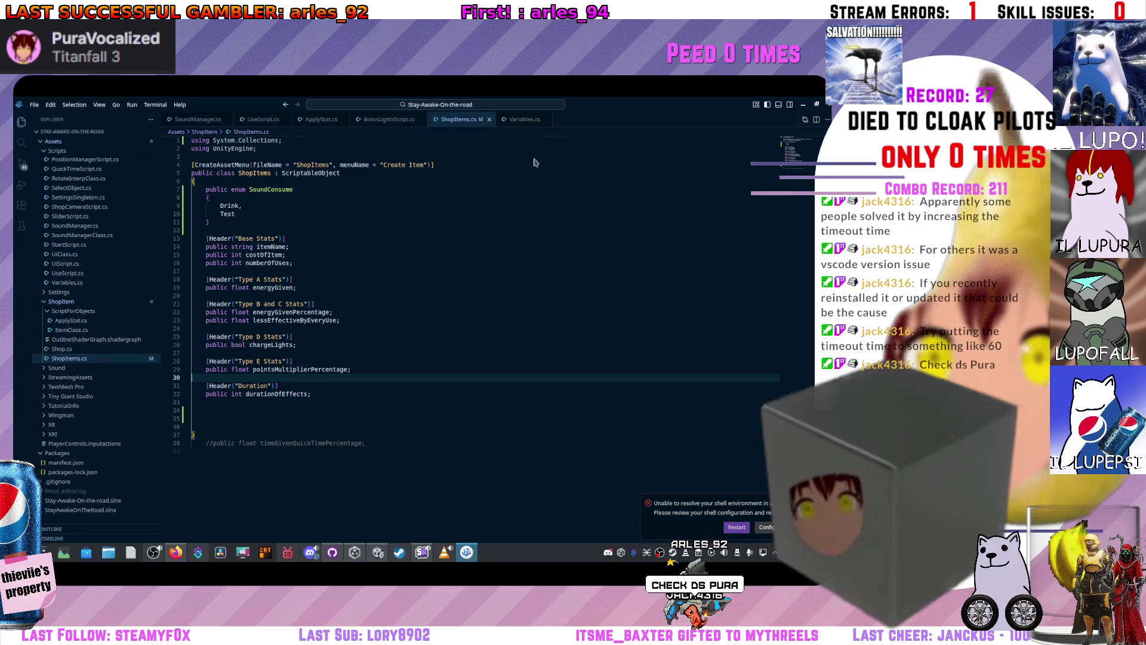
# - Open Stay-Awake-On-the-road.slnx and scroll through its list of projects
pyautogui.click(529, 194)
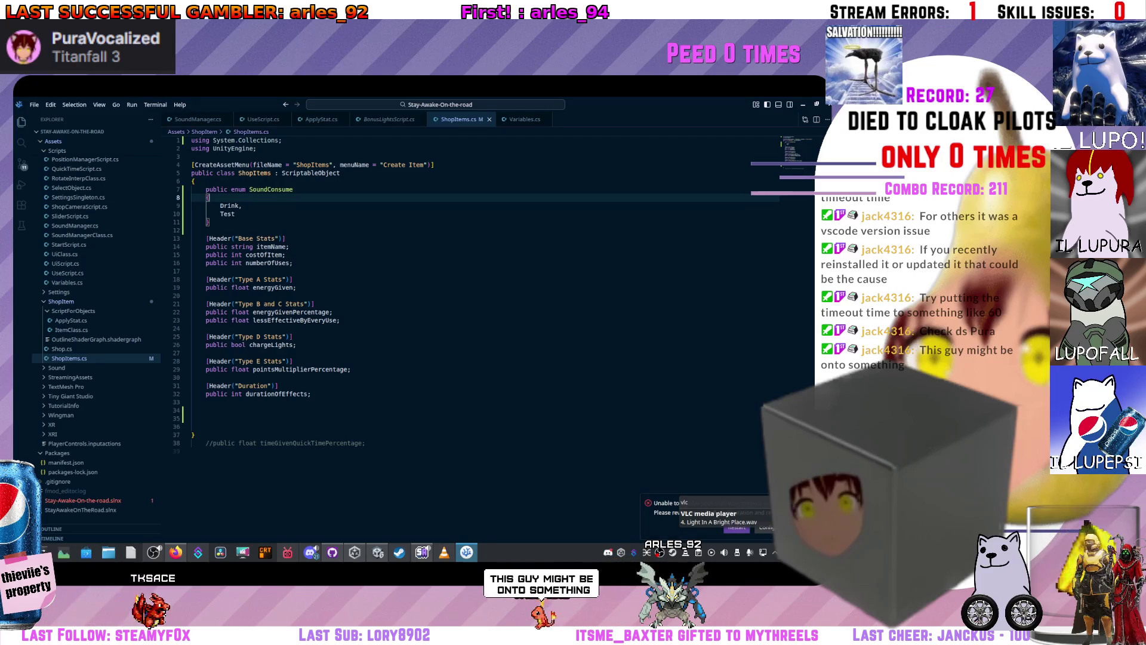
pyautogui.click(105, 501)
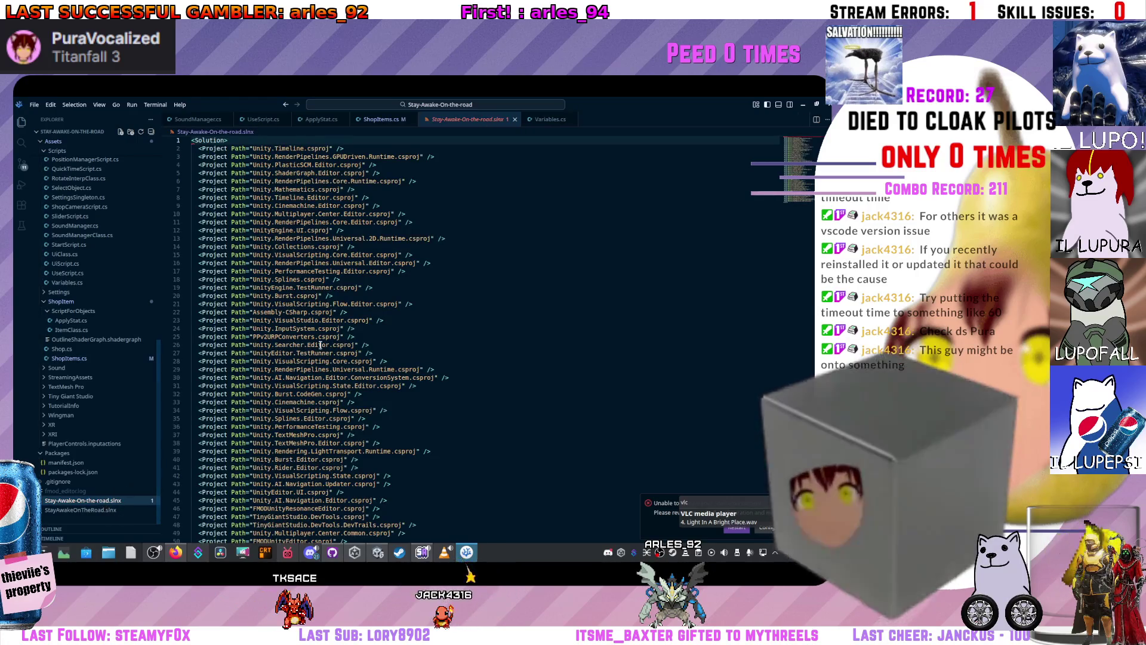
pyautogui.scroll(-5, 326, 336)
pyautogui.scroll(-7, 326, 336)
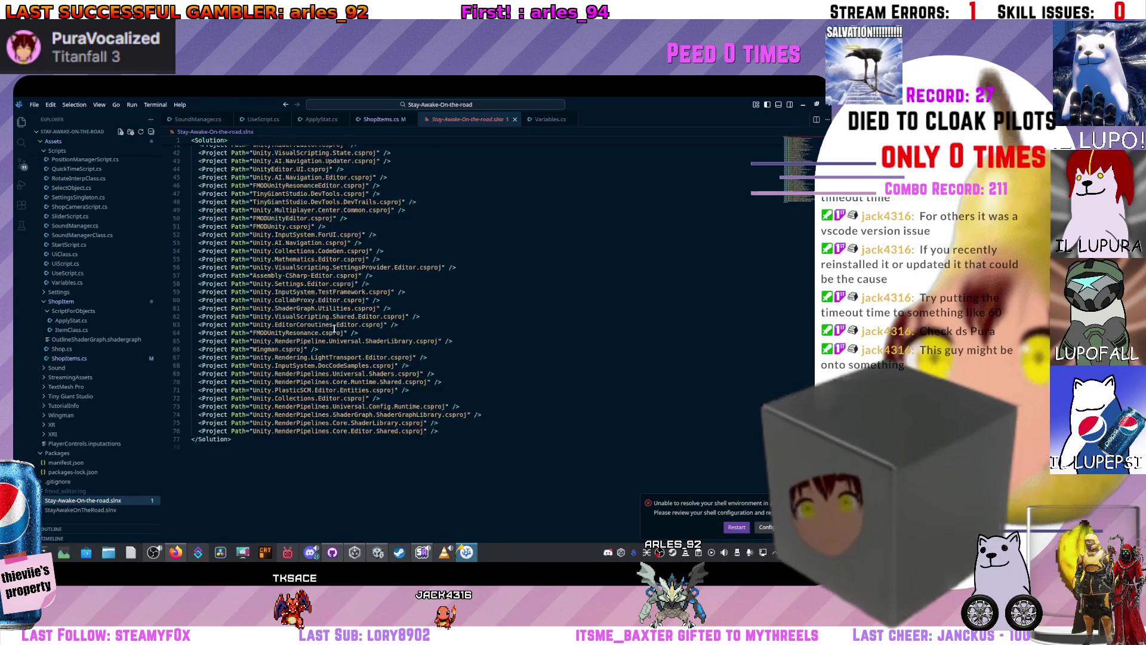
pyautogui.scroll(13, 334, 328)
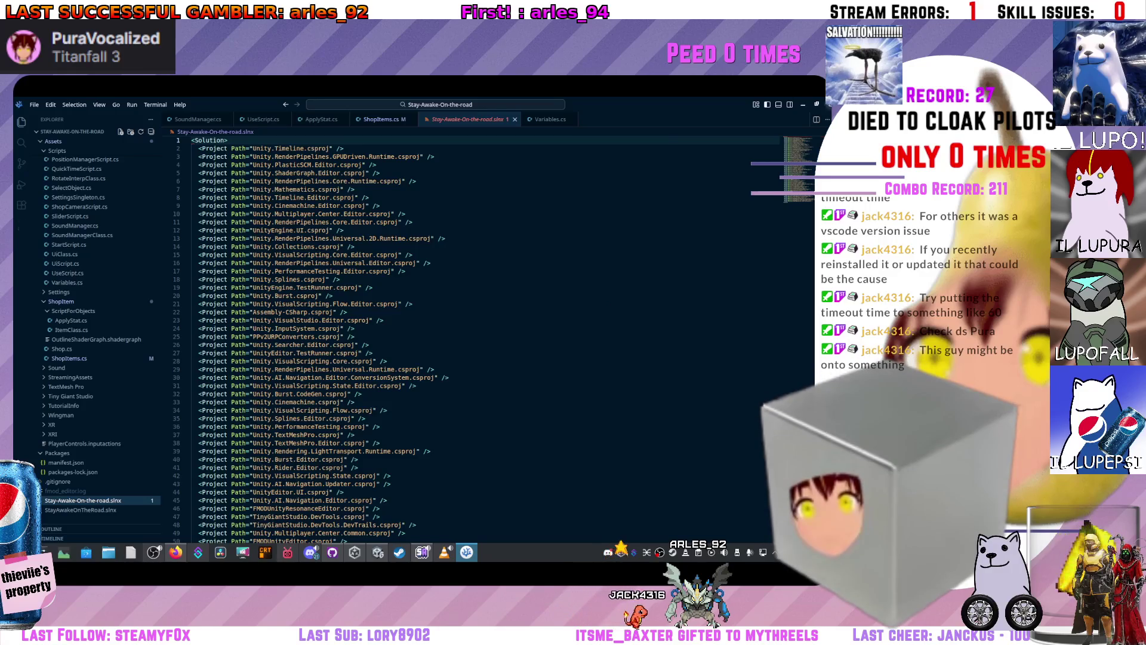
pyautogui.hotkey('alt', 'Tab')
pyautogui.click(20, 114)
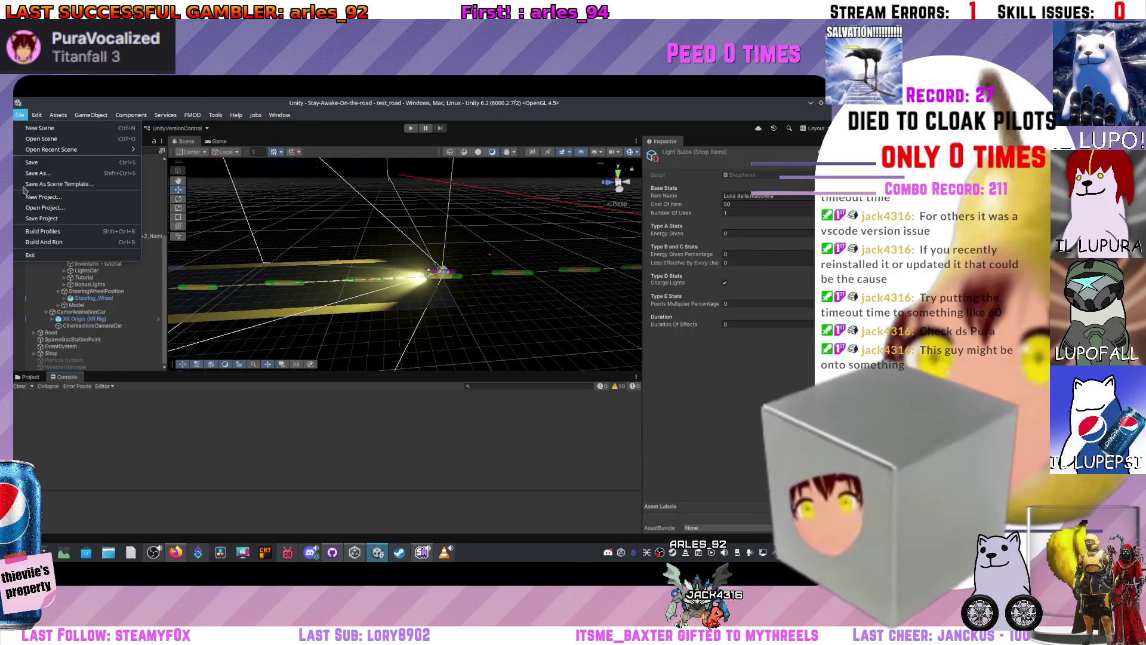
# - Open Unity's Preferences and check the External Script Editor choices and the GI Cache page
pyautogui.moveTo(41, 117)
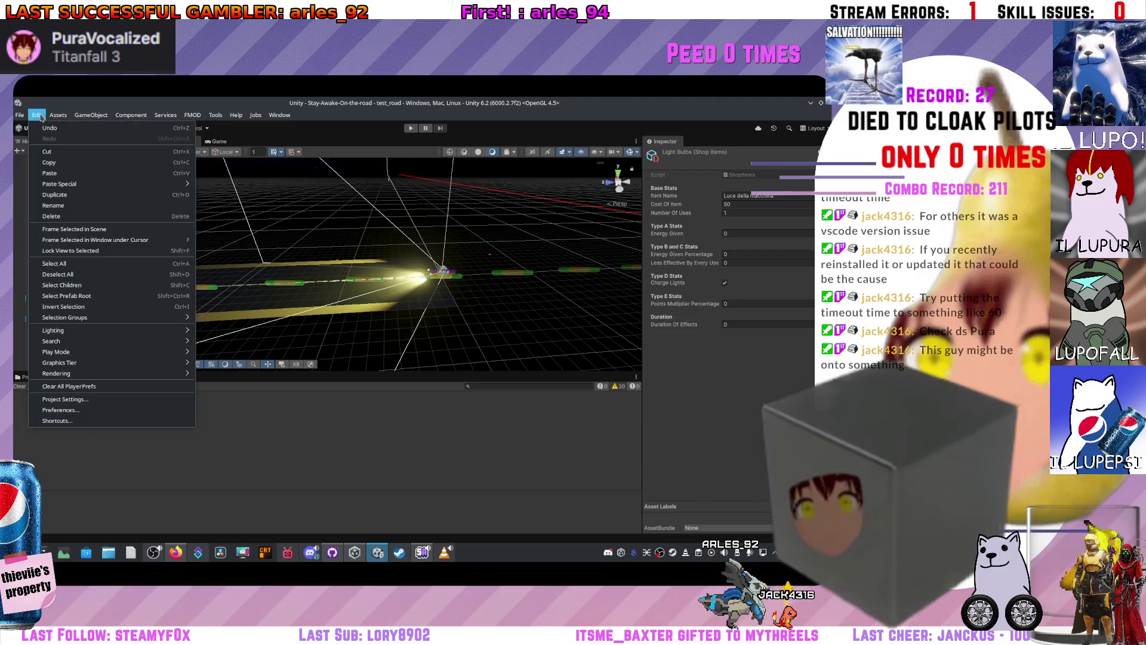
pyautogui.click(63, 399)
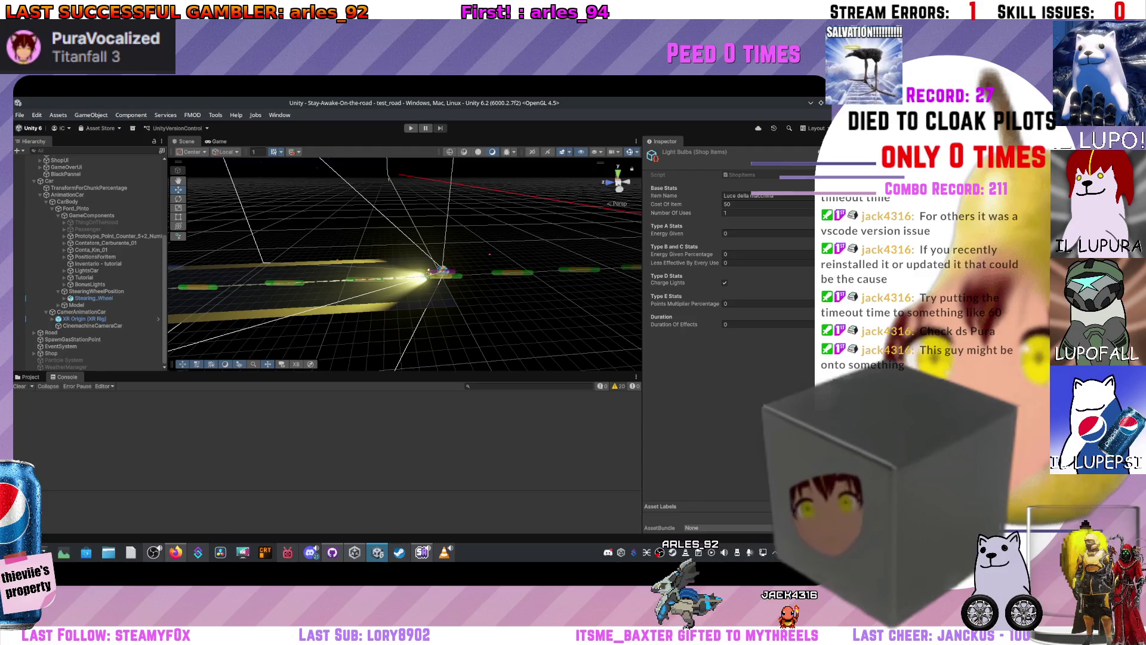
pyautogui.click(421, 245)
pyautogui.click(426, 268)
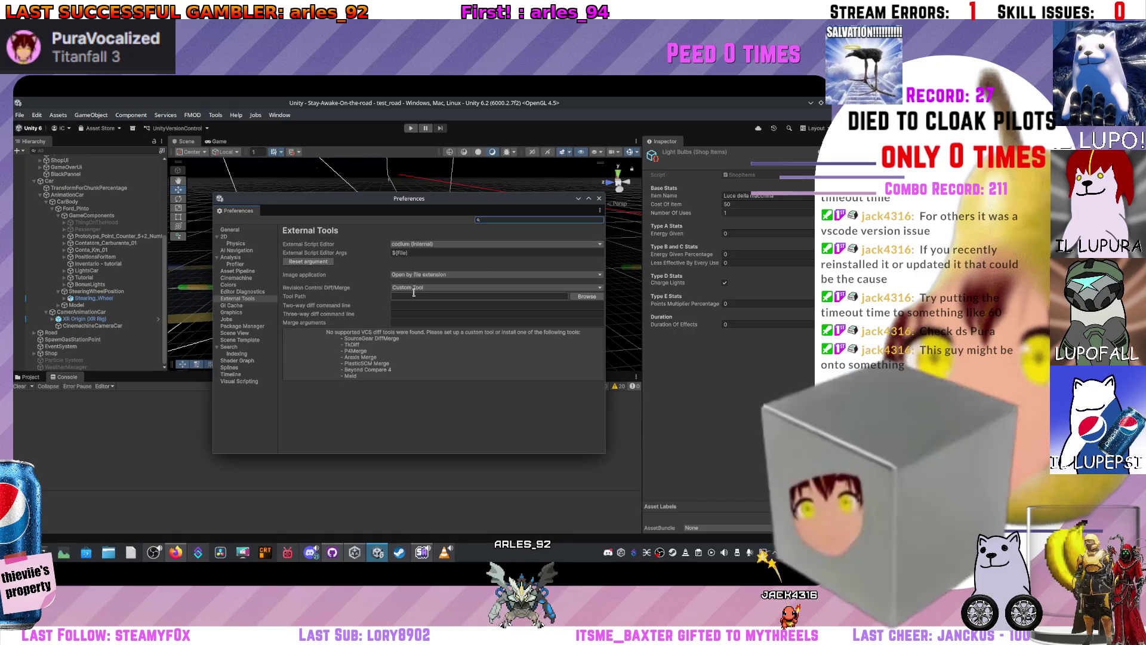
pyautogui.click(251, 306)
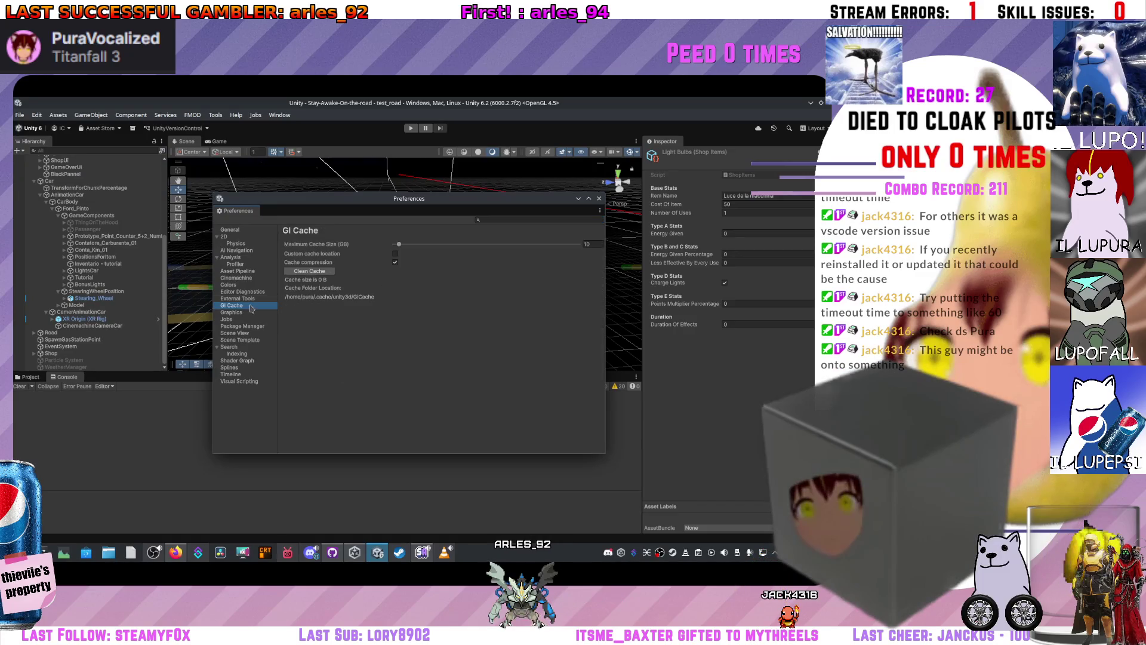
pyautogui.click(249, 299)
pyautogui.click(250, 305)
pyautogui.click(250, 300)
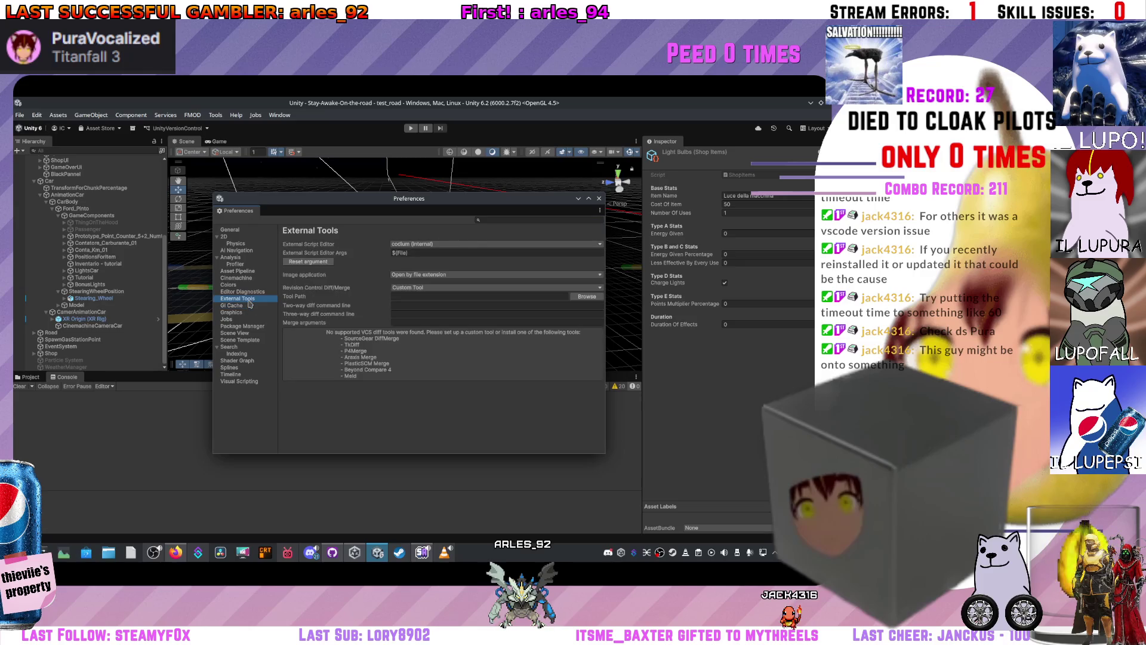
# - Adjust the script editor arguments and reselect codium (internal) as the external script editor
pyautogui.click(423, 253)
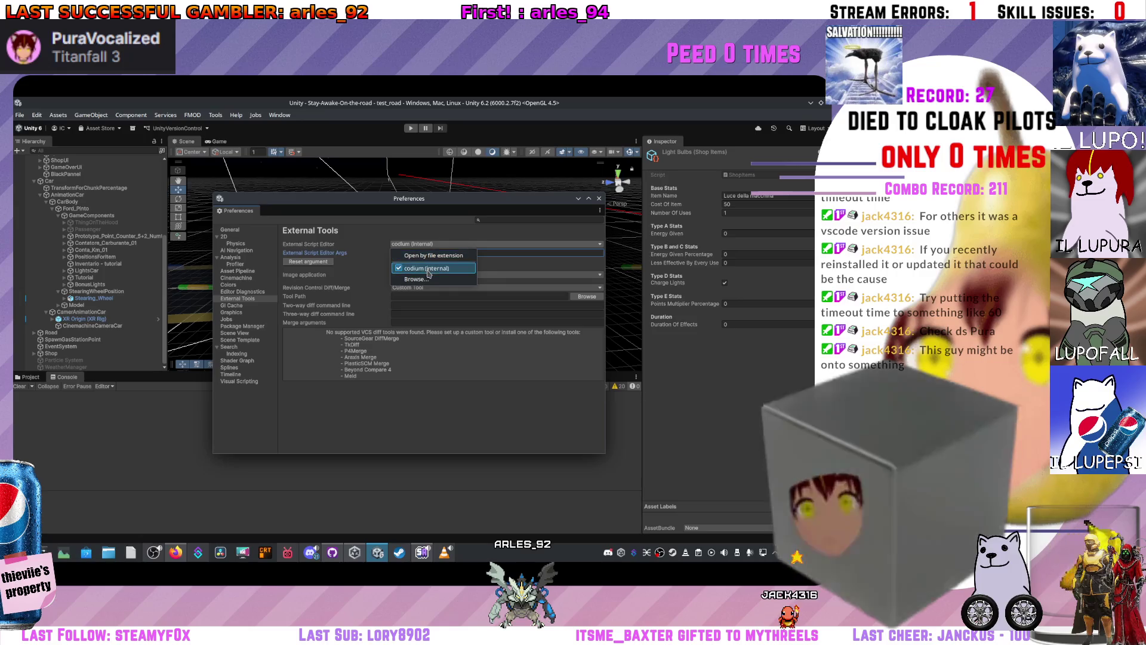
pyautogui.click(431, 256)
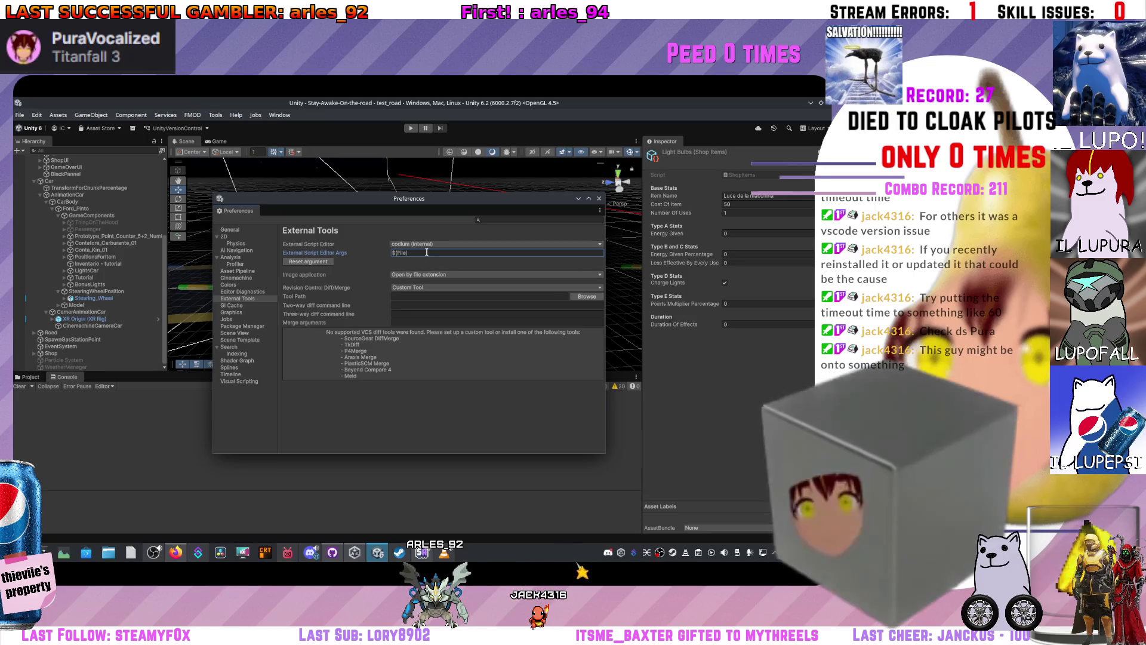
pyautogui.click(426, 245)
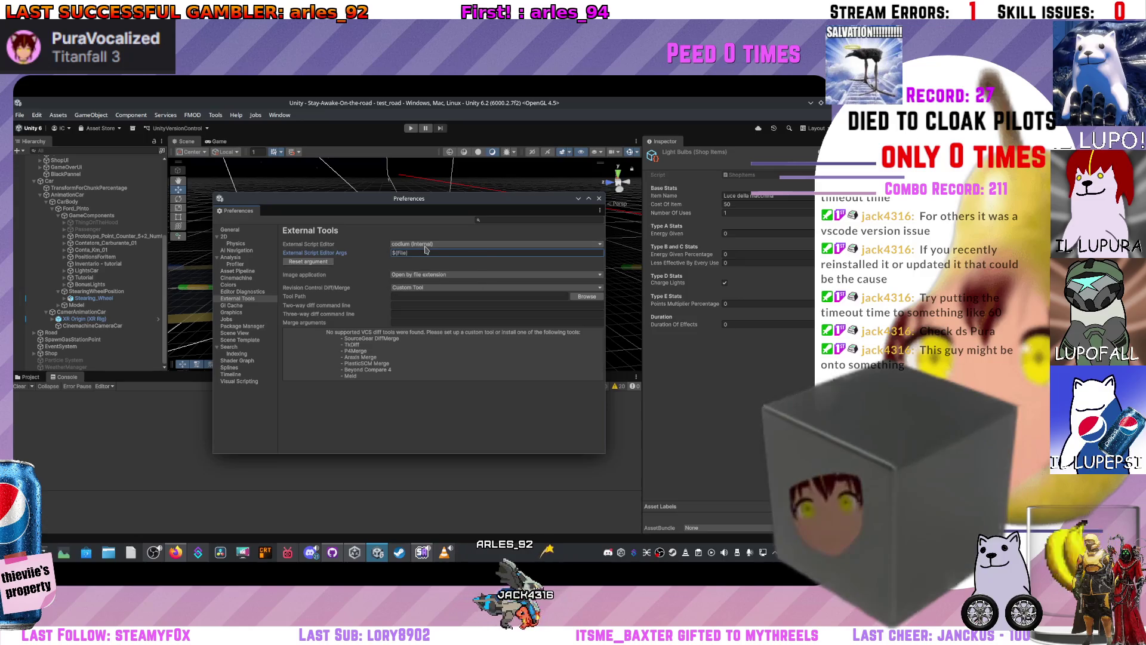
pyautogui.click(359, 248)
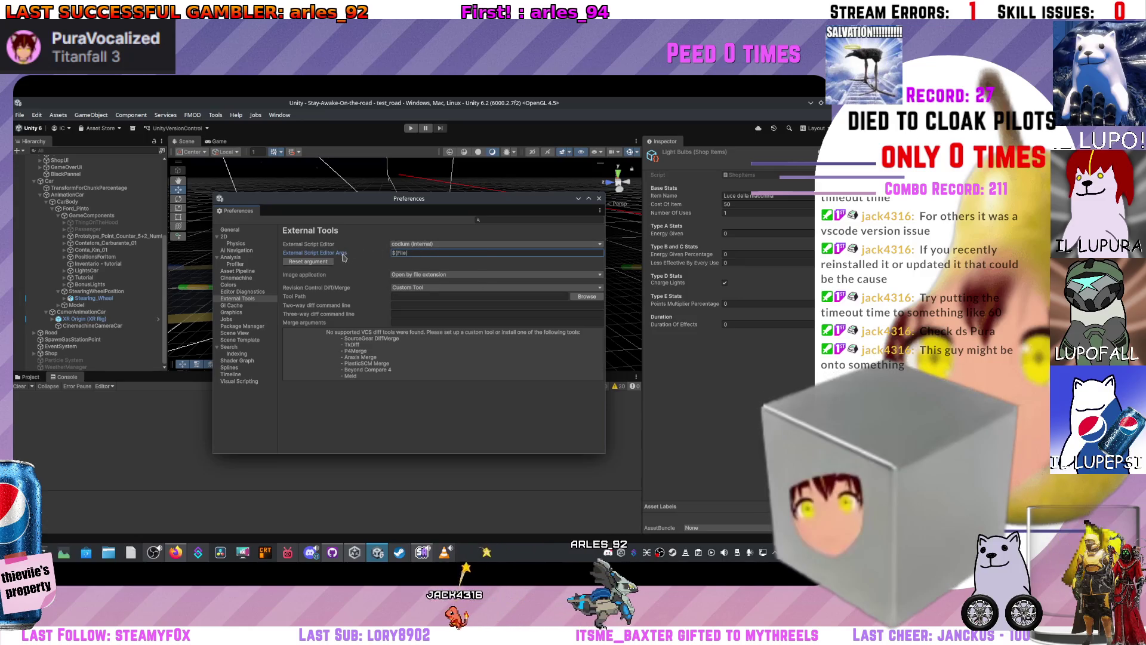
pyautogui.click(239, 298)
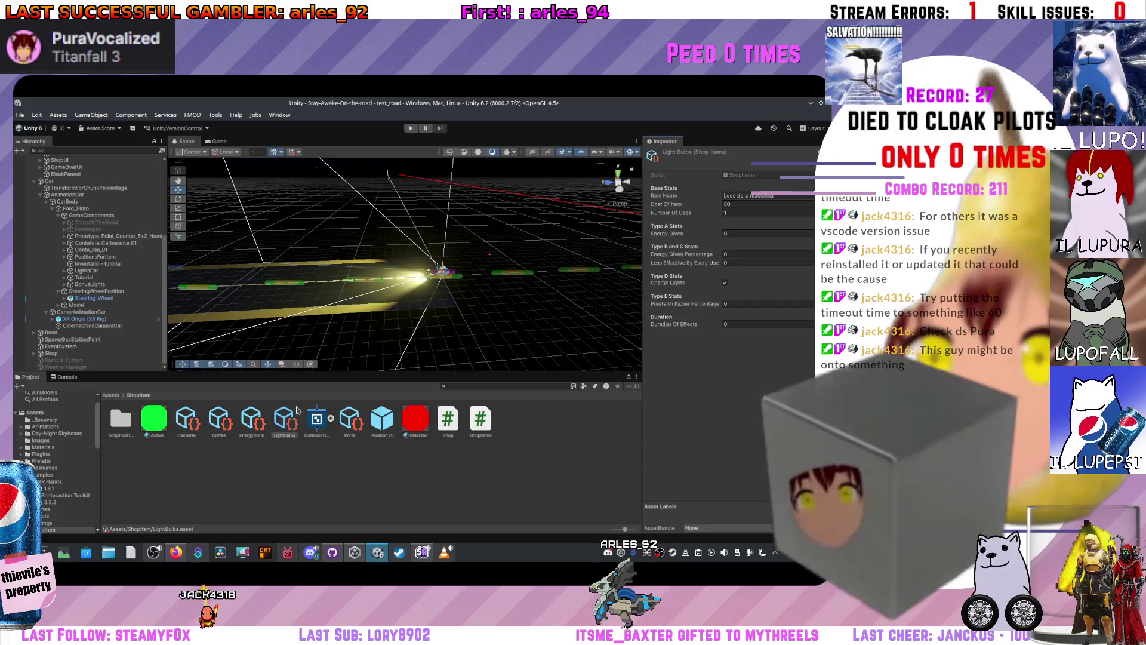
# - Open the ShopItems script from the ShopItem folder, after checking the LightBulbs item
pyautogui.click(481, 419)
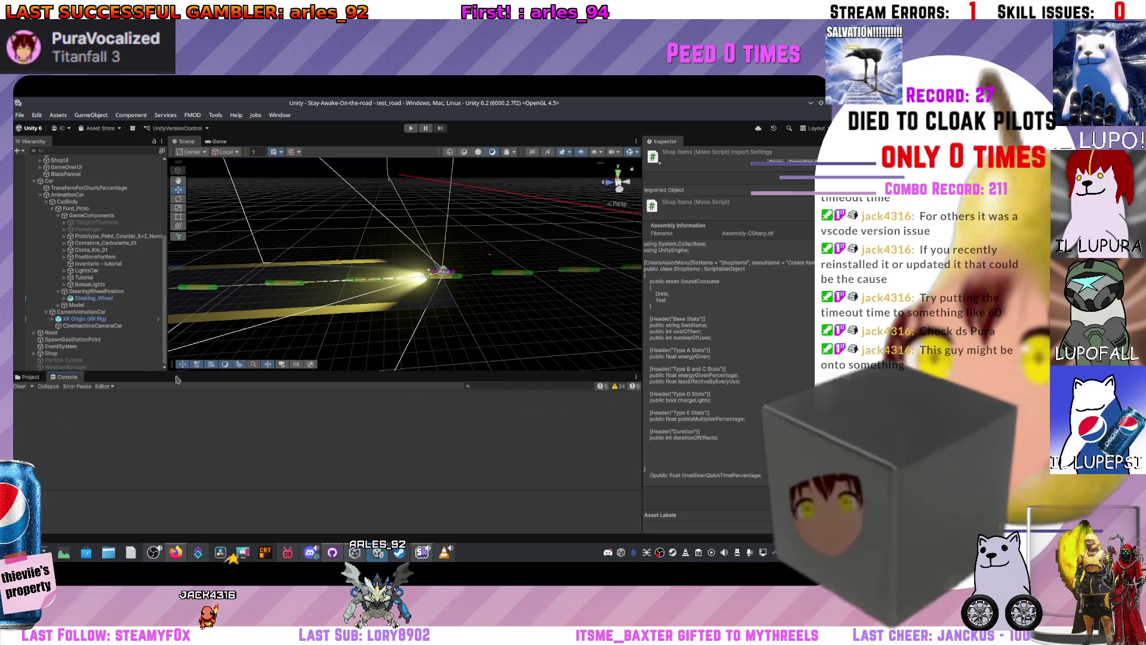
pyautogui.click(287, 420)
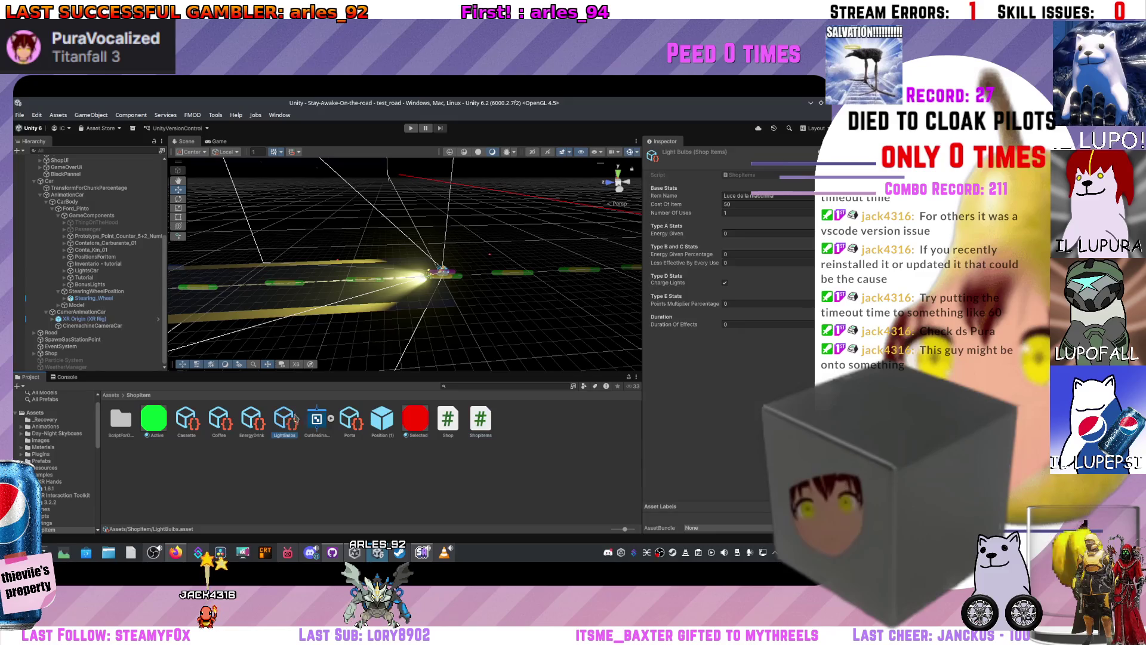
pyautogui.click(481, 420)
pyautogui.doubleClick(481, 425)
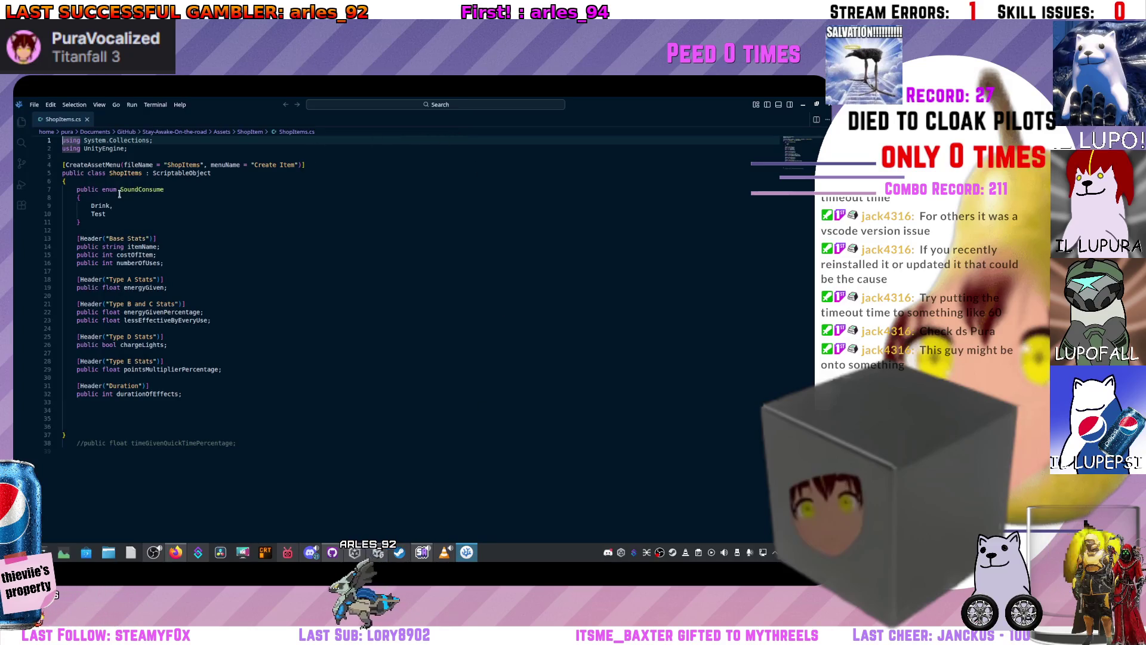
# - Open the Assets folder as the VSCodium workspace
pyautogui.click(21, 122)
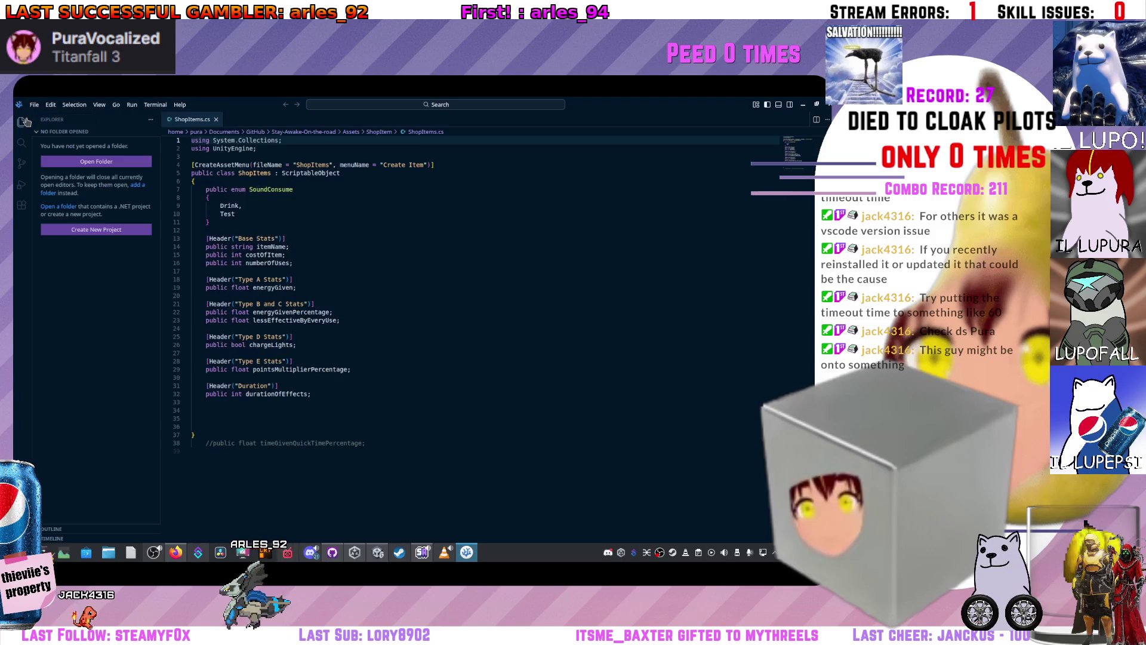
pyautogui.click(87, 165)
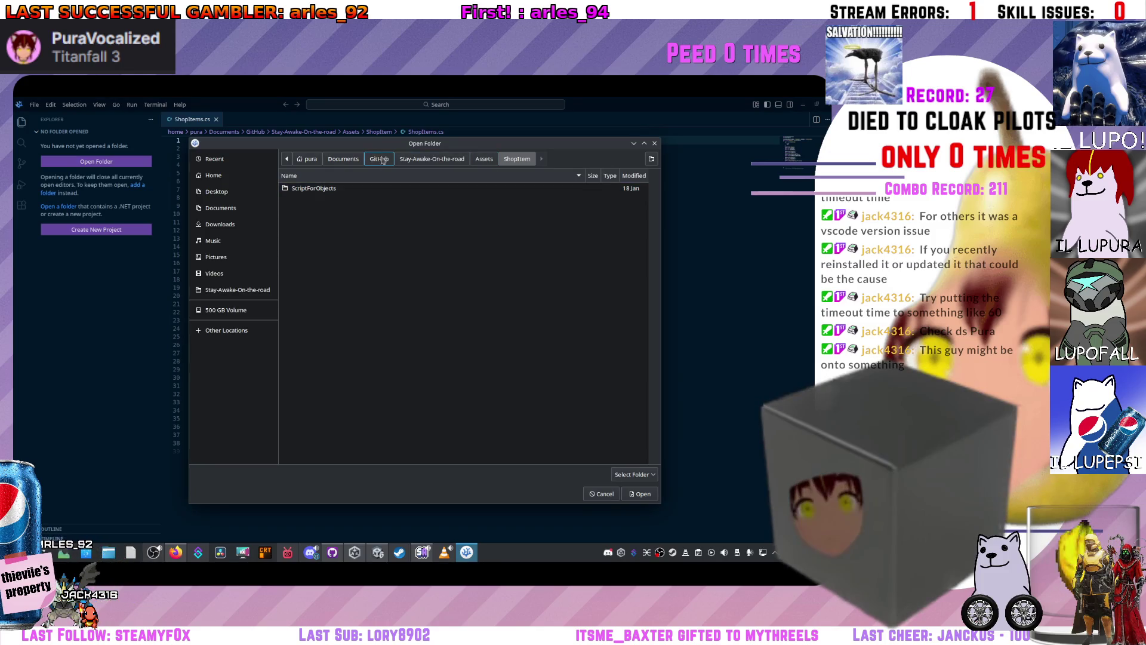
pyautogui.click(417, 159)
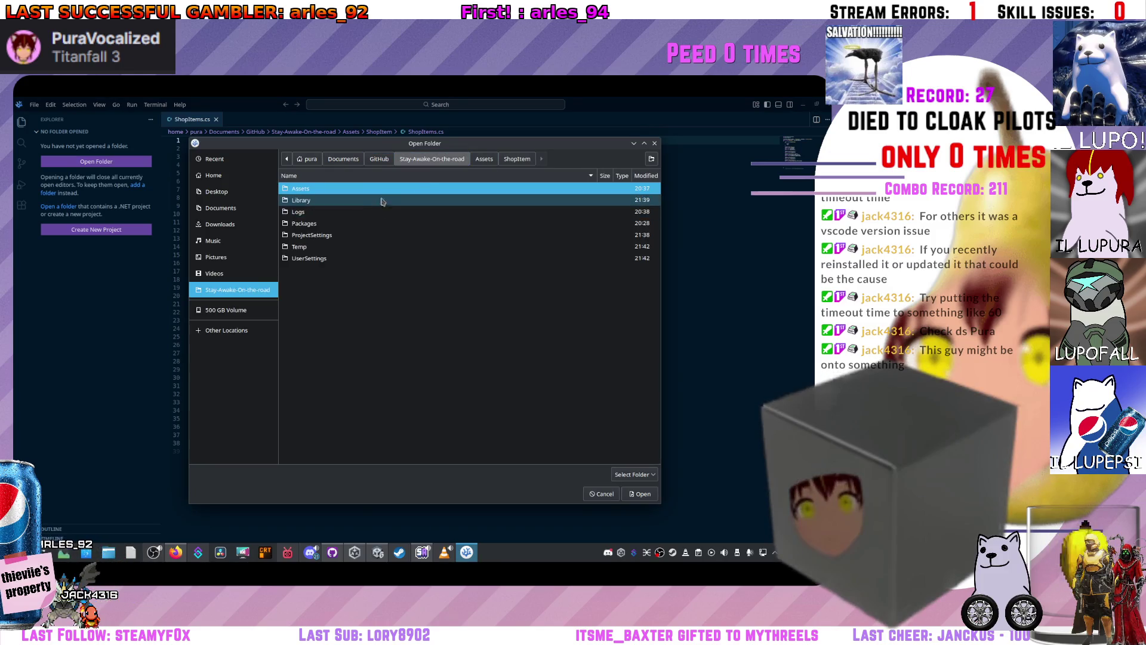
pyautogui.click(639, 494)
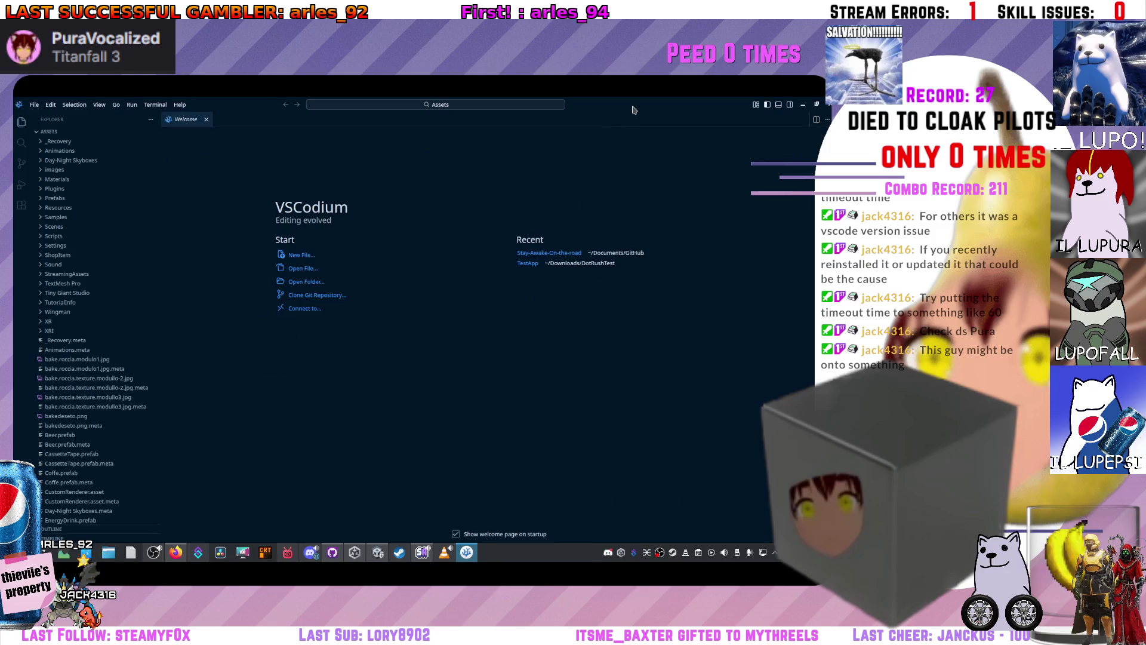
pyautogui.doubleClick(634, 109)
pyautogui.scroll(-10, 256, 323)
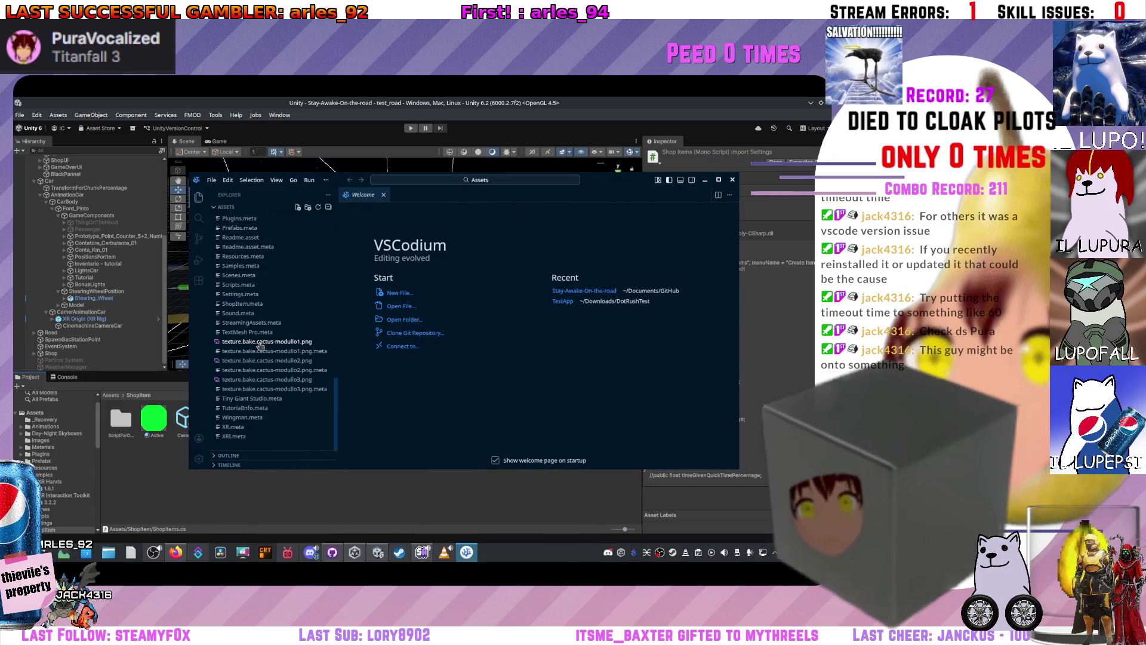
pyautogui.scroll(10, 269, 311)
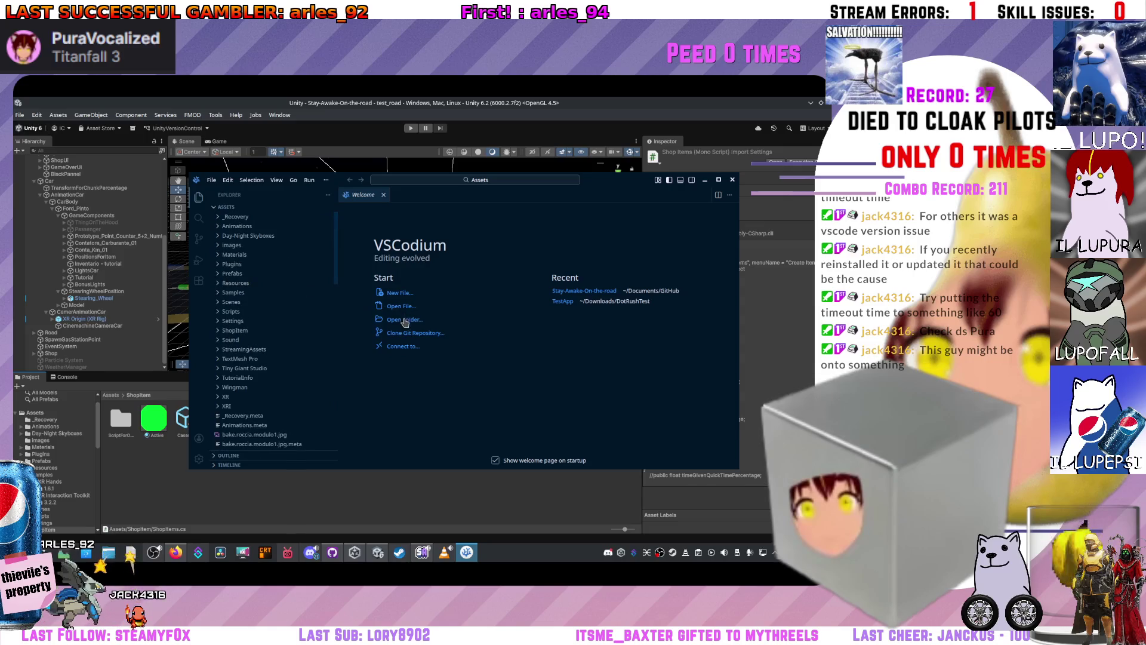
# - Open the Stay-Awake-On-the-road project root folder as the workspace instead
pyautogui.click(404, 321)
pyautogui.click(400, 190)
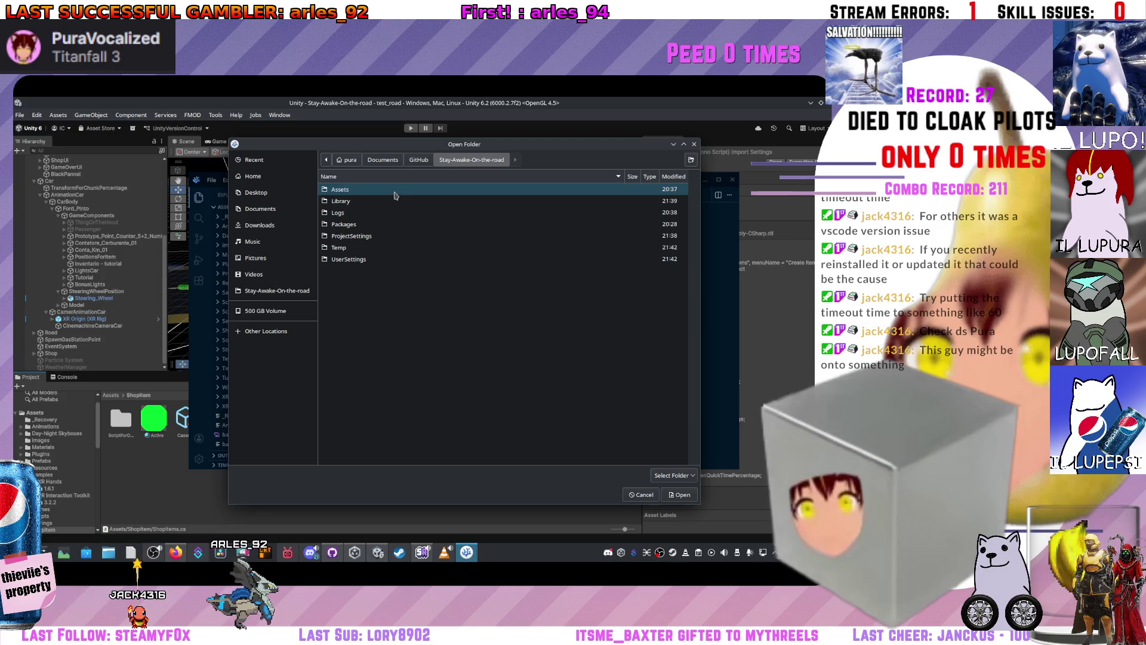
pyautogui.doubleClick(394, 192)
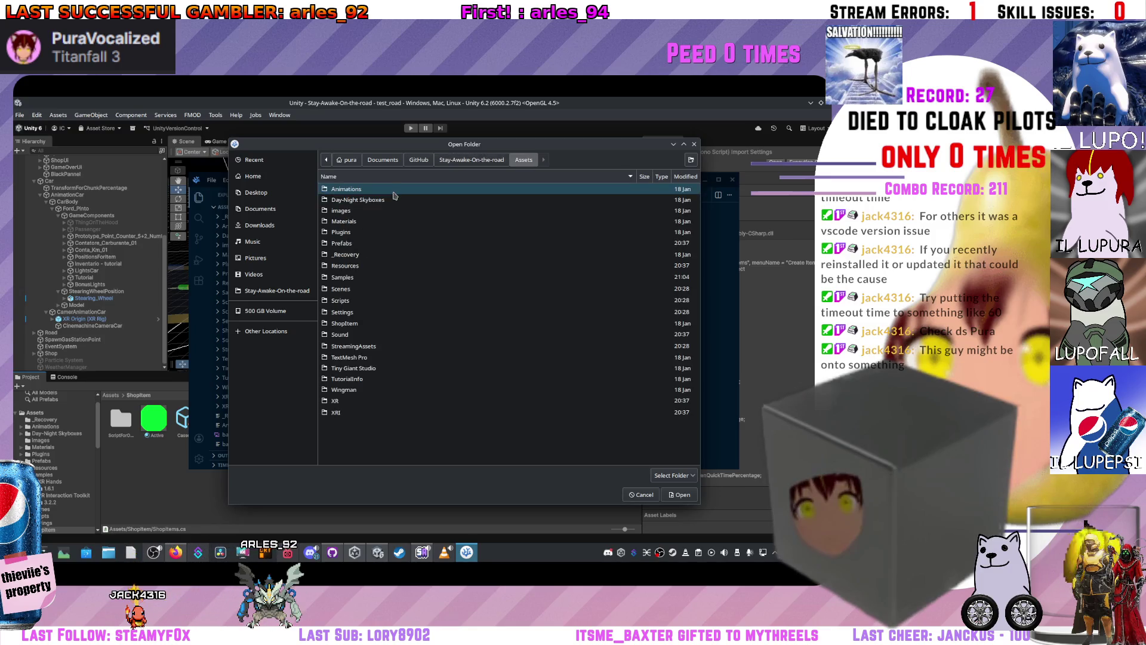
pyautogui.click(679, 494)
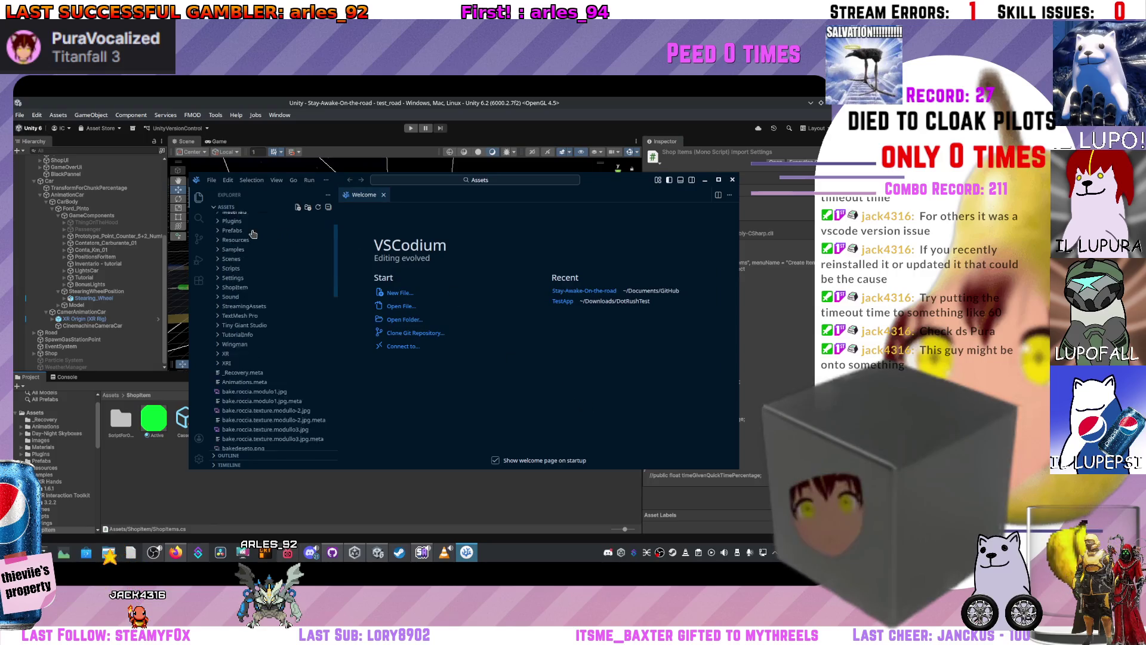
pyautogui.click(418, 320)
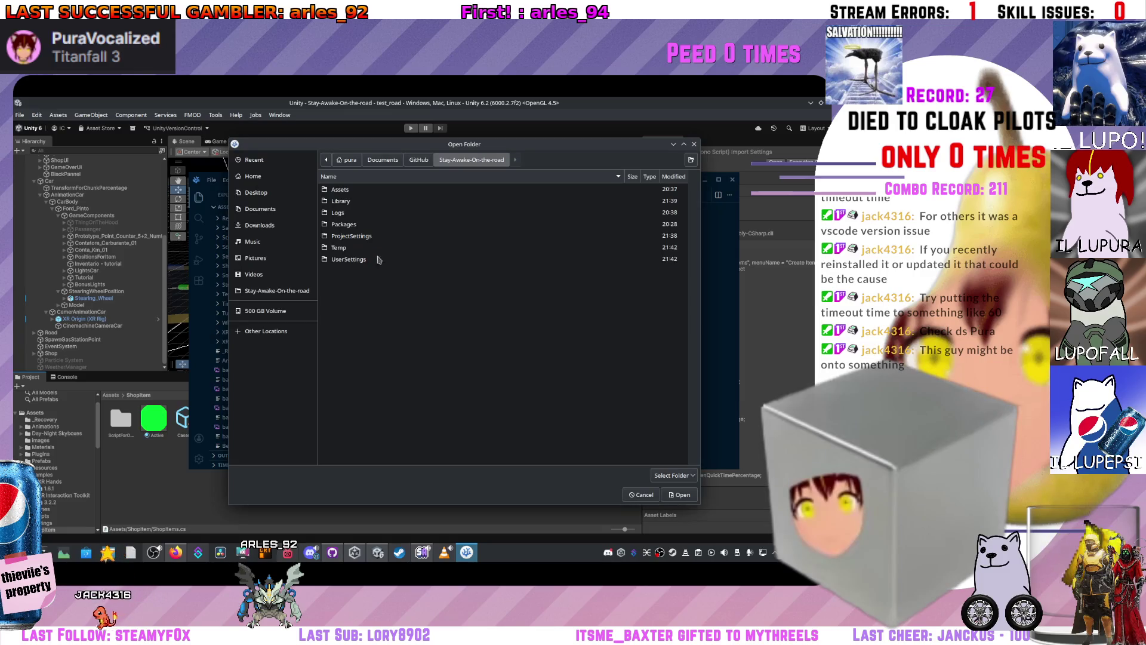
pyautogui.click(679, 496)
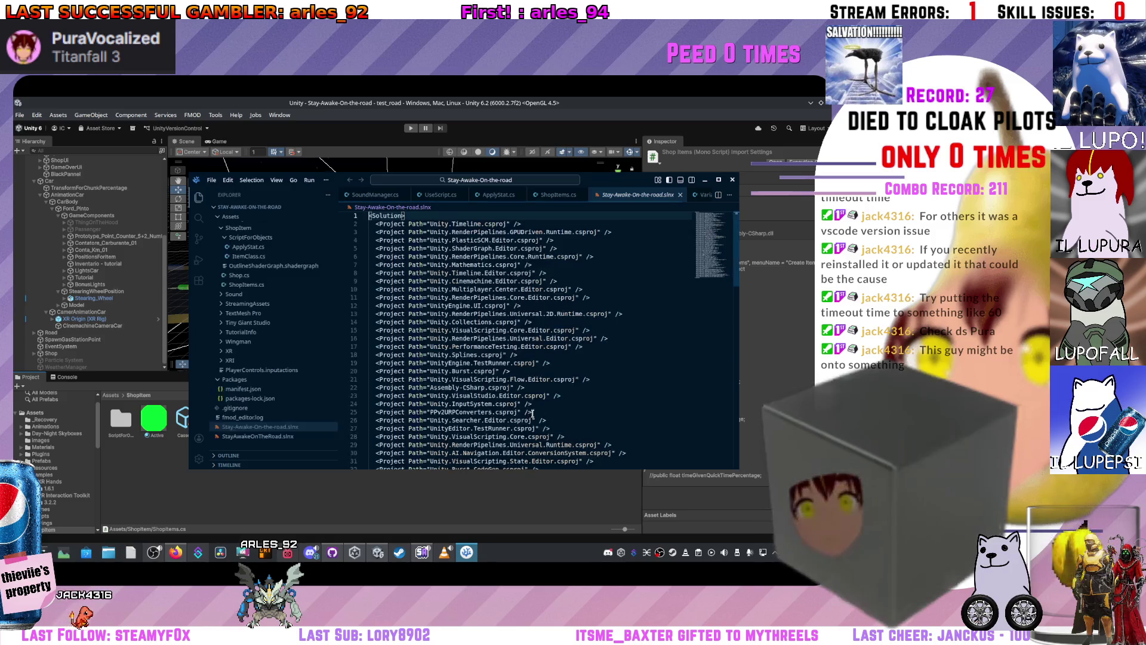
# - Maximize the VSCodium window, scroll the .slnx file, and bring up ShopItems.cs
pyautogui.moveTo(617, 182); pyautogui.dragTo(615, 179)
pyautogui.doubleClick(615, 179)
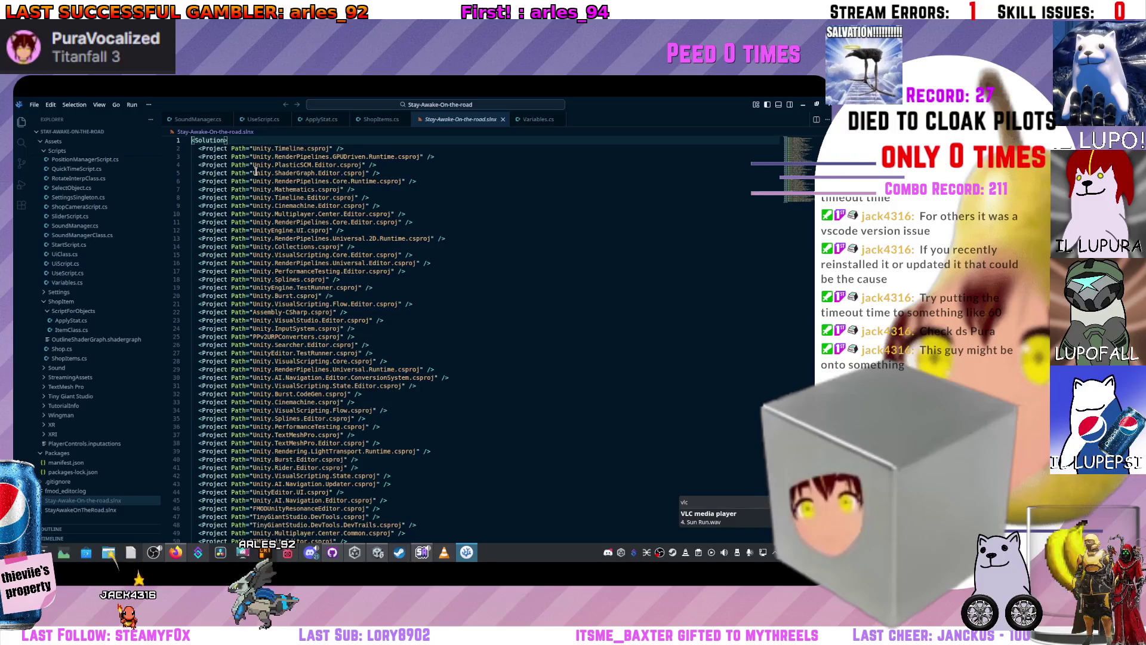
pyautogui.scroll(-6, 287, 315)
pyautogui.scroll(-8, 286, 315)
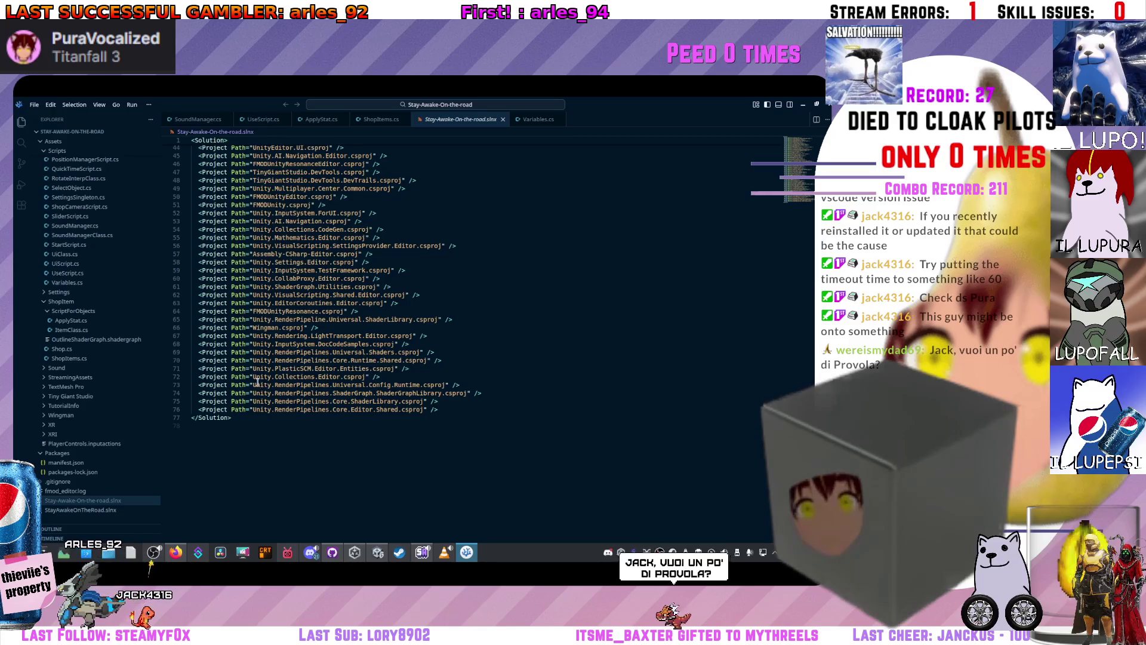
pyautogui.click(370, 120)
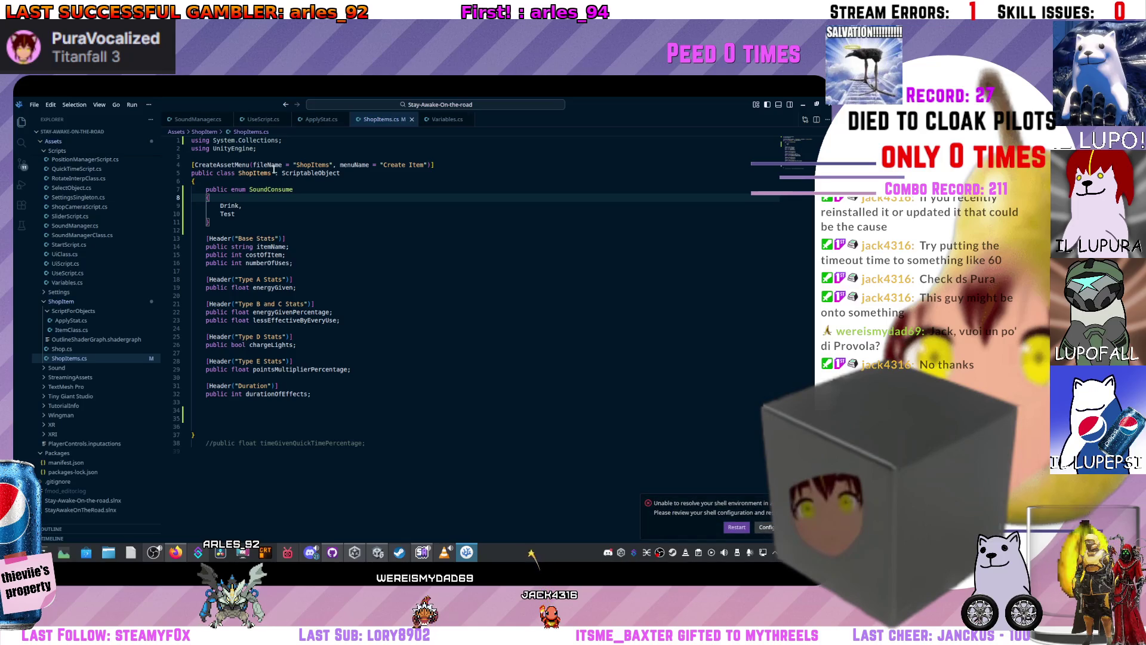
# - Open Variables.cs and scroll through its GameState and Keys enums
pyautogui.scroll(2, 143, 358)
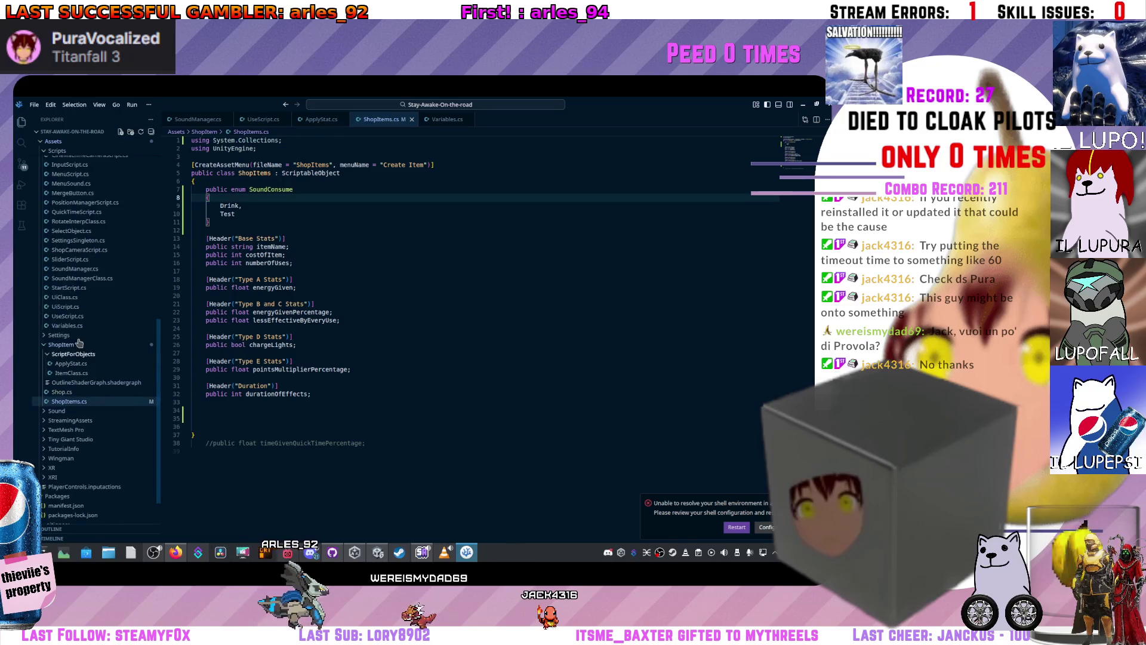
pyautogui.click(442, 119)
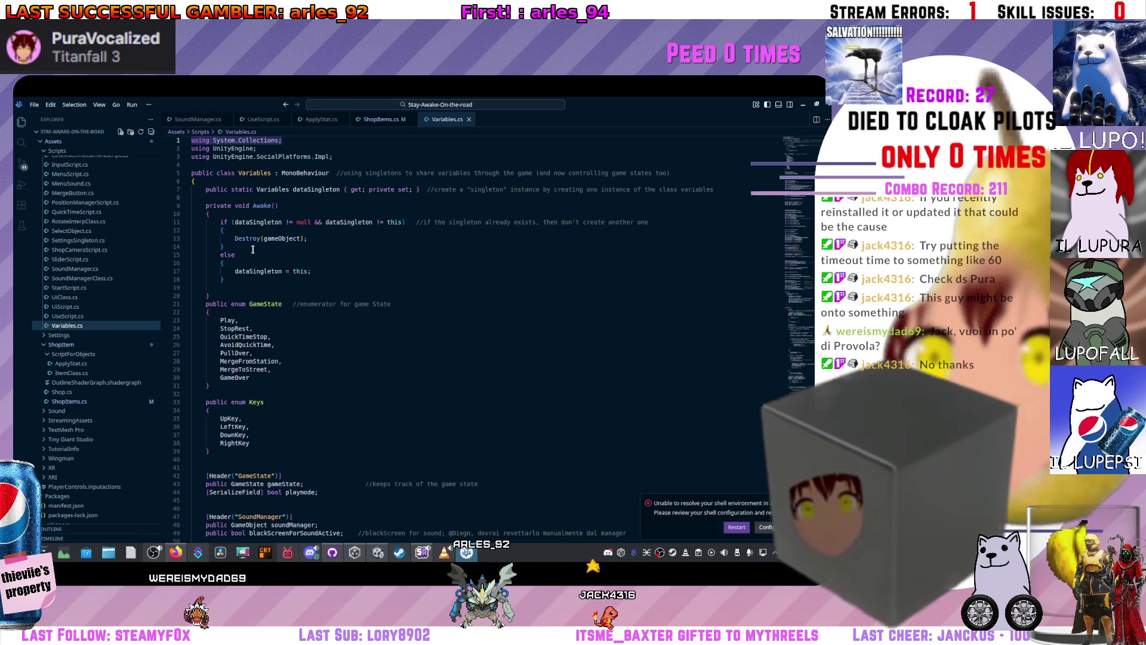
pyautogui.scroll(-6, 252, 249)
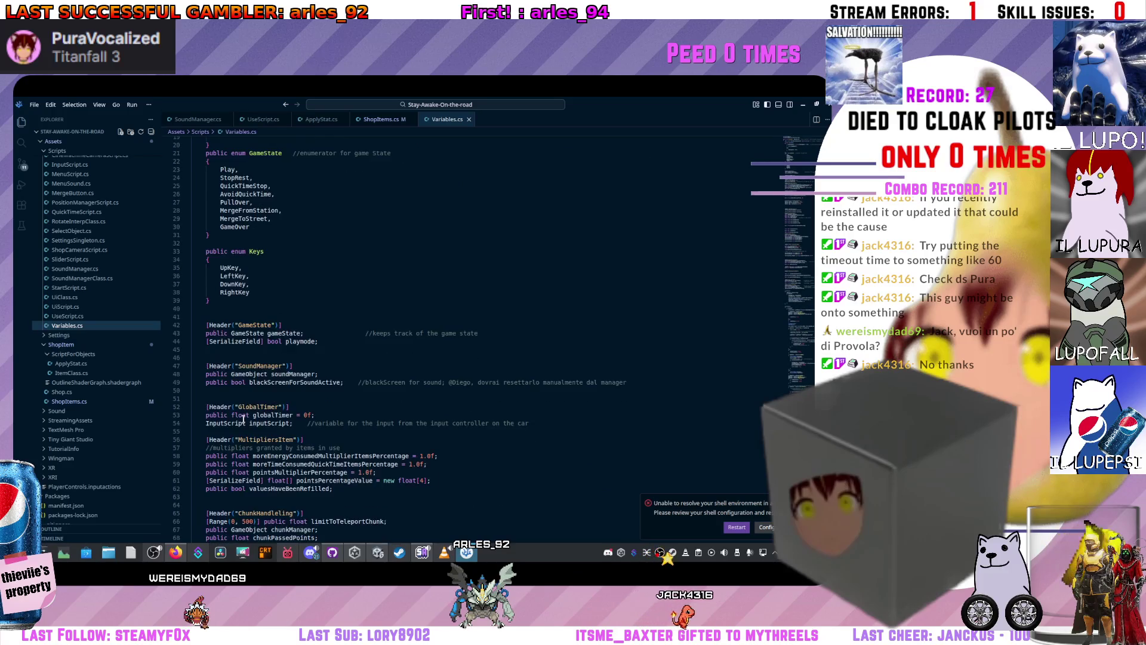
pyautogui.scroll(-10, 243, 420)
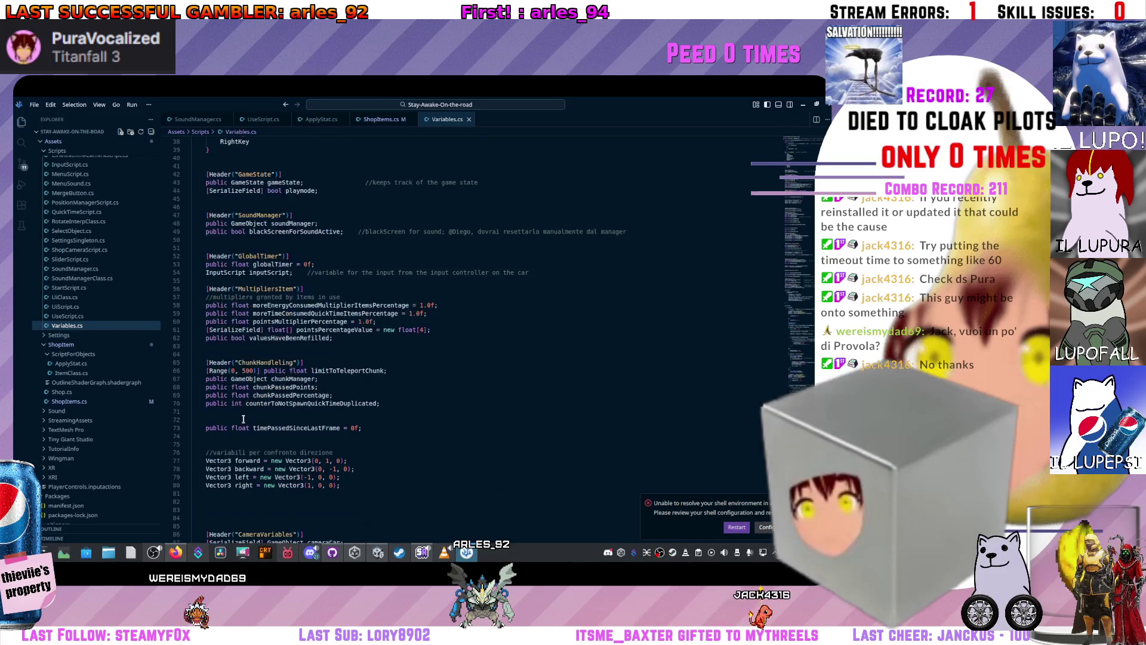
pyautogui.scroll(-17, 244, 420)
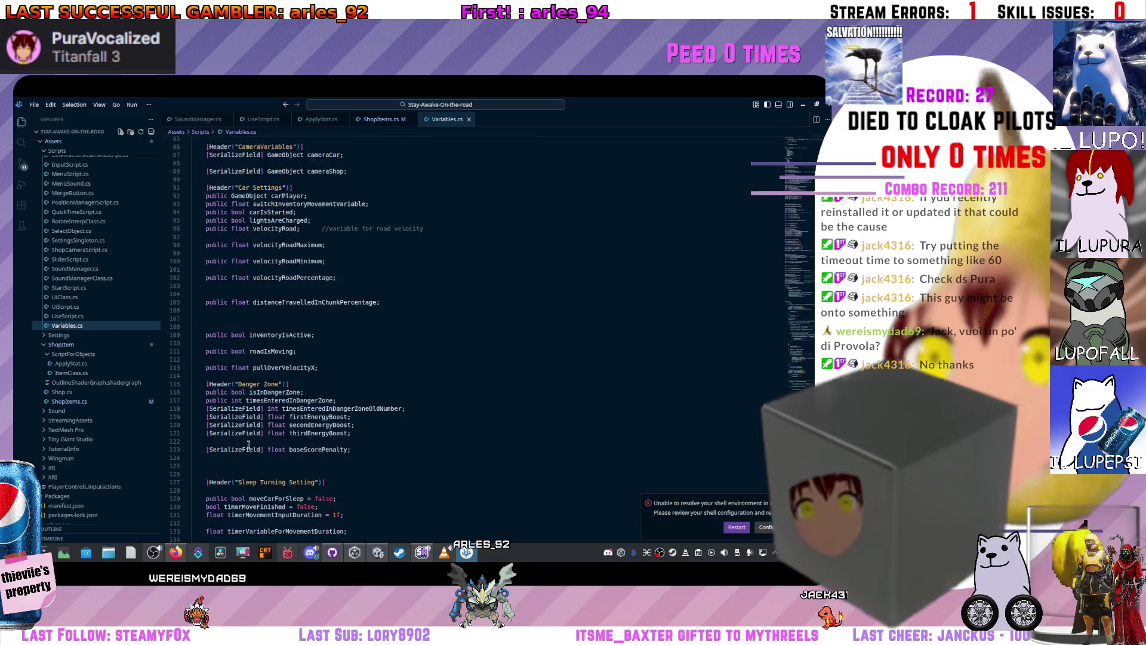
pyautogui.scroll(10, 288, 442)
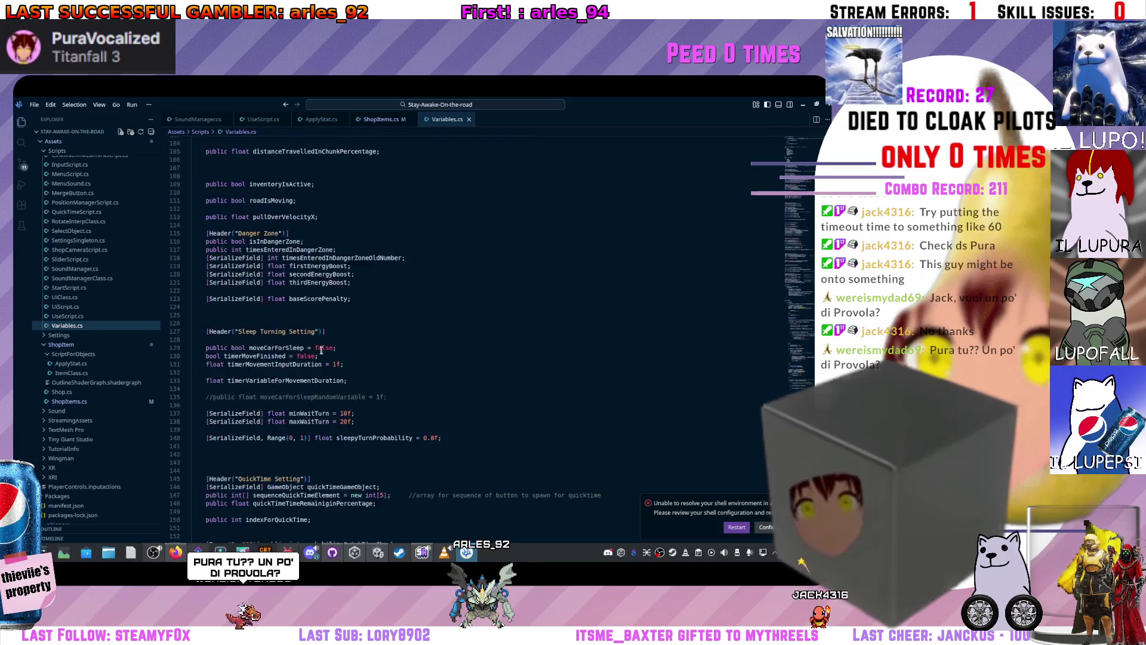
pyautogui.scroll(20, 320, 323)
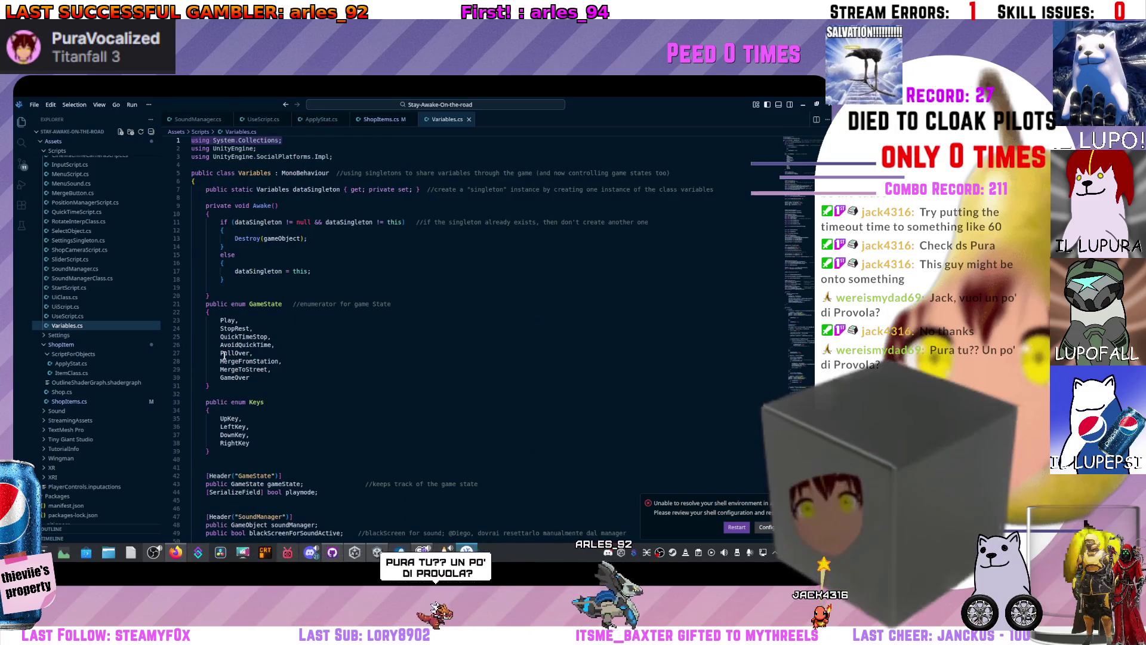
# - Compare the enum declaration on line 21 of Variables.cs with SoundConsume on line 7 of ShopItems.cs
pyautogui.click(381, 118)
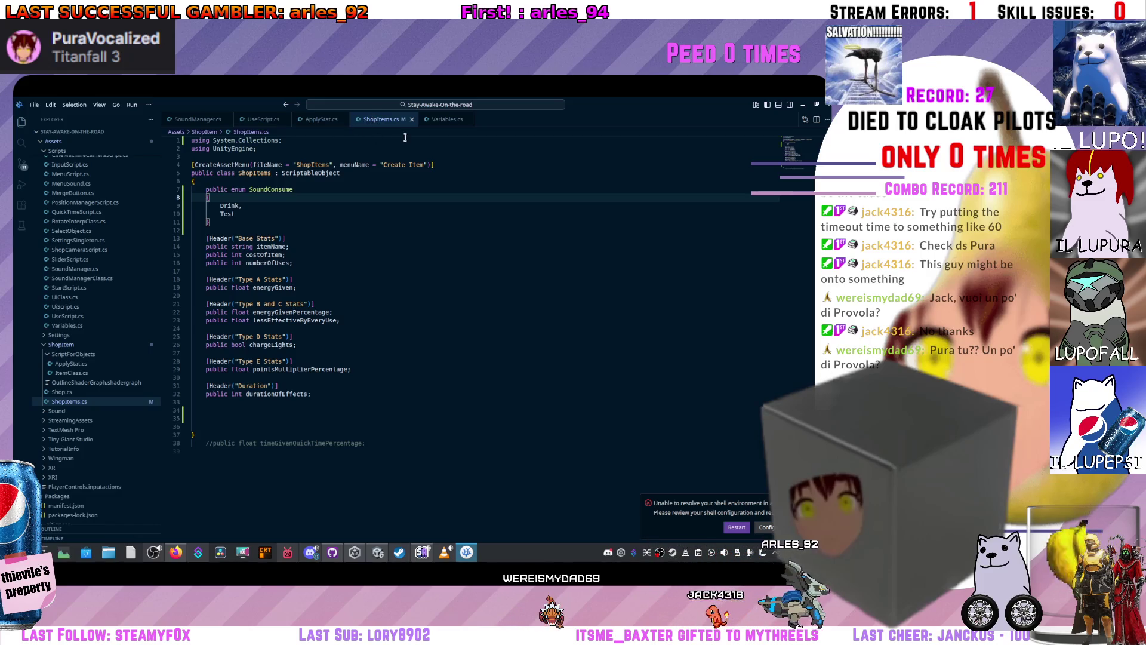
pyautogui.click(447, 119)
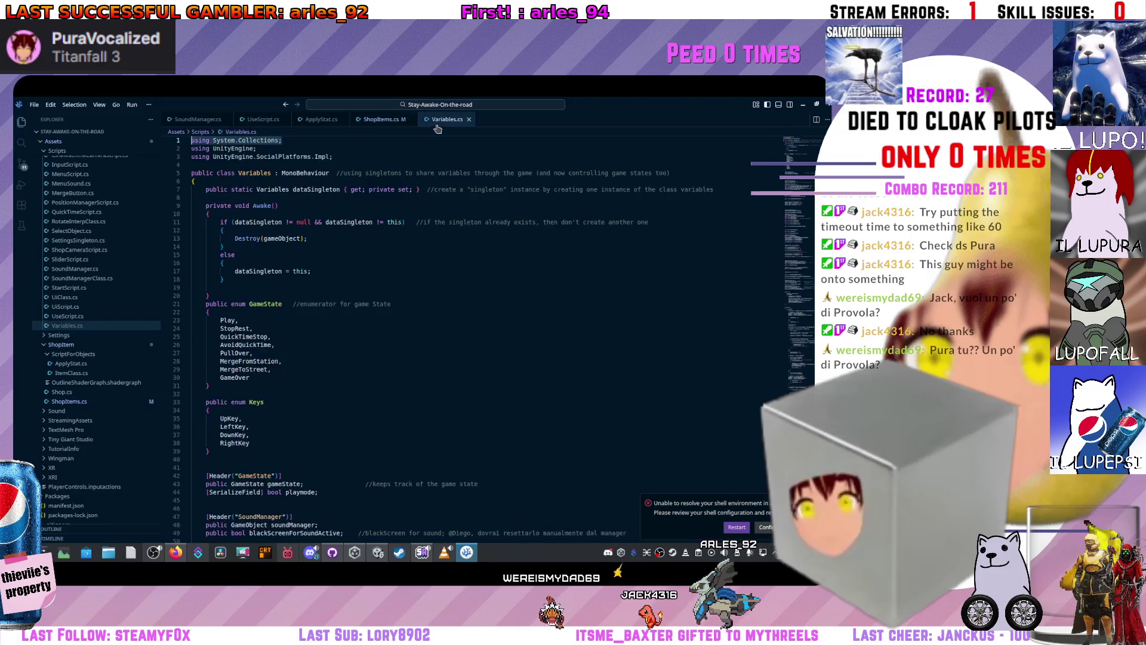
pyautogui.moveTo(247, 305); pyautogui.dragTo(201, 307)
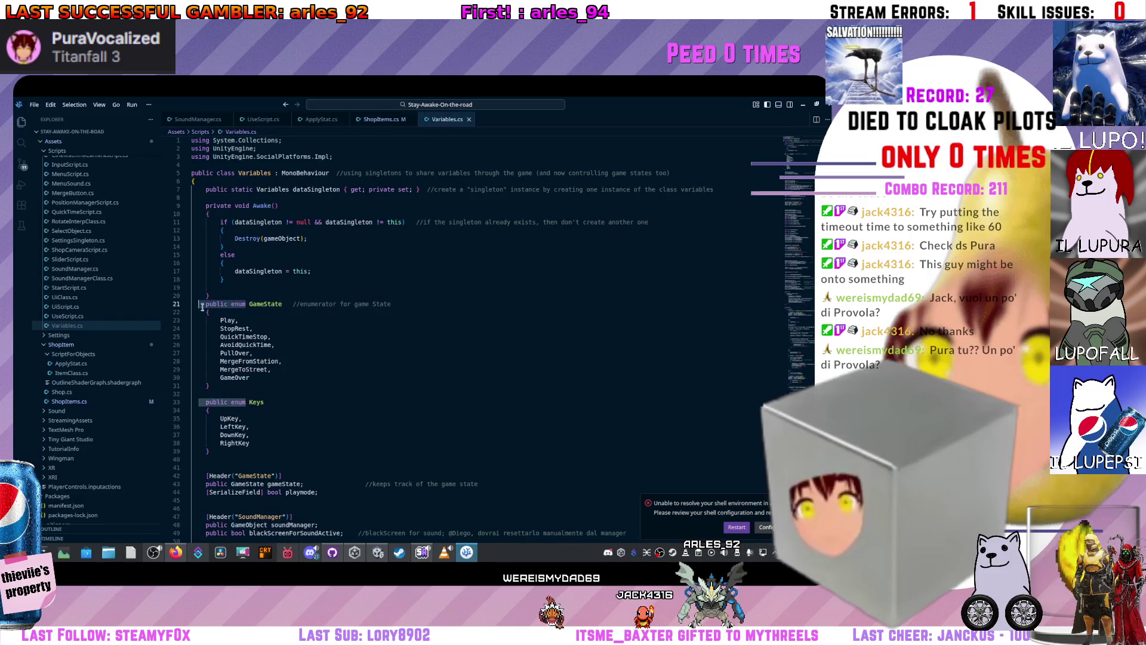
pyautogui.click(363, 119)
pyautogui.moveTo(247, 190); pyautogui.dragTo(206, 191)
pyautogui.click(281, 198)
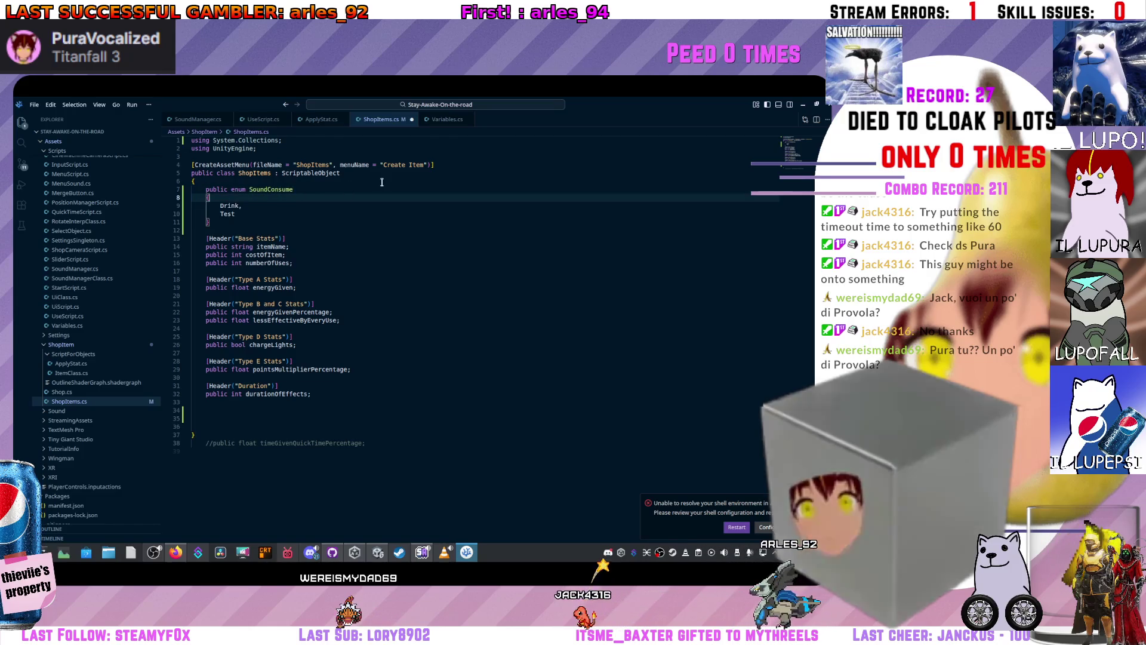
pyautogui.click(441, 119)
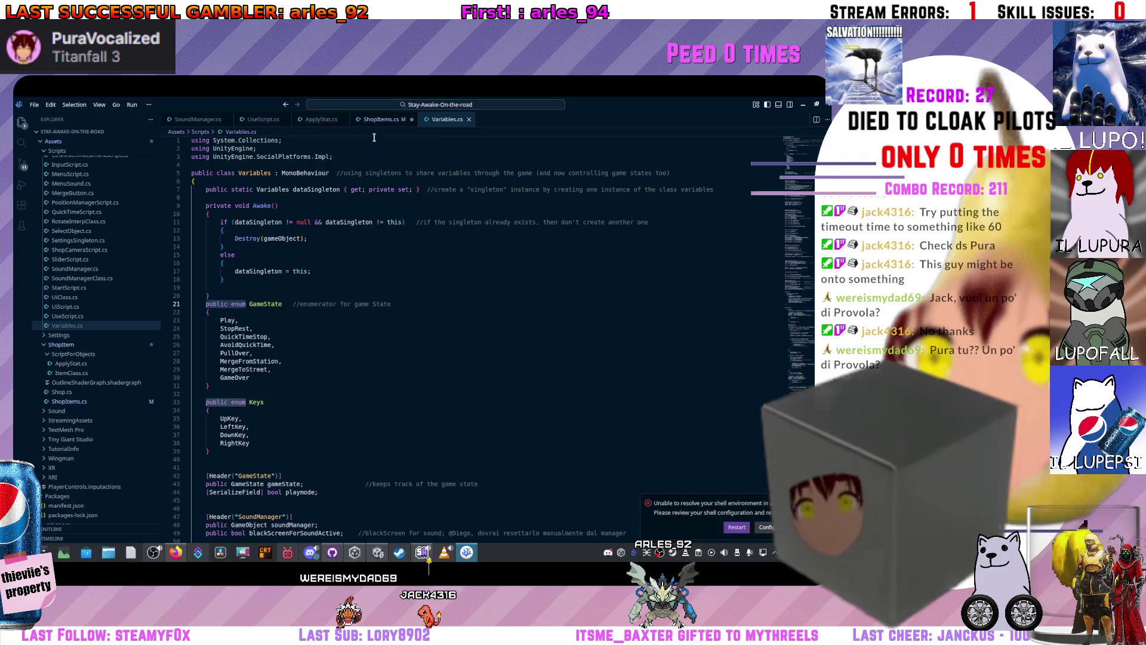
pyautogui.hotkey('alt', 'Tab')
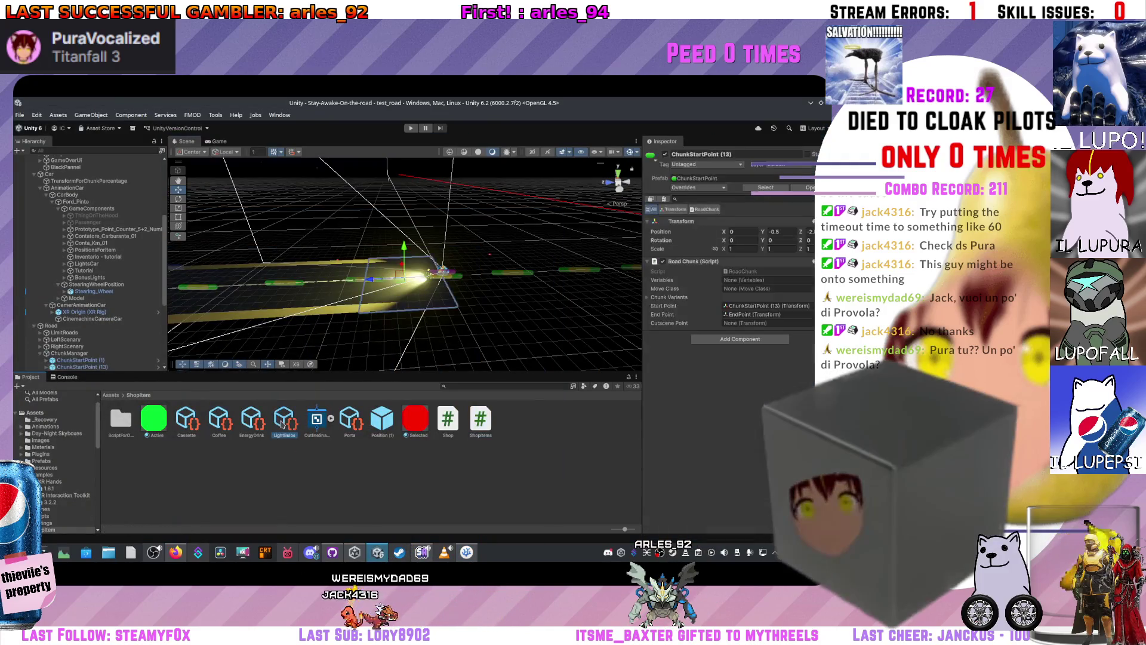
# - Inspect the EnergyDrink, Coffee and Cassette item stats, then open ShopItems.cs from Cassette
pyautogui.click(252, 421)
pyautogui.click(216, 420)
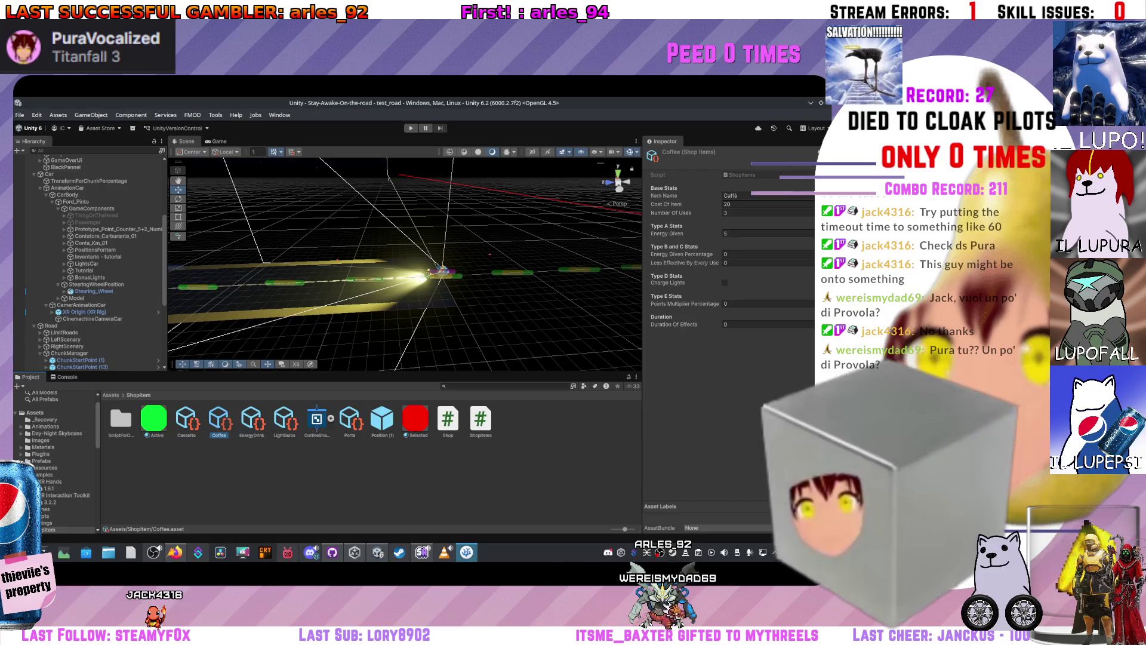
pyautogui.click(362, 314)
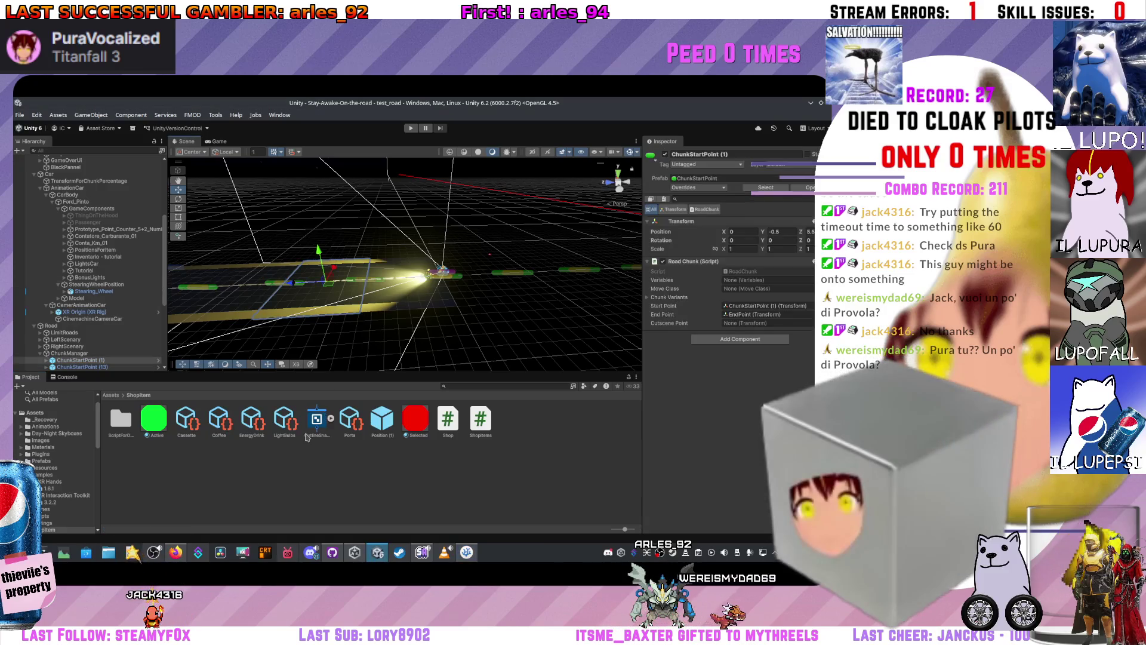
pyautogui.click(246, 425)
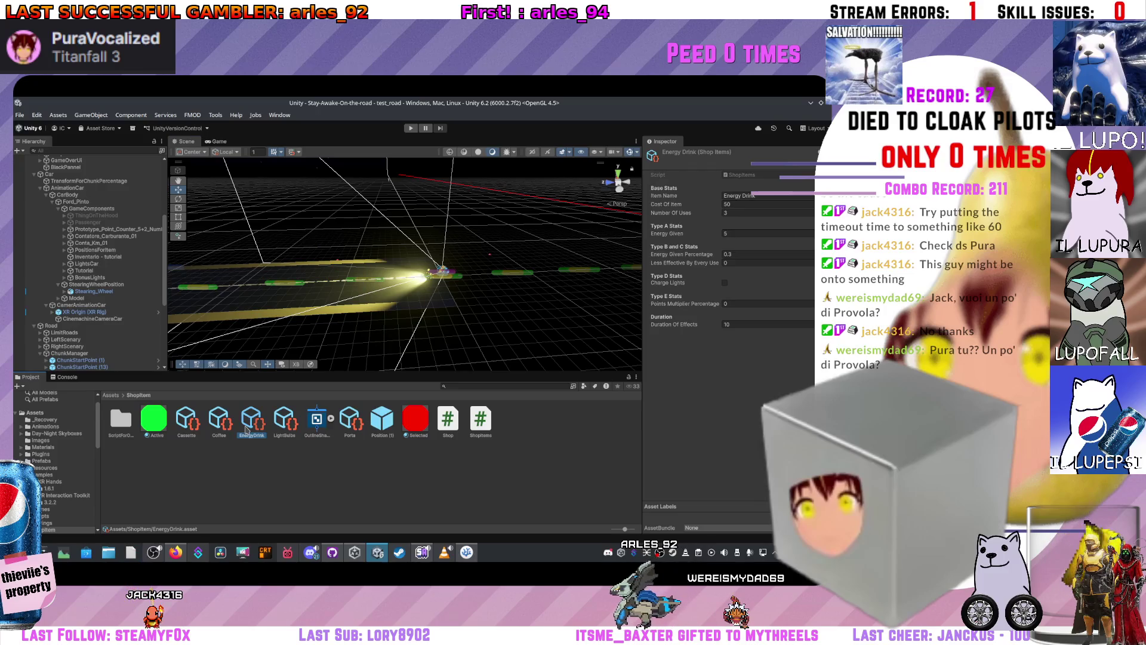
pyautogui.click(269, 471)
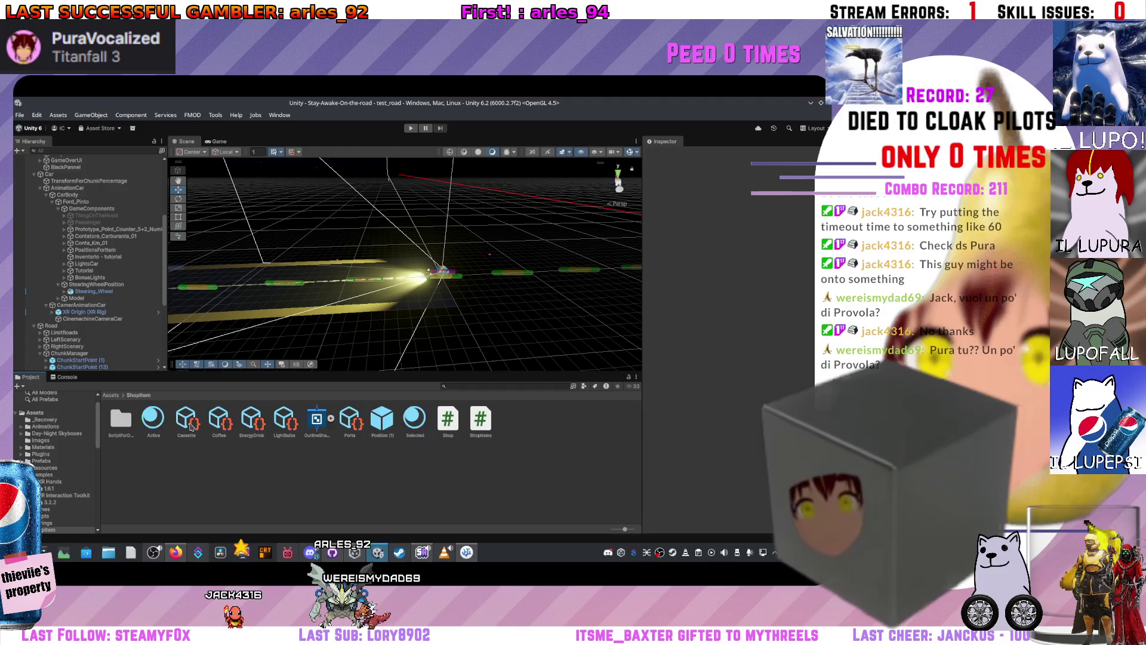
pyautogui.click(191, 425)
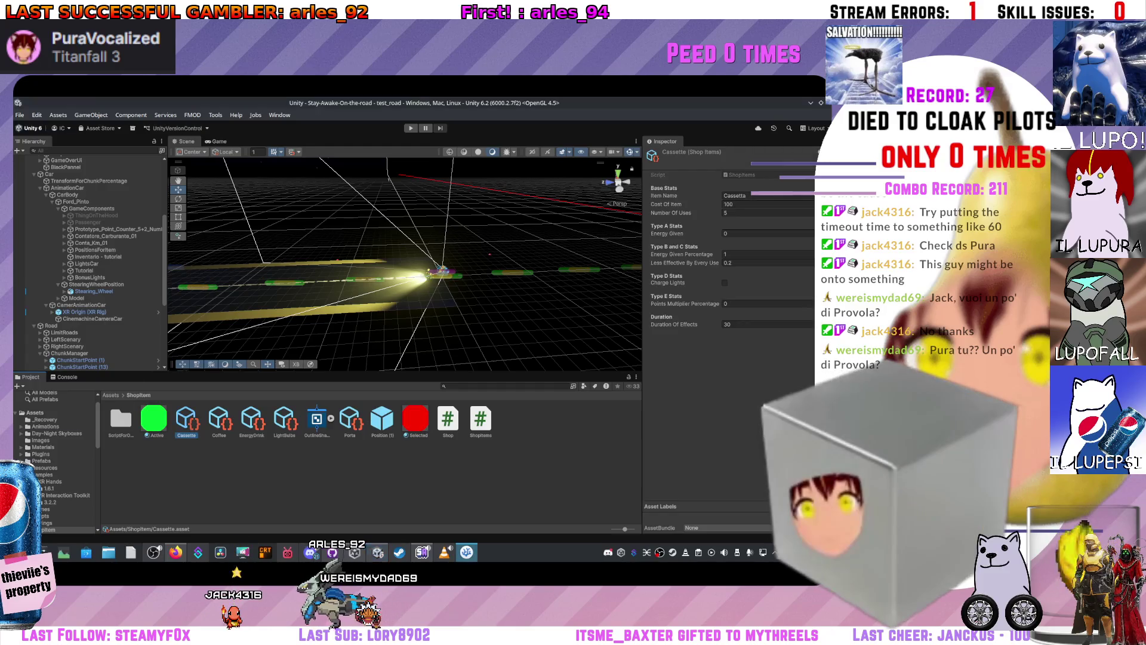
pyautogui.doubleClick(191, 425)
pyautogui.click(447, 117)
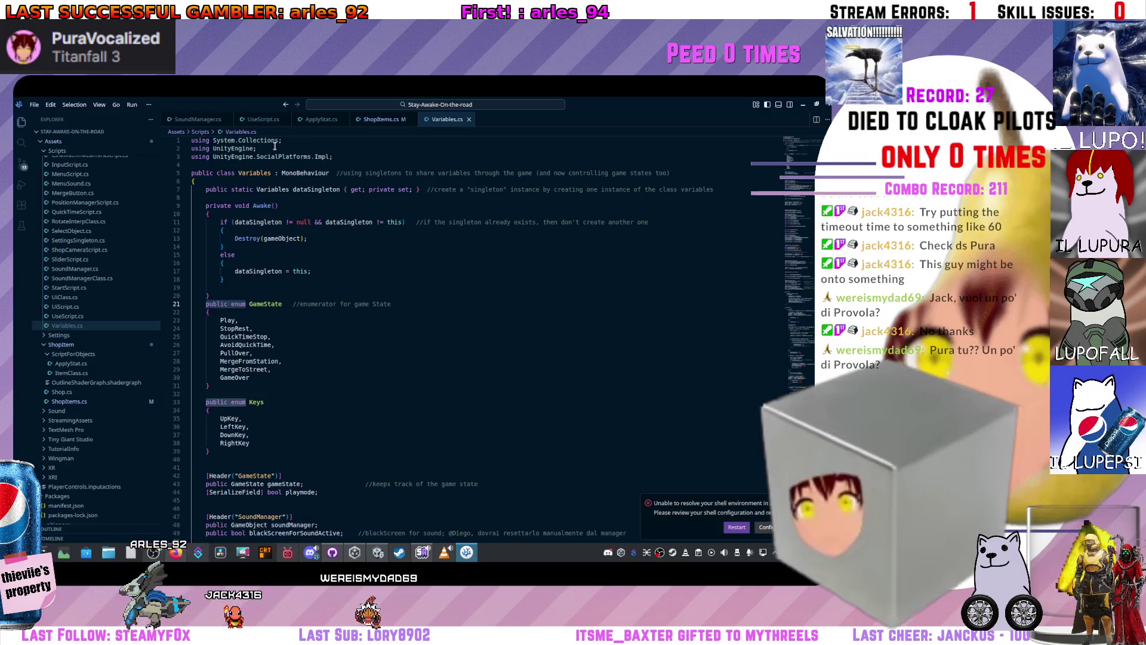
# - Copy the two using lines from Variables.cs to the top of ShopItems.cs and save it
pyautogui.moveTo(274, 147); pyautogui.dragTo(159, 133)
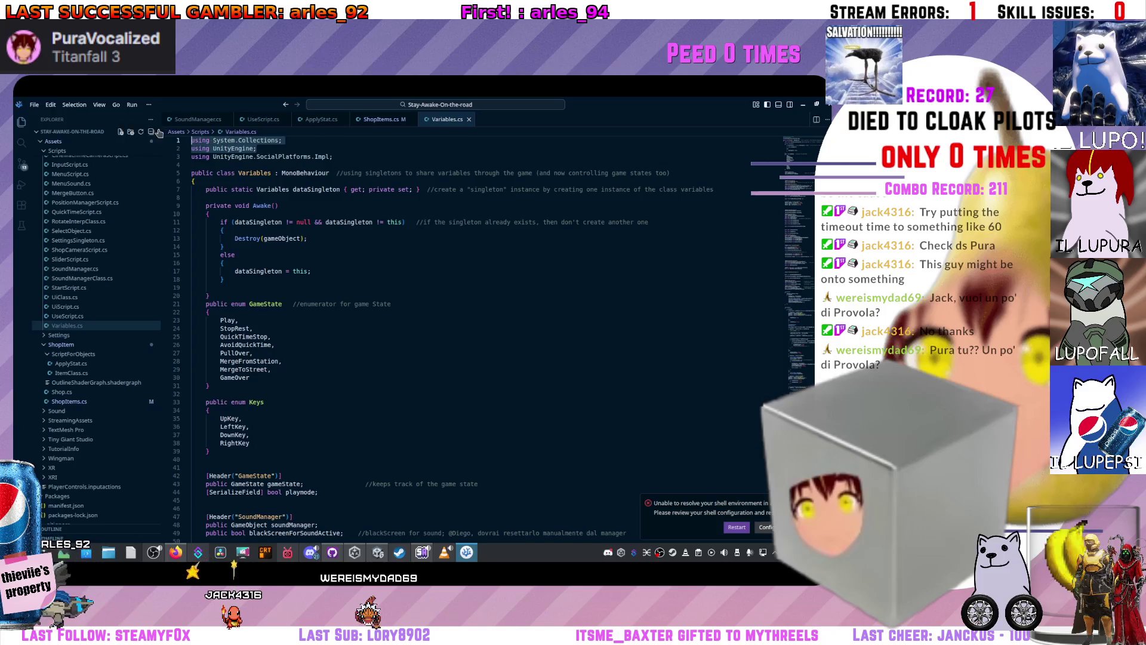
pyautogui.hotkey('ctrl', 'c')
pyautogui.click(381, 119)
pyautogui.hotkey('ctrl', 'v')
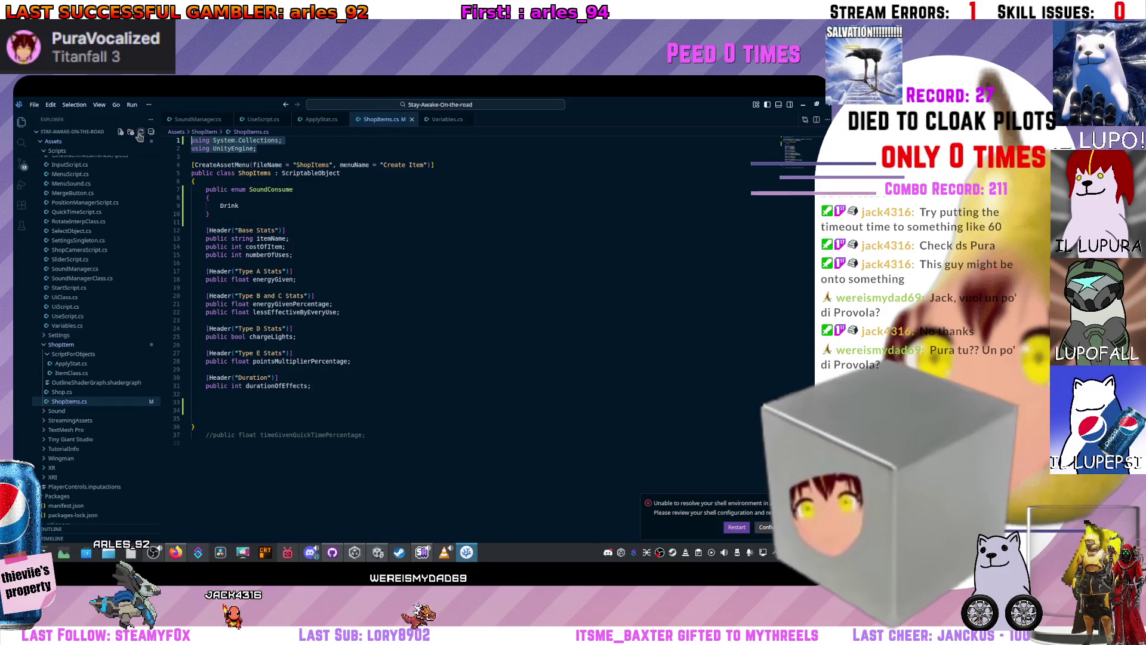
pyautogui.press('Down')
pyautogui.hotkey('ctrl', 's')
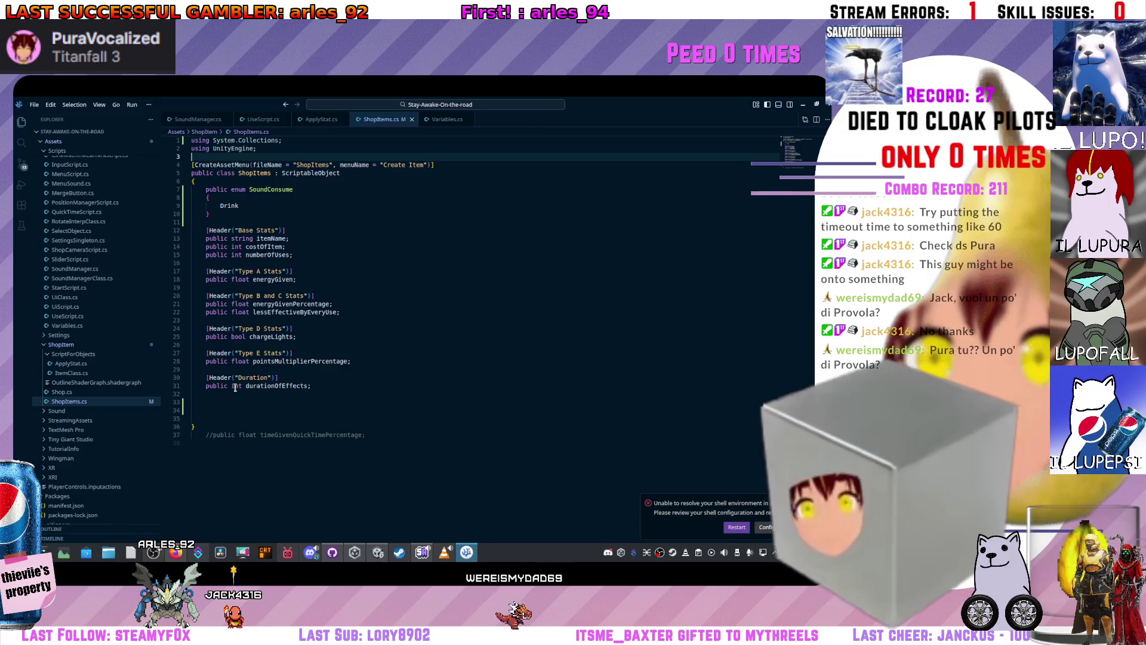
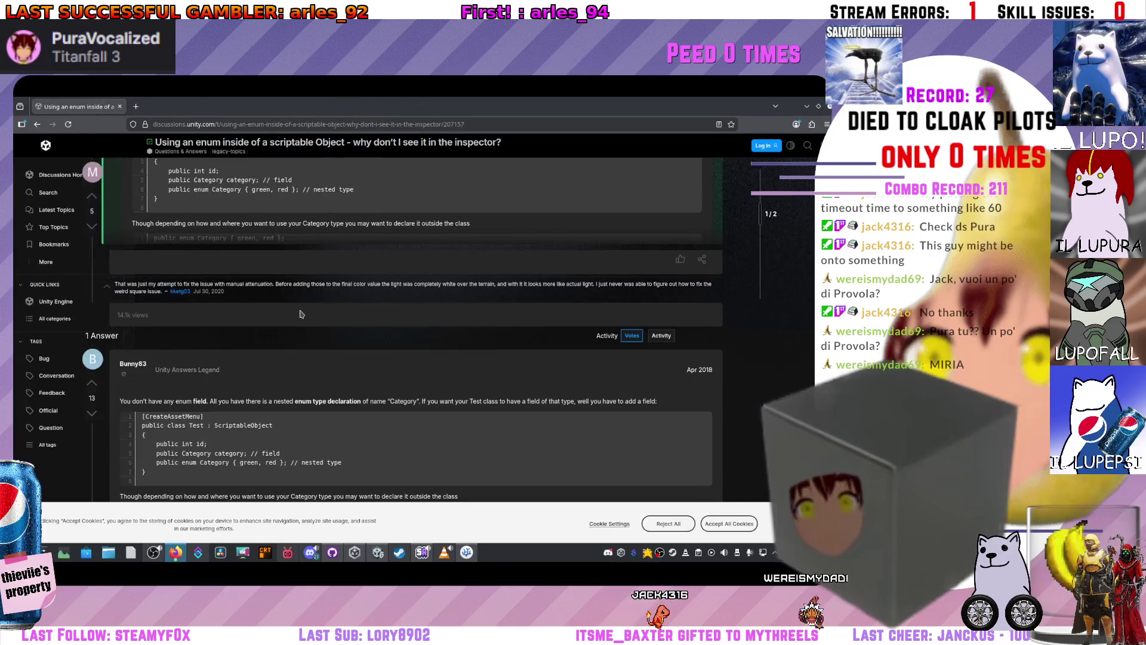
# - Read the Unity Discussions answer on enum-typed fields, then return to ShopItems.cs below the enum
pyautogui.scroll(-4, 309, 338)
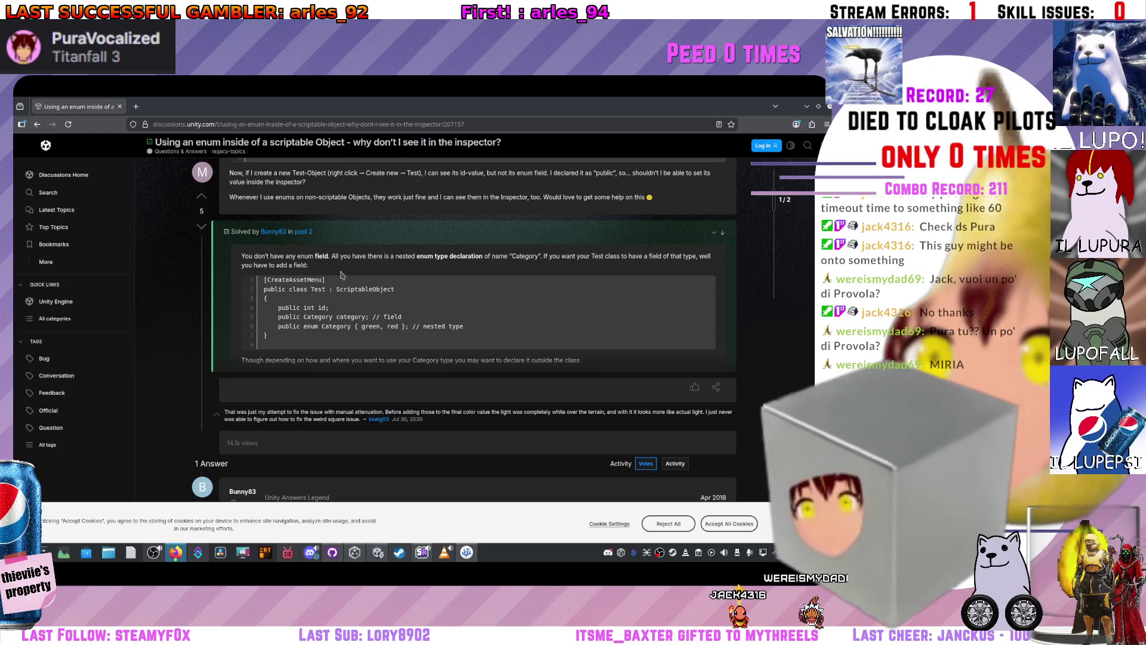
pyautogui.scroll(1, 370, 282)
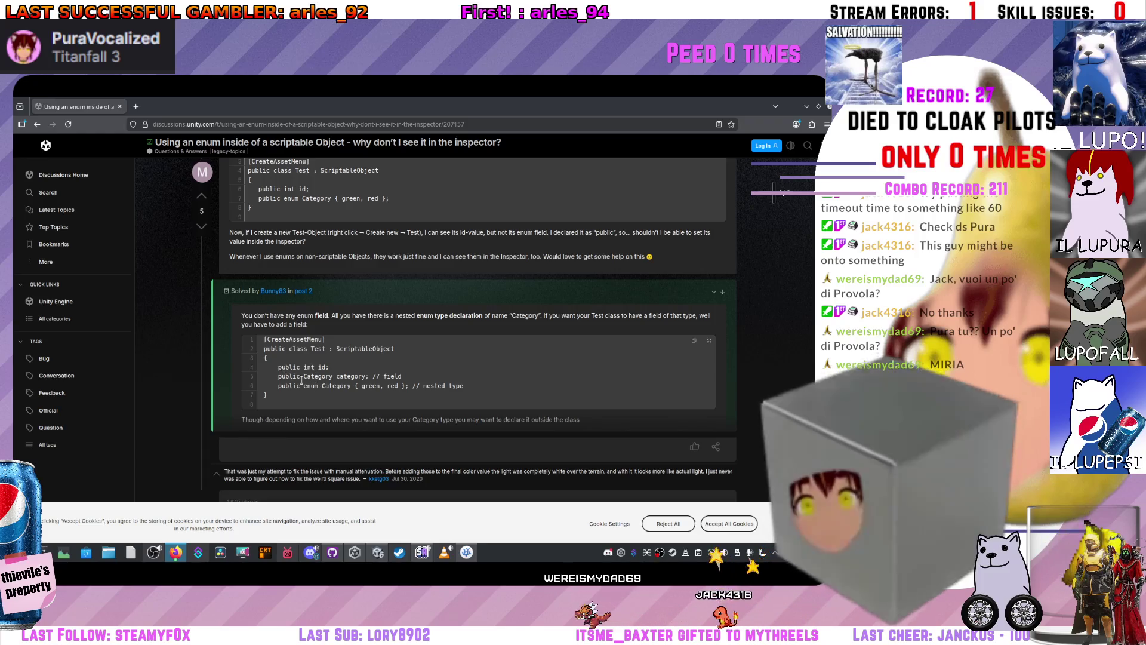
pyautogui.moveTo(282, 376); pyautogui.dragTo(345, 384)
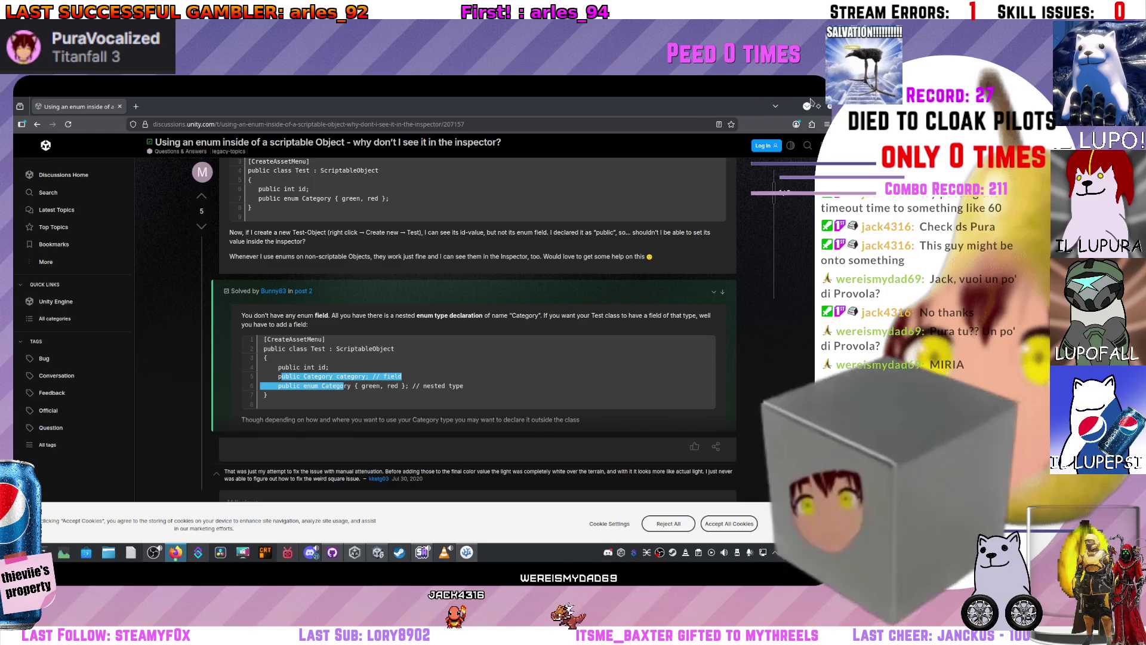
pyautogui.hotkey('alt', 'Tab')
pyautogui.click(278, 221)
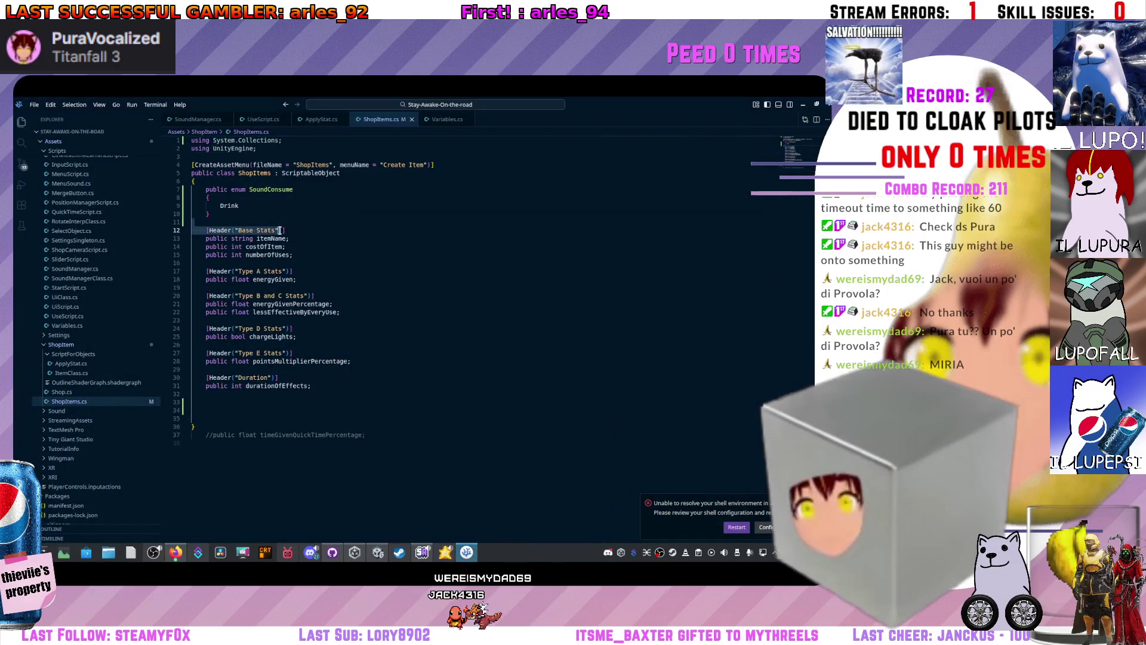
# - Add a [Header("SoundConsume")] attribute at the end of the ShopItems class
pyautogui.press('Return')
pyautogui.press('Return')
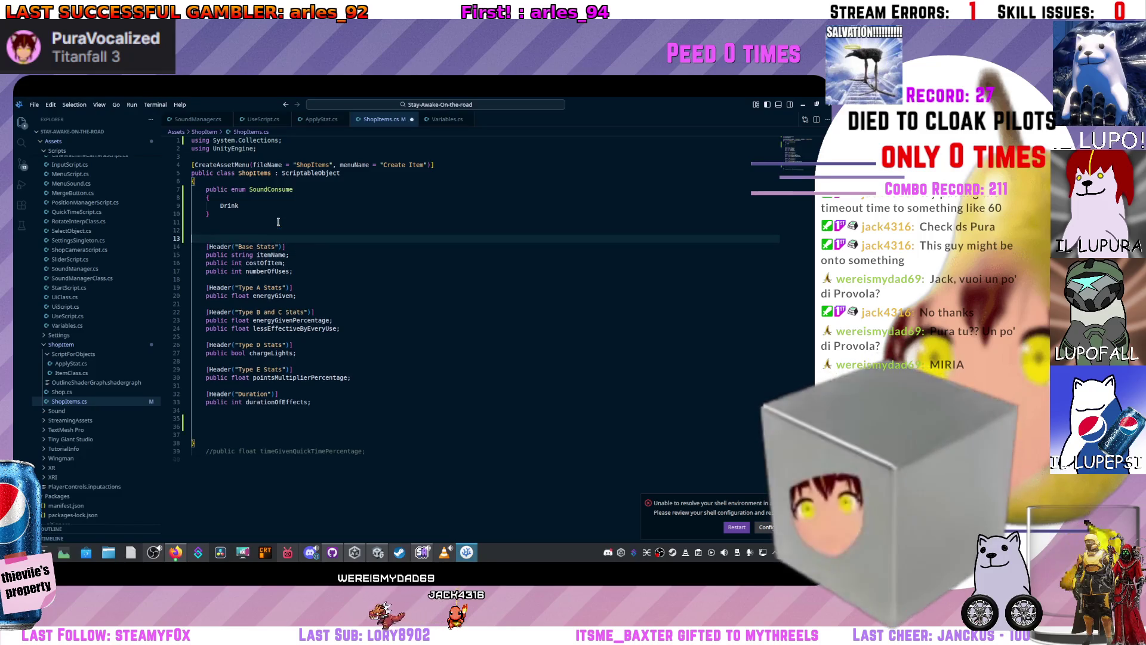
pyautogui.press('BackSpace')
pyautogui.press('Return')
pyautogui.click(311, 415)
pyautogui.press('Return')
pyautogui.press('Return')
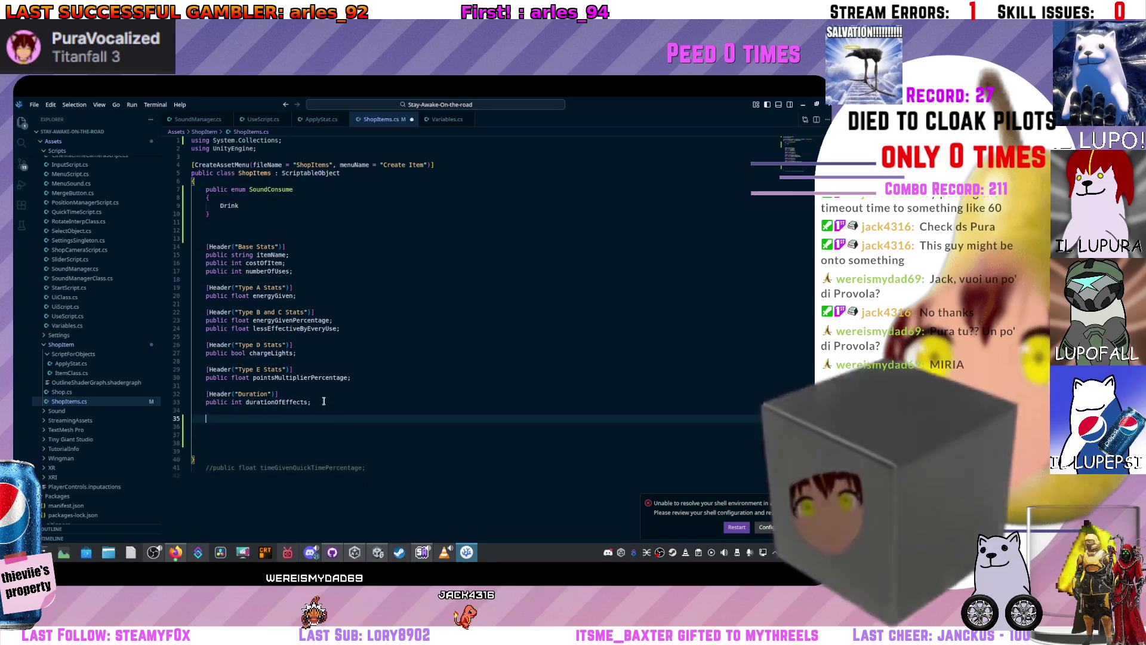
pyautogui.write('[')
pyautogui.write('Header')
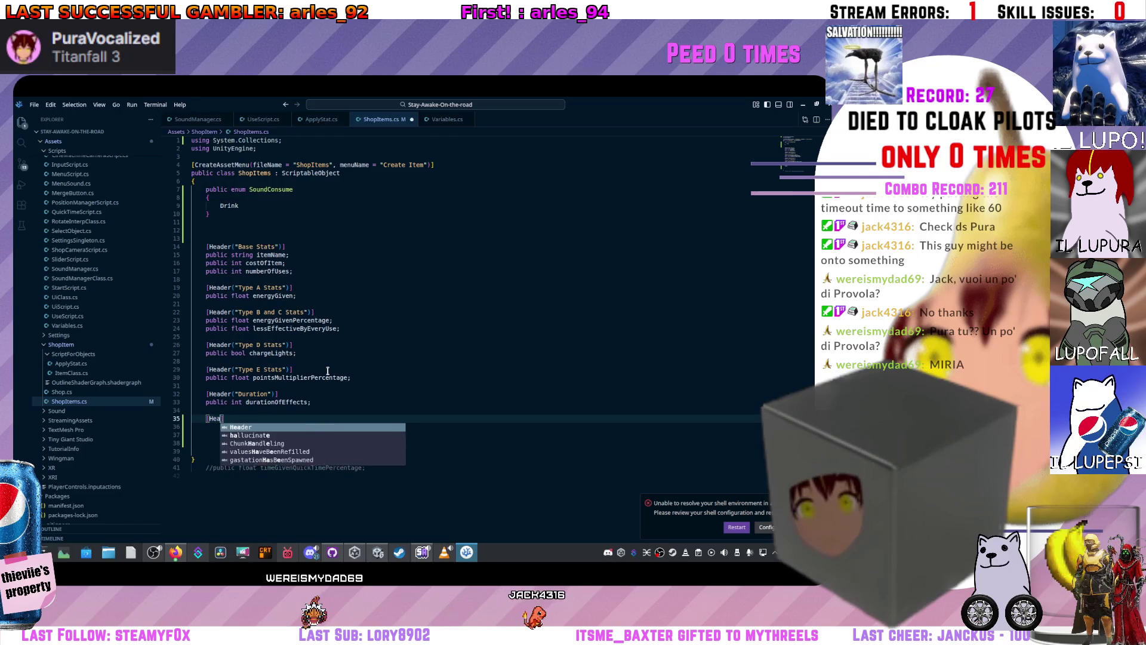
pyautogui.write('("SoundS')
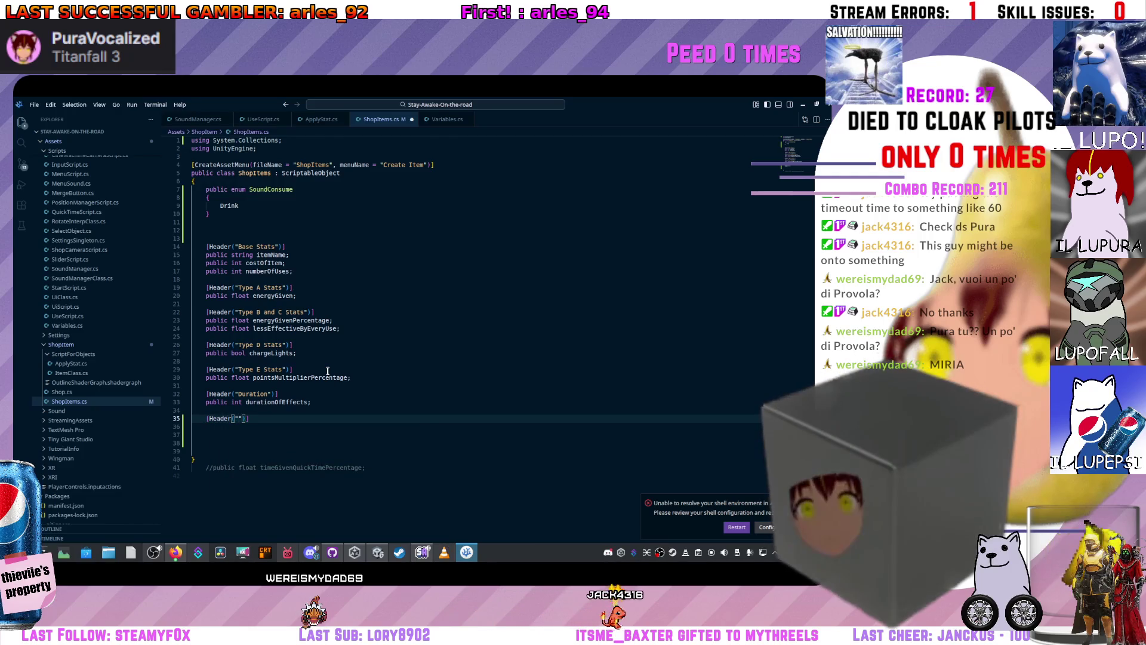
pyautogui.write('ettings")')
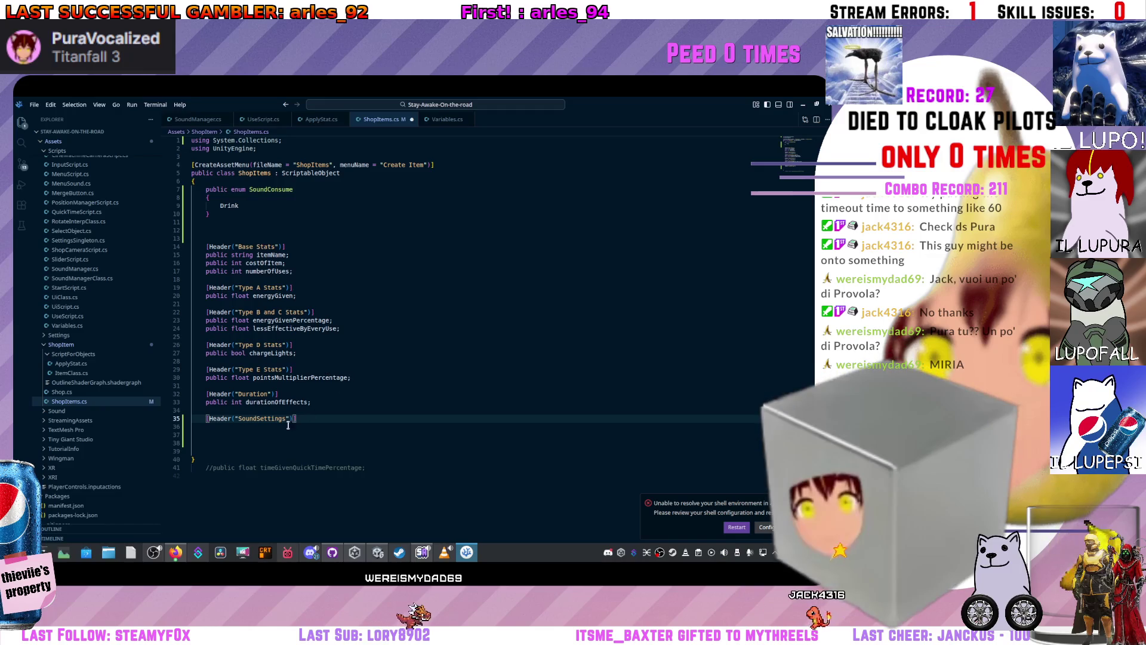
pyautogui.moveTo(255, 421); pyautogui.dragTo(286, 421)
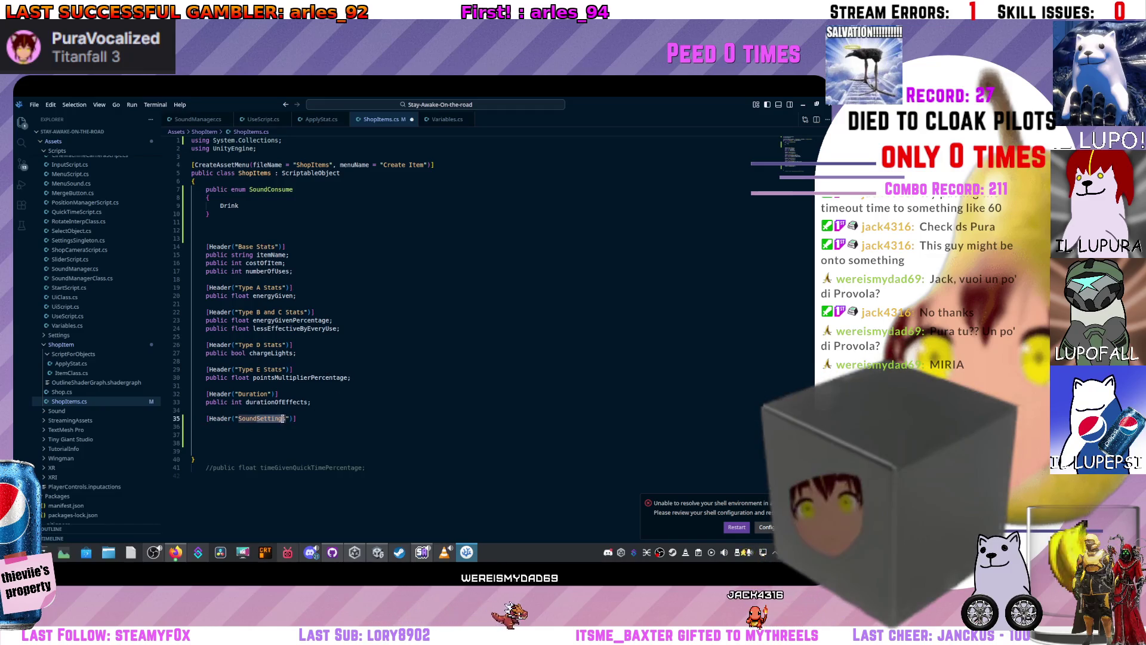
pyautogui.press('BackSpace')
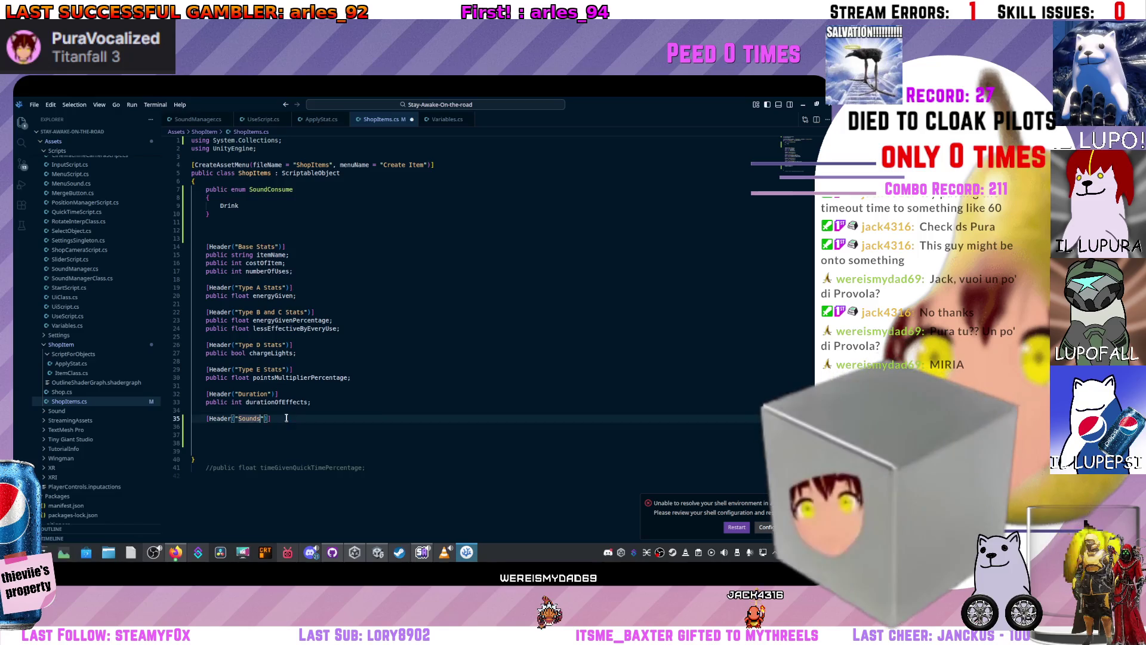
pyautogui.hotkey('ctrl', 'space')
pyautogui.write('Consom')
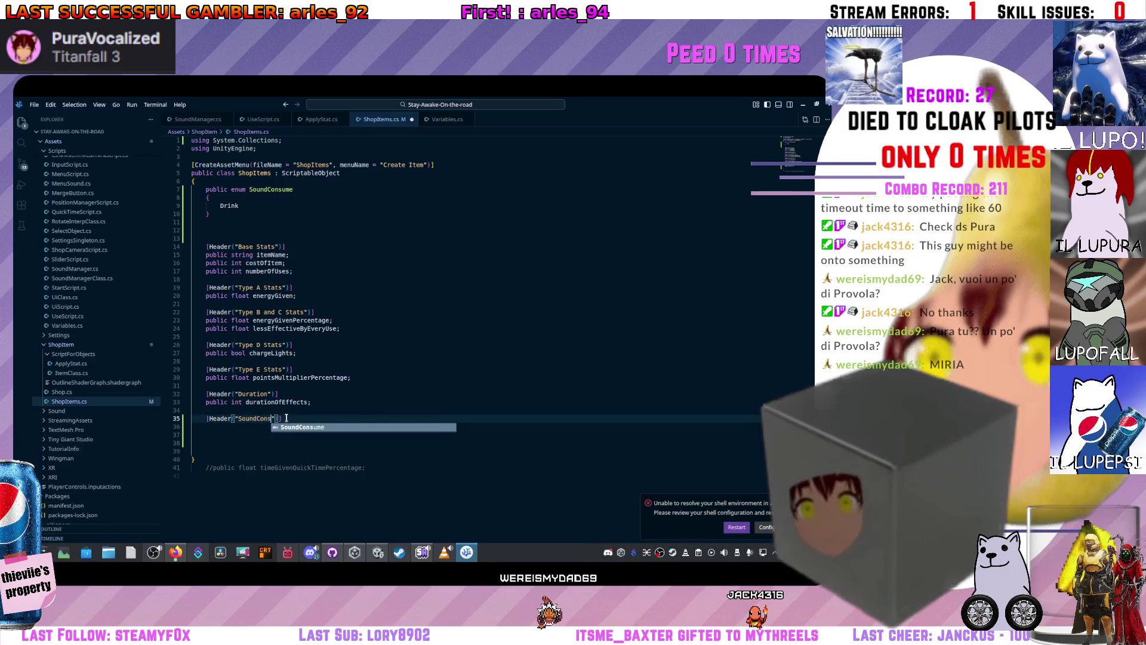
pyautogui.write('ume')
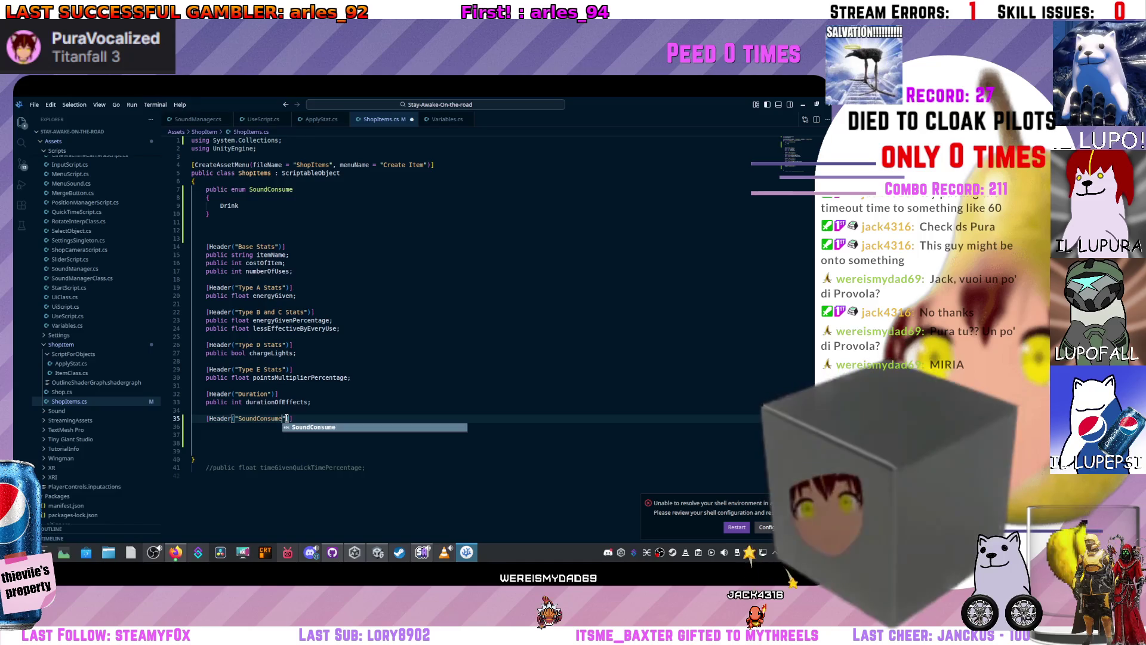
# - Declare public SoundConsume soundConsume; beneath the header
pyautogui.press('Return')
pyautogui.write('publci')
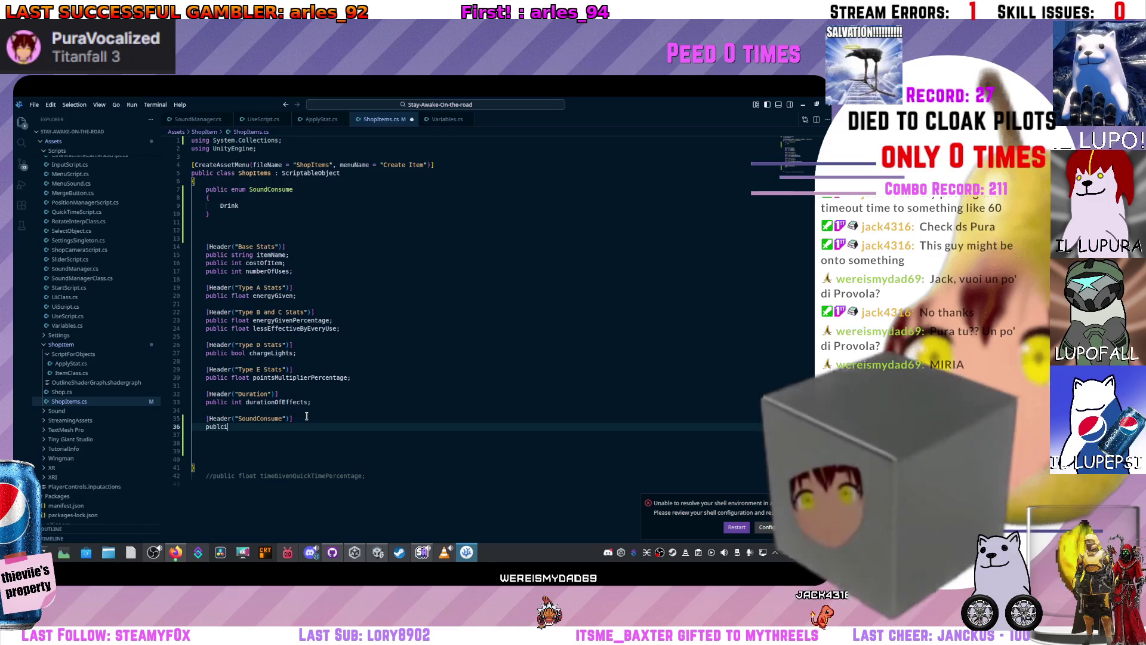
pyautogui.press('BackSpace')
pyautogui.press('BackSpace')
pyautogui.write('ic ')
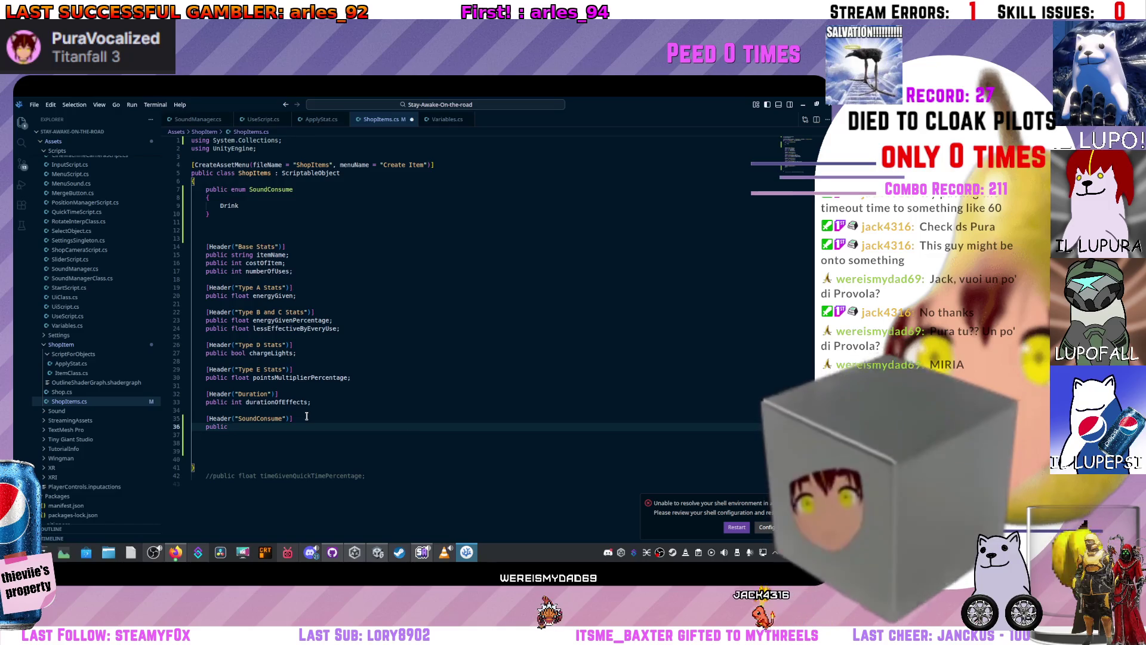
pyautogui.write('Sound')
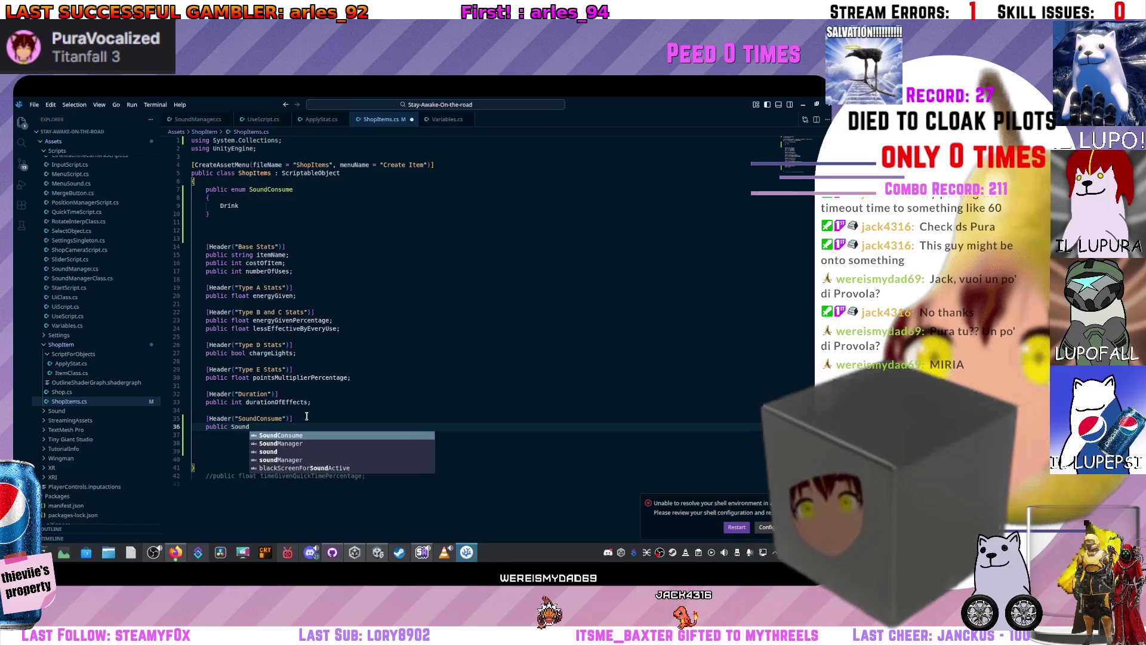
pyautogui.press('Tab')
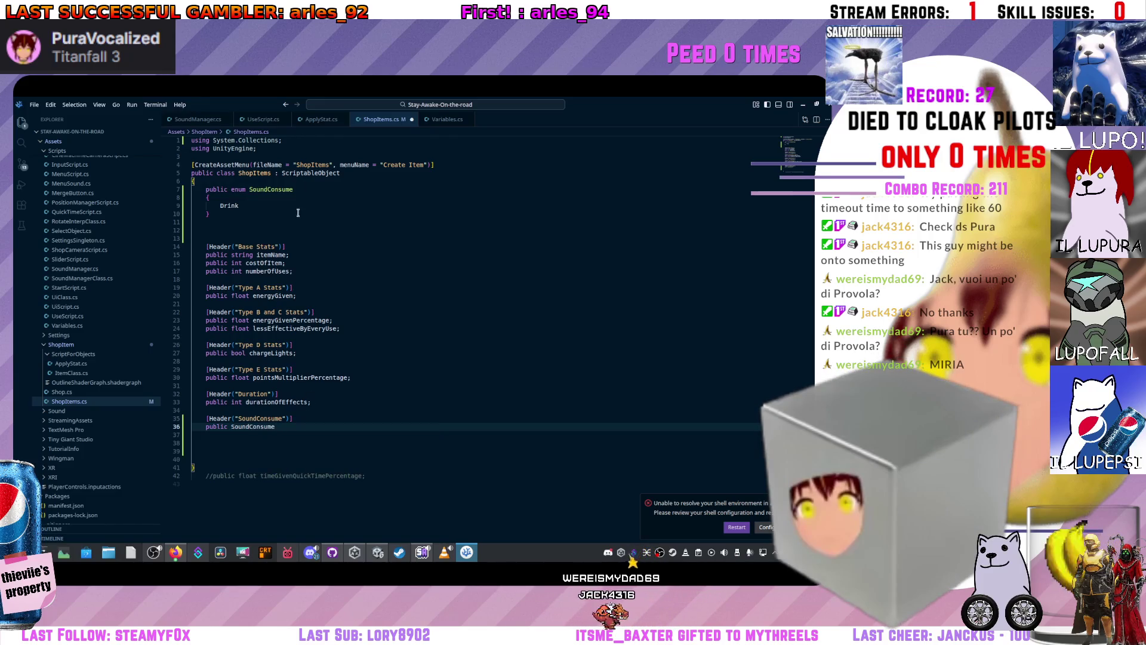
pyautogui.moveTo(211, 214); pyautogui.dragTo(182, 194)
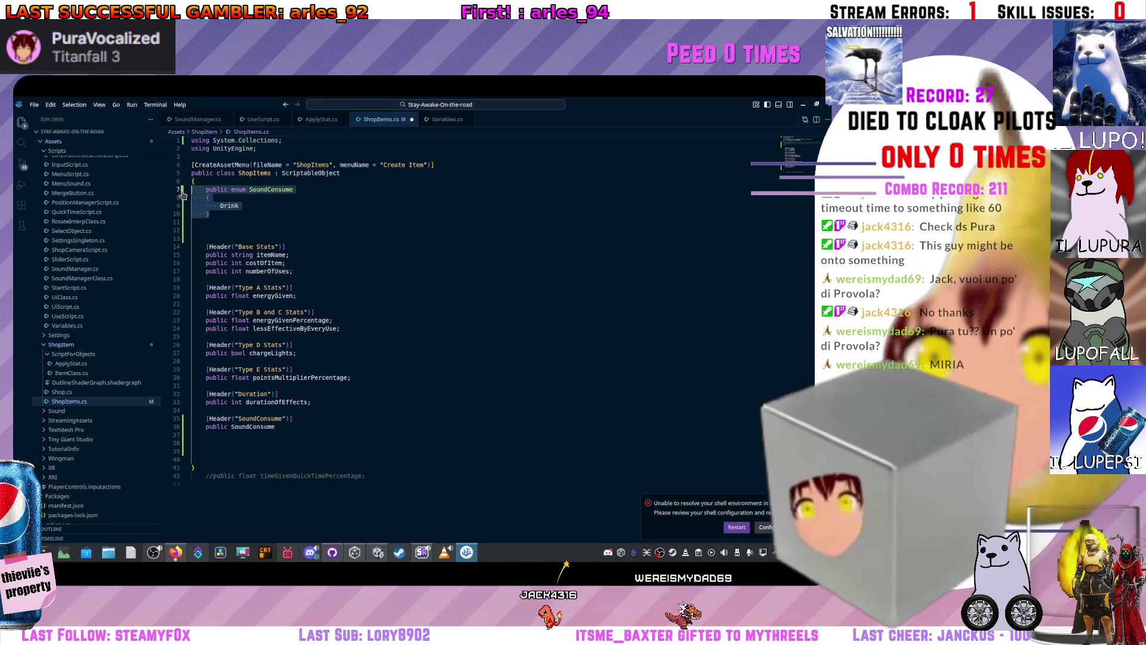
pyautogui.click(224, 210)
pyautogui.click(294, 426)
pyautogui.write('soundCo')
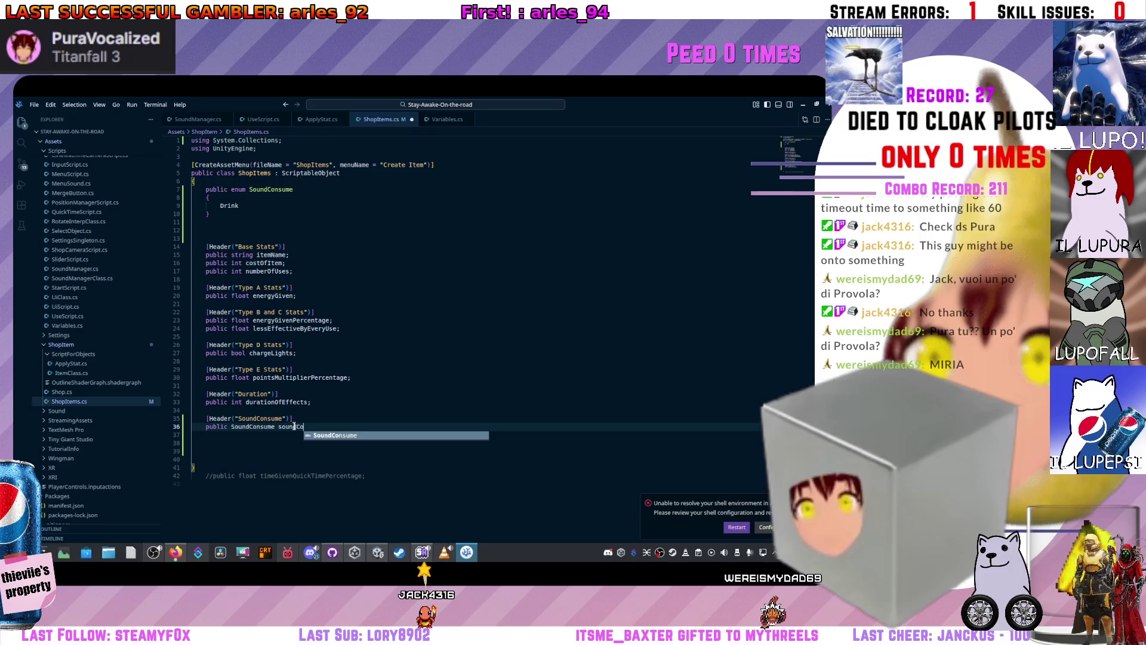
pyautogui.press('Tab')
pyautogui.write(';')
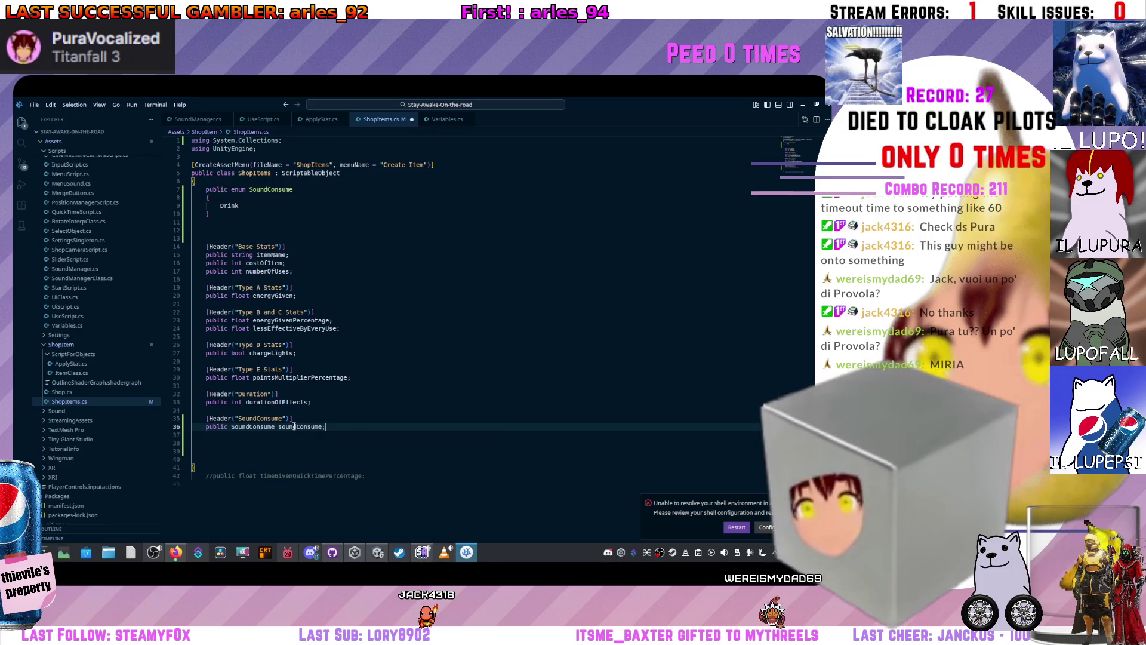
pyautogui.hotkey('alt', 'Tab')
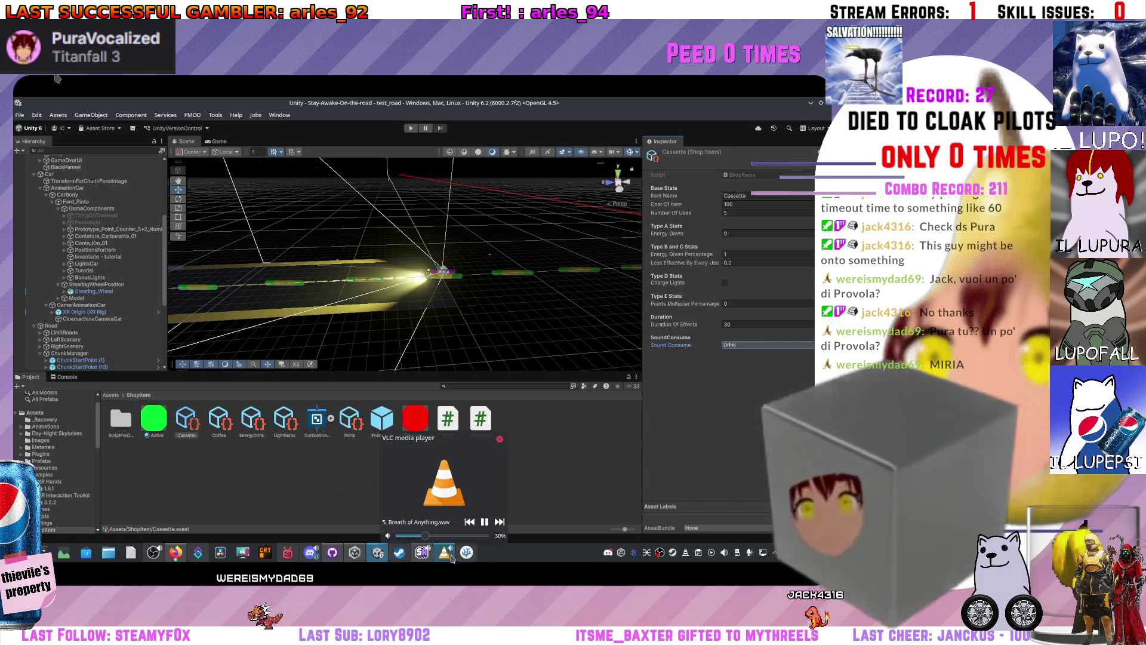
# - After Unity recompiles, confirm Cassette shows Sound Consume set to Drink, then return to ShopItems.cs
pyautogui.hotkey('alt', 'Tab')
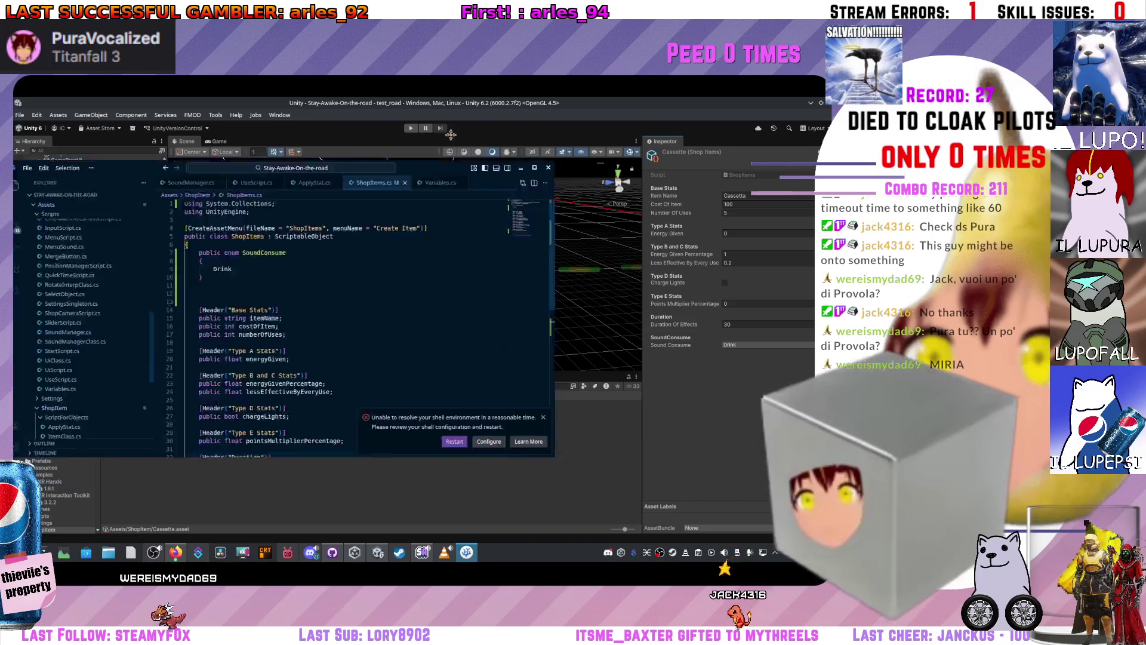
# - Add a Default entry after Drink in the SoundConsume enum and save ShopItems.cs
pyautogui.click(263, 205)
pyautogui.write(',')
pyautogui.press('Return')
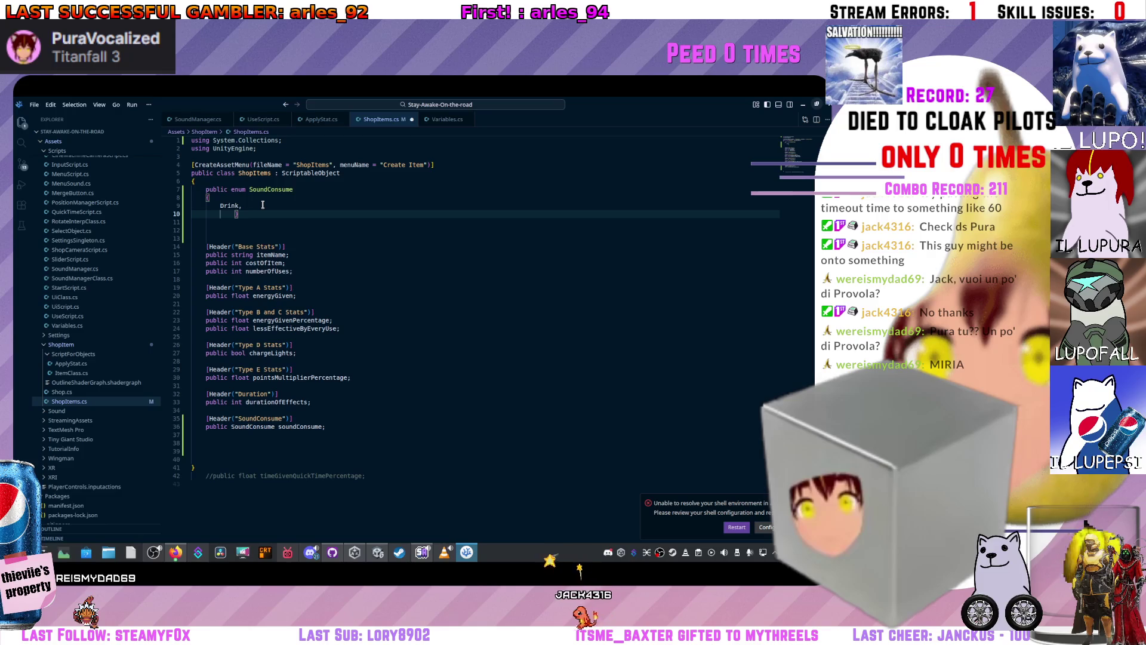
pyautogui.press('Return')
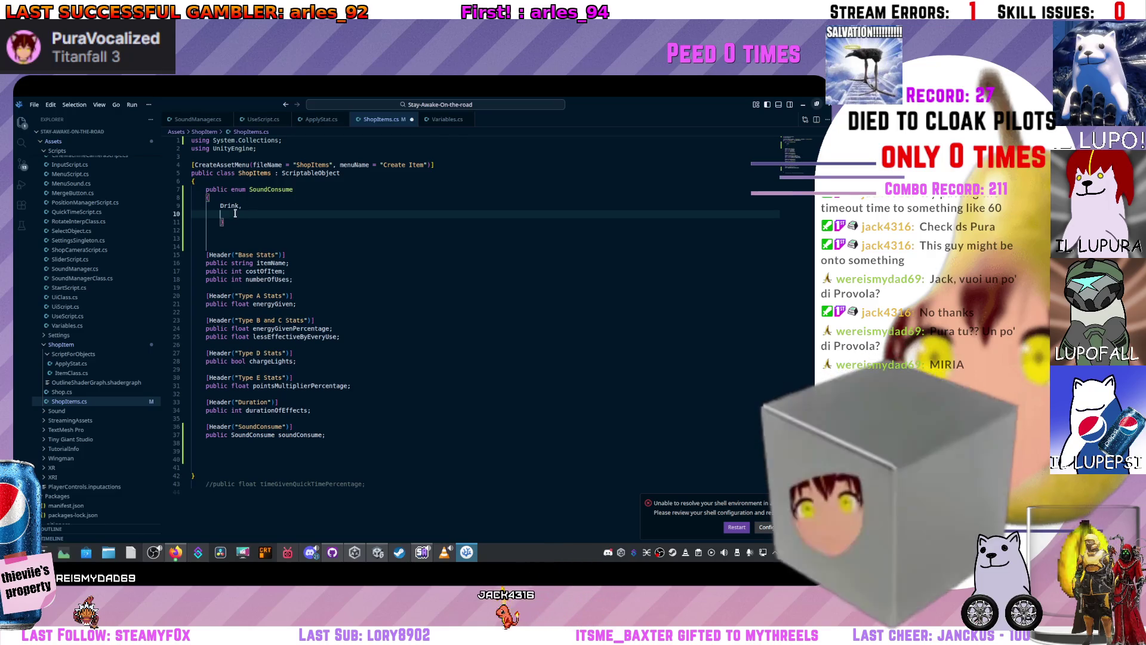
pyautogui.hotkey('ctrl', 'z')
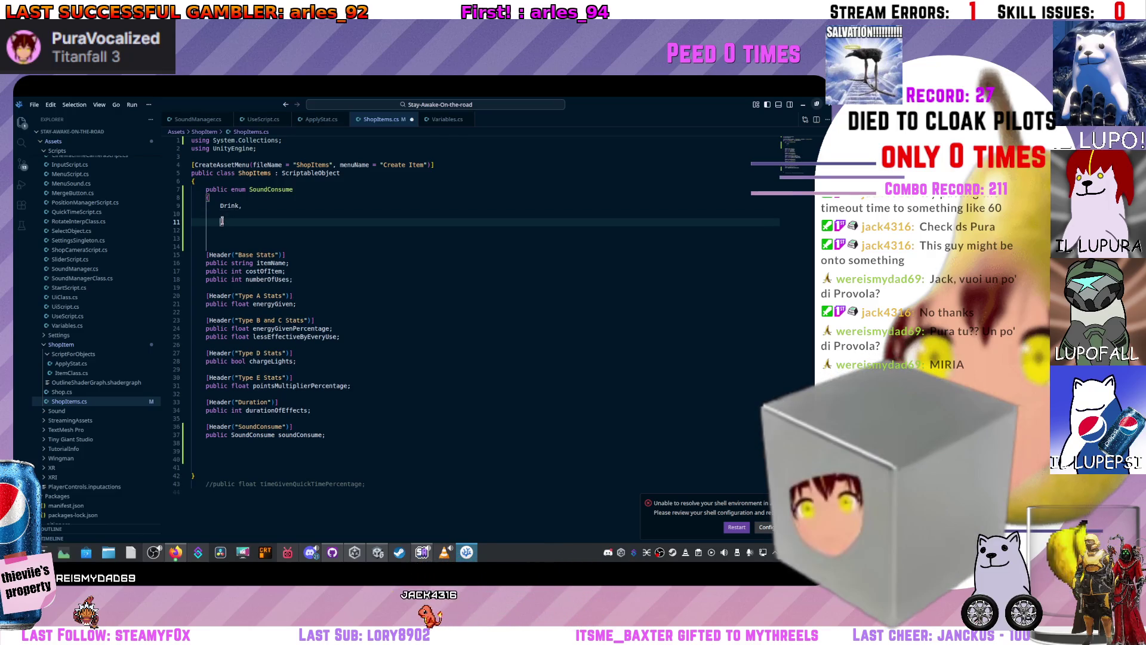
pyautogui.write('Defau')
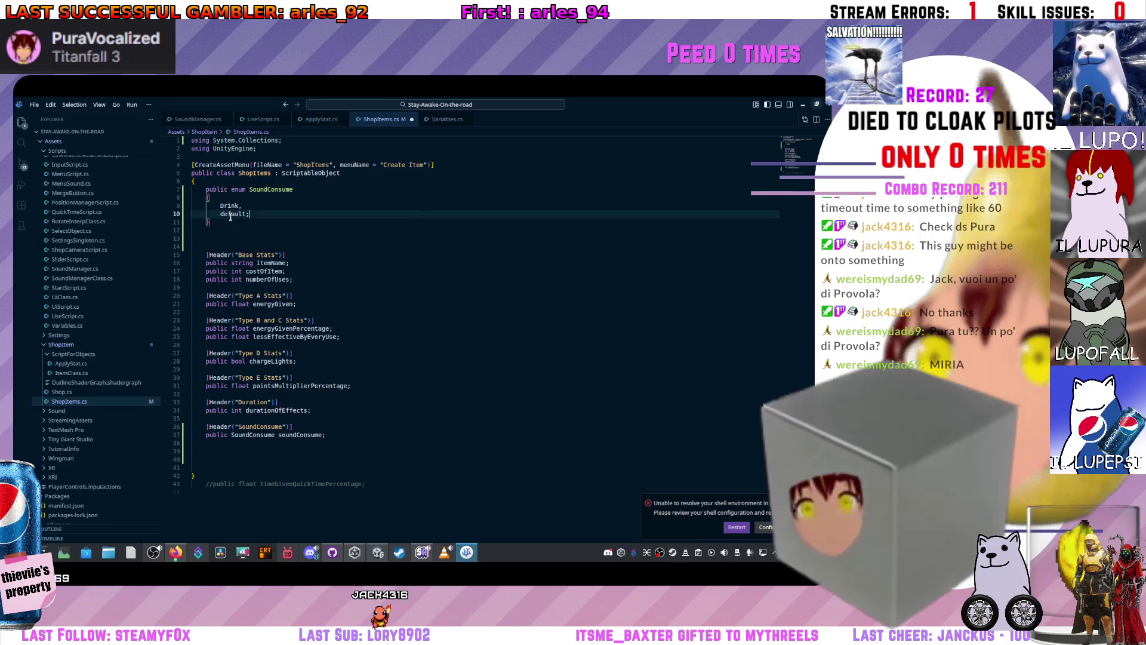
pyautogui.write('D')
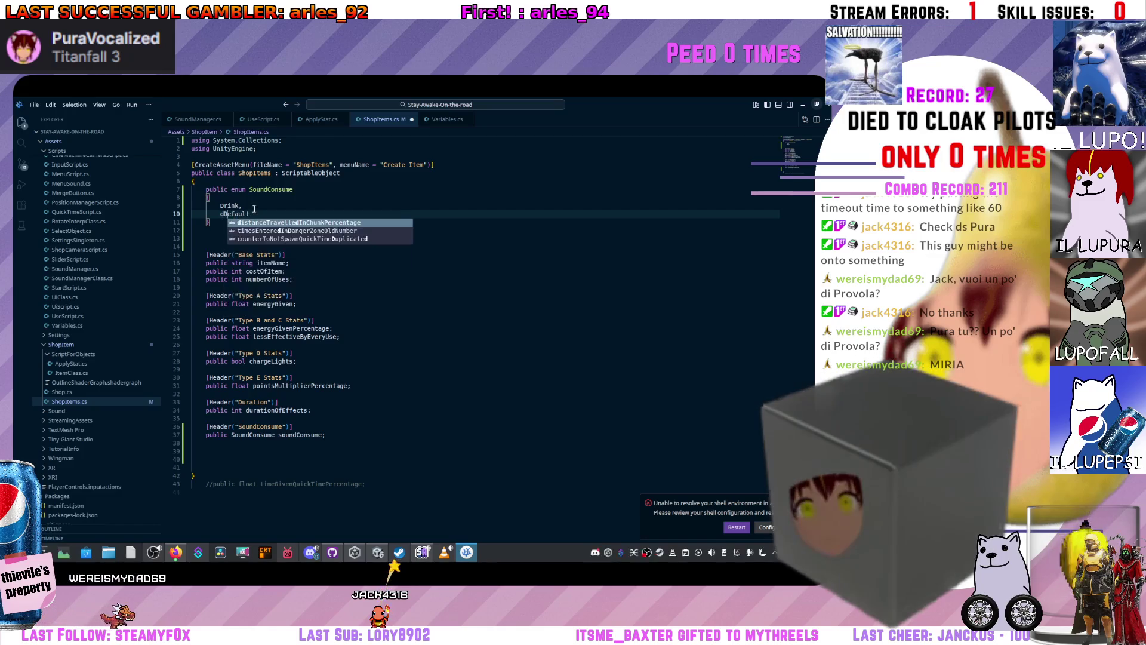
pyautogui.click(282, 201)
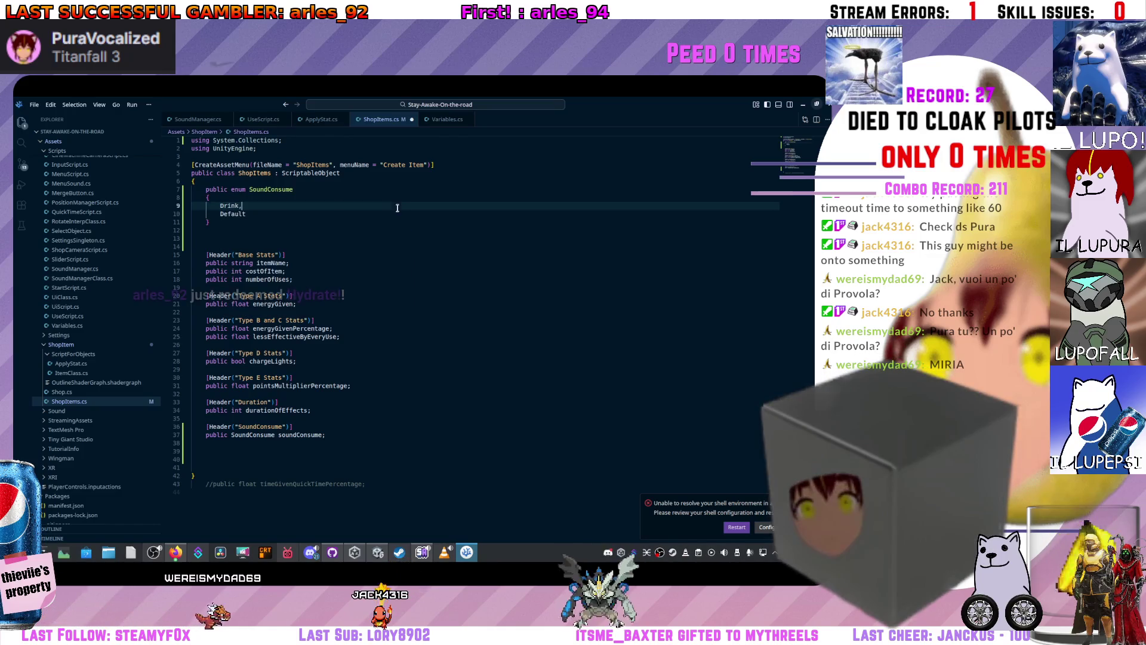
pyautogui.hotkey('ctrl', 's')
pyautogui.hotkey('alt', 'Tab')
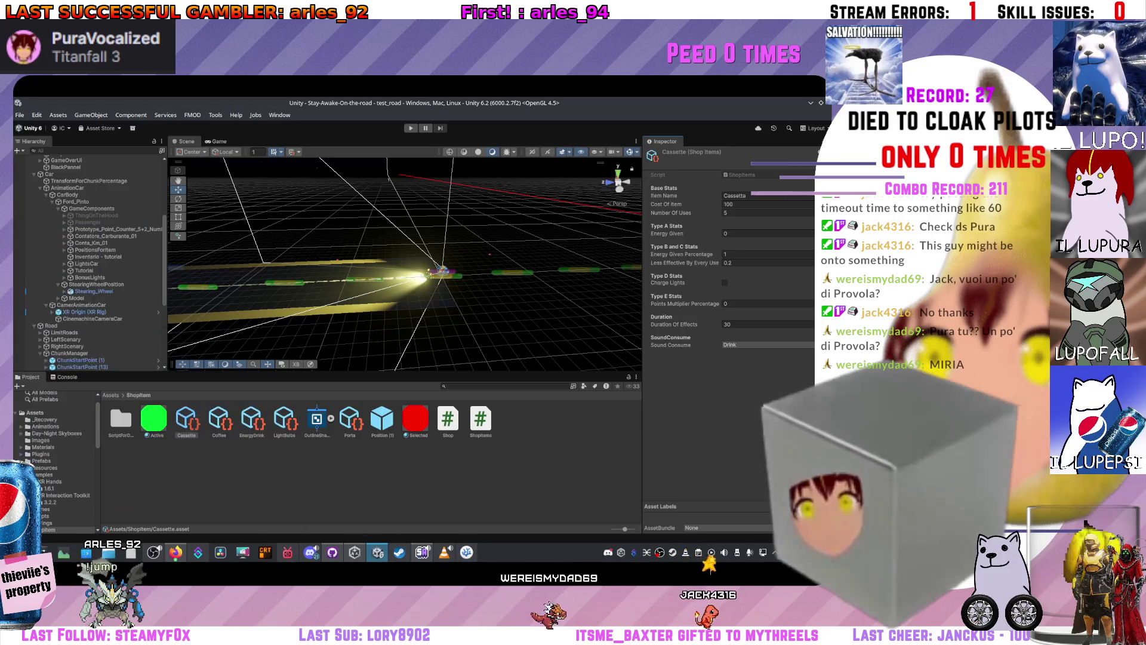
# - Switch the Cassetta and Porta items' Sound Consume dropdown to Default, keeping Energy Drink on Drink
pyautogui.click(219, 420)
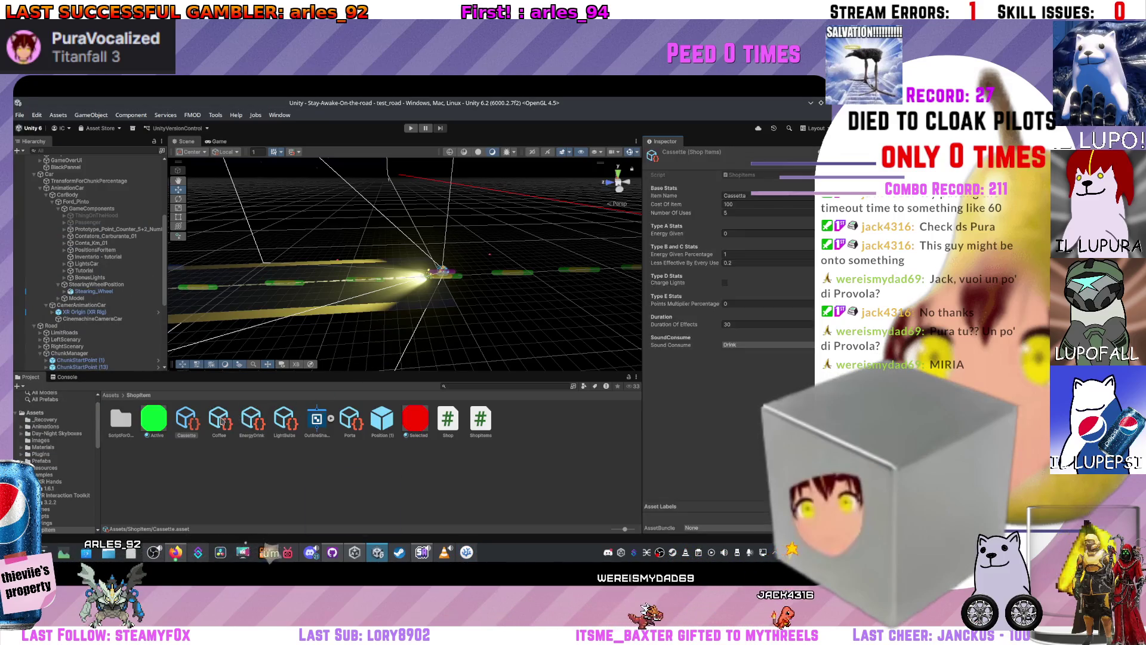
pyautogui.click(186, 420)
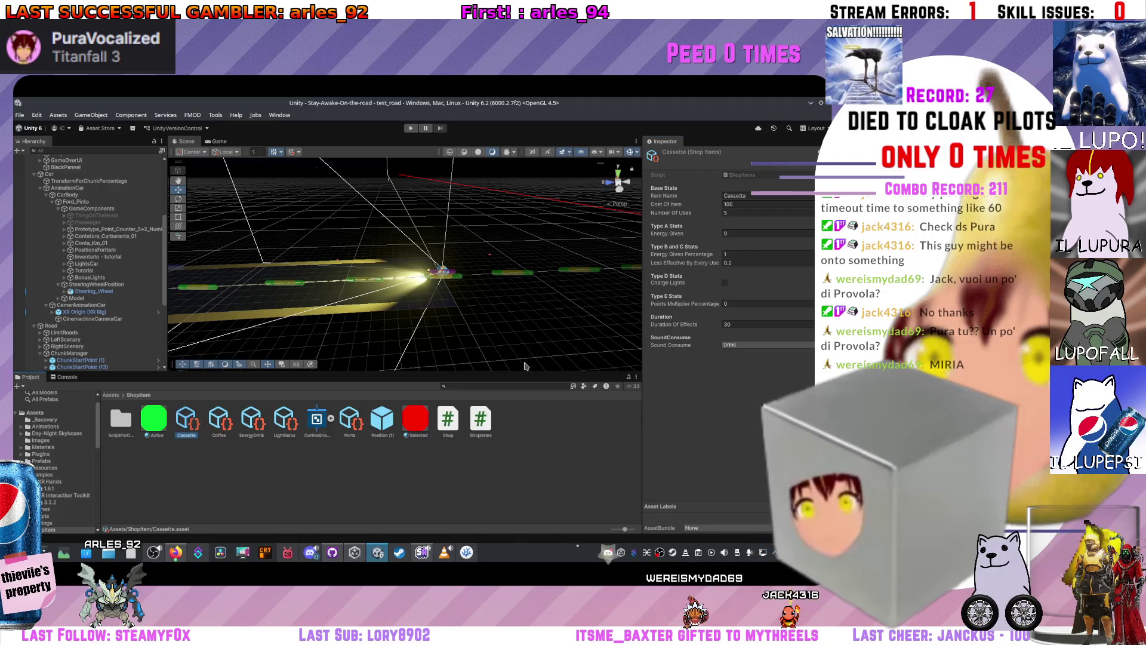
pyautogui.click(745, 367)
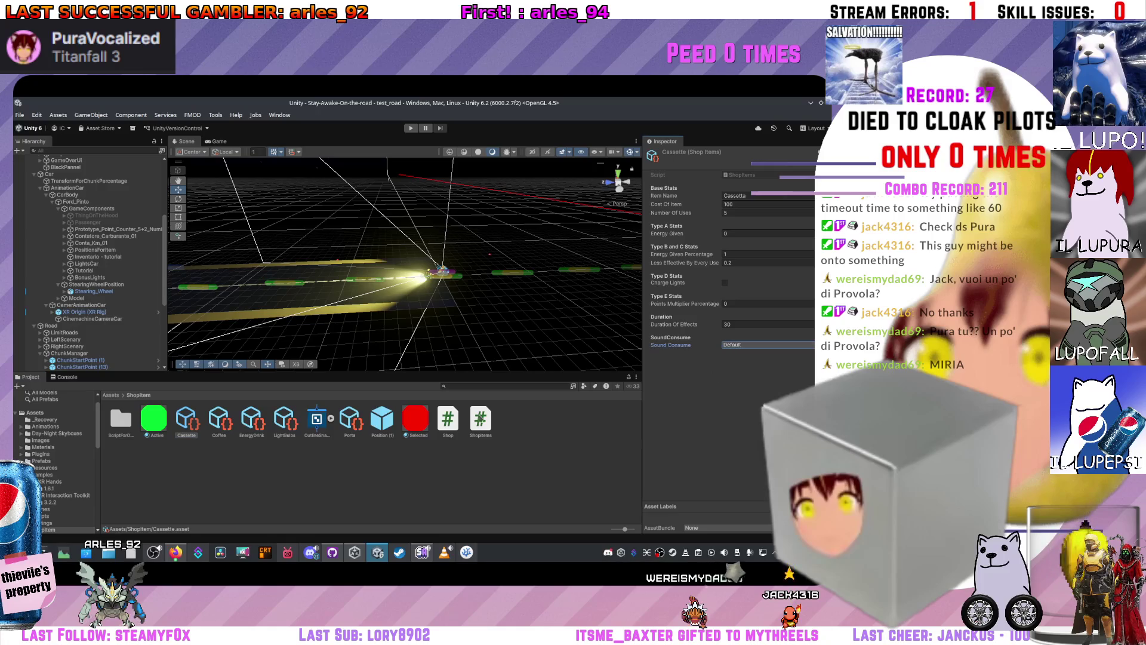
pyautogui.click(252, 421)
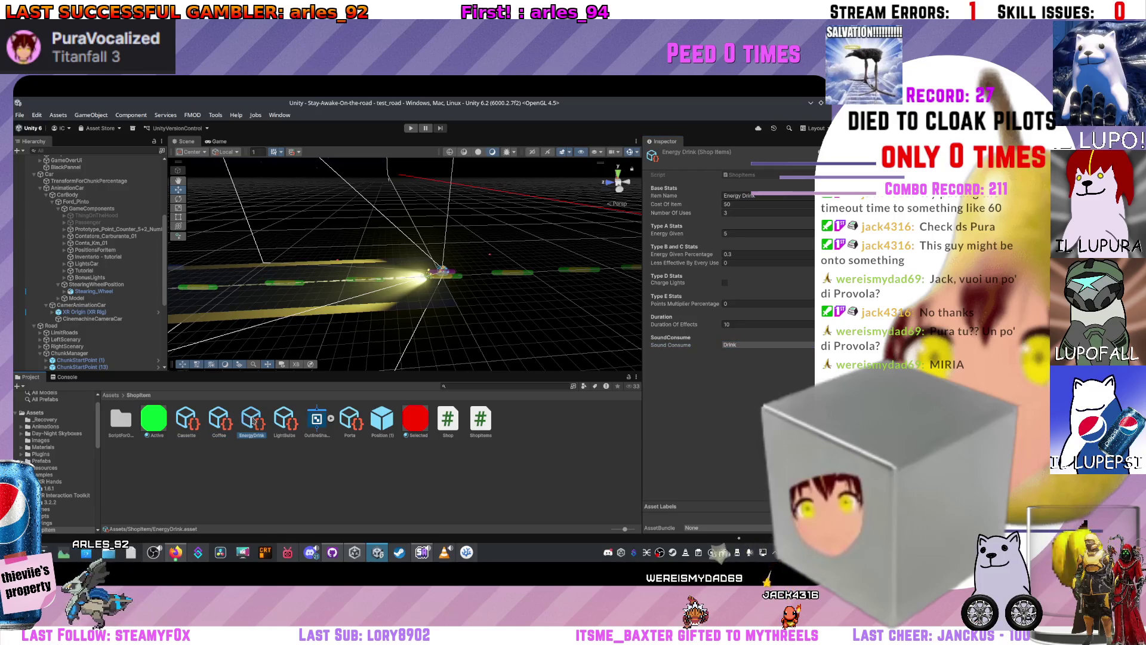
pyautogui.click(752, 344)
pyautogui.click(745, 366)
pyautogui.click(350, 419)
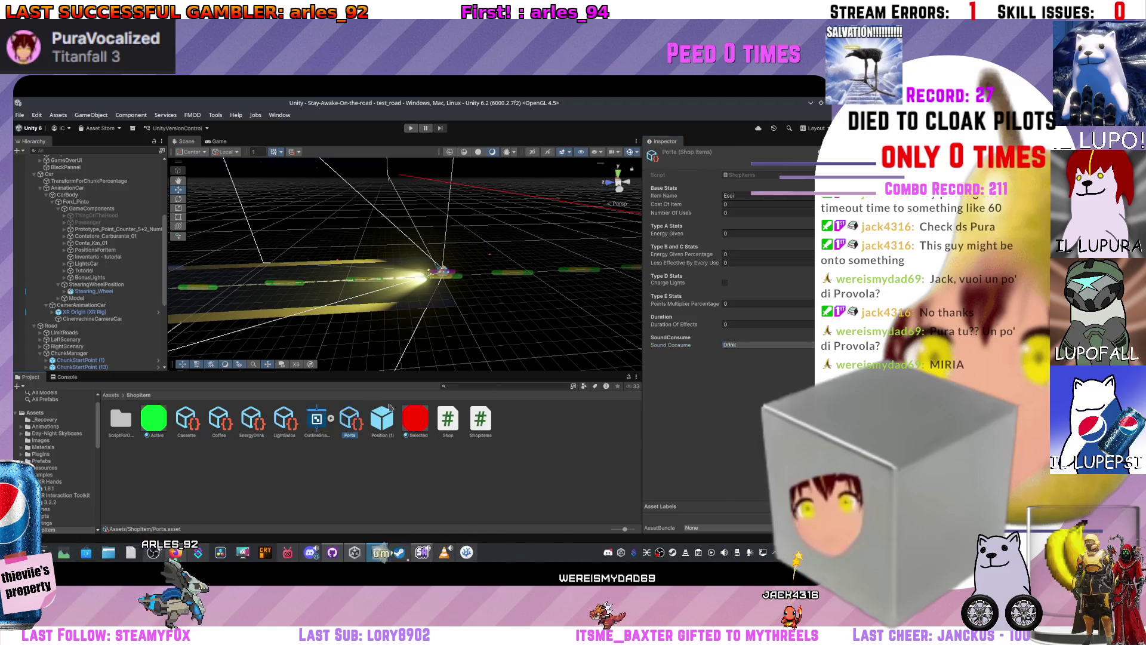
pyautogui.click(752, 344)
pyautogui.click(747, 367)
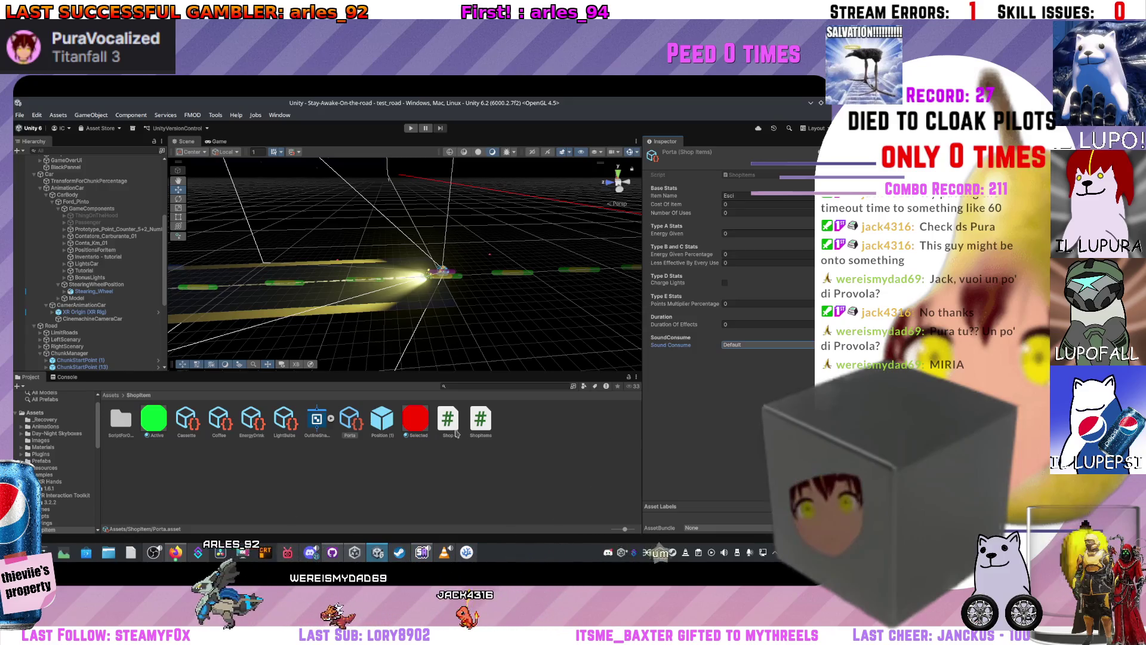
# - Open the ShopItems script, then ApplyStat from the ScriptForObjects folder, in VS Code
pyautogui.click(481, 422)
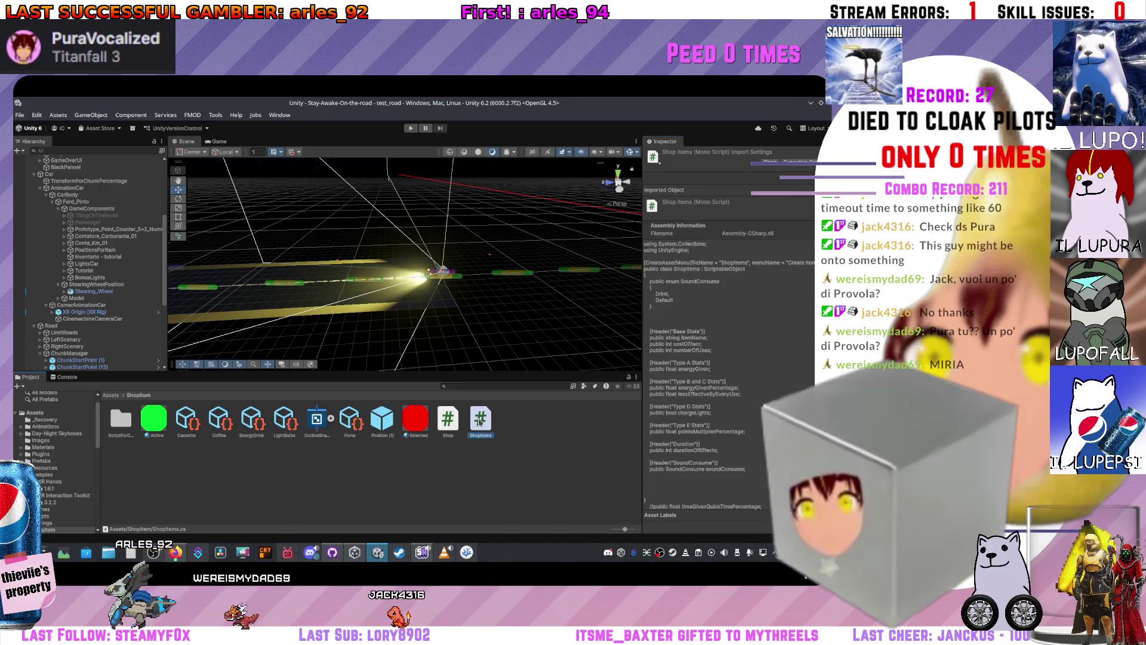
pyautogui.doubleClick(481, 422)
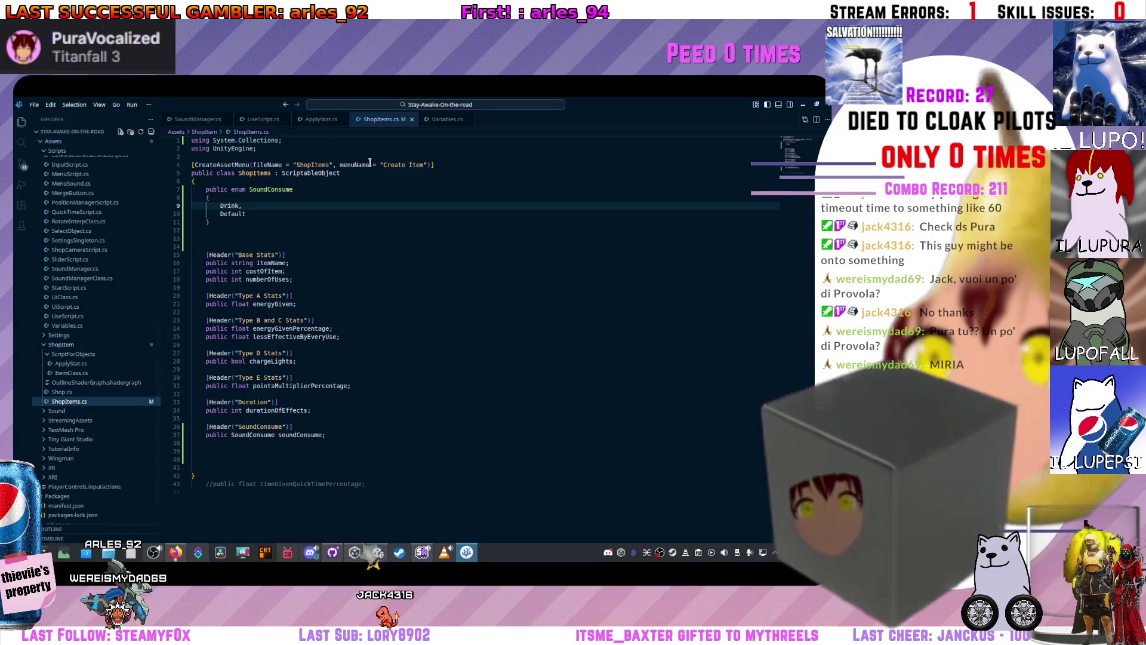
pyautogui.hotkey('alt', 'Tab')
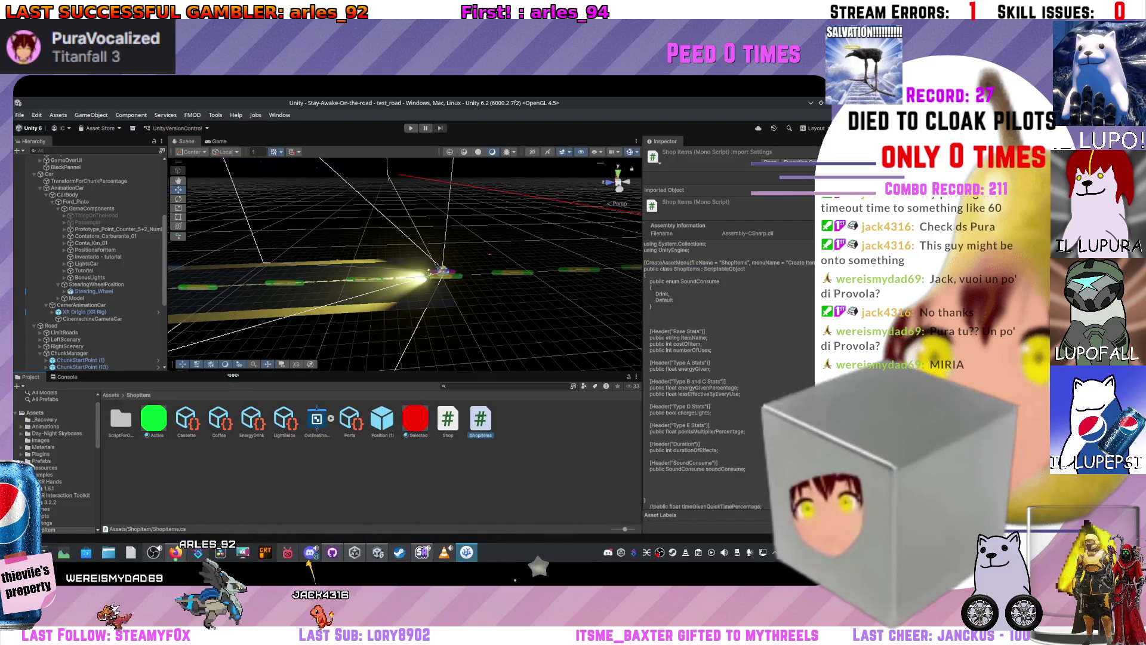
pyautogui.doubleClick(120, 421)
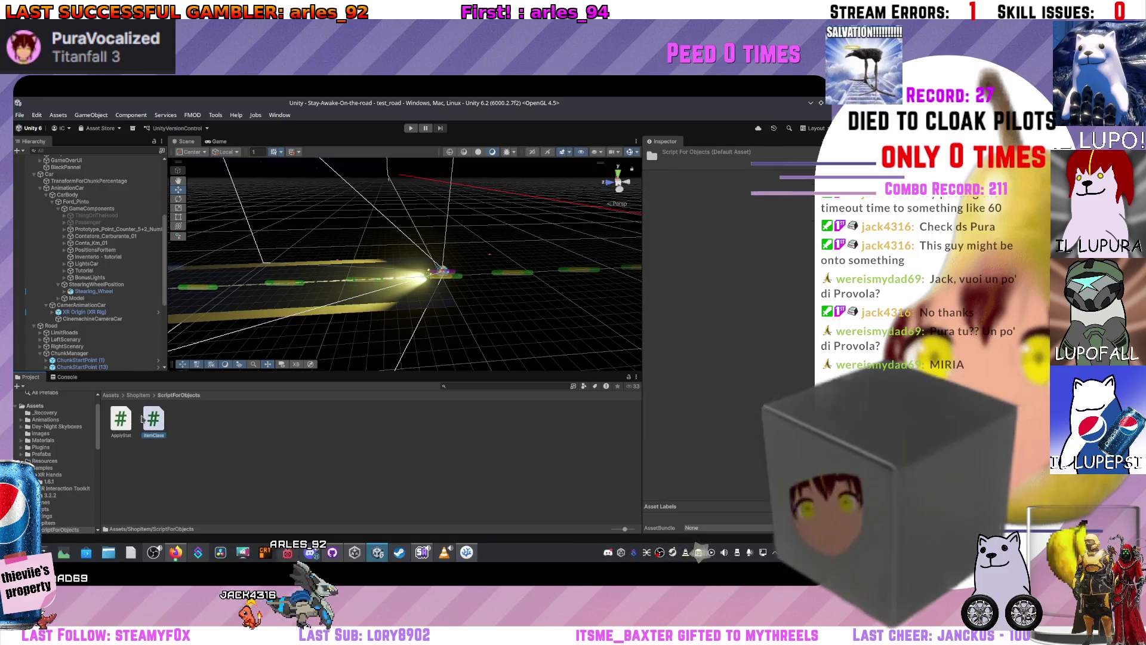
pyautogui.click(120, 421)
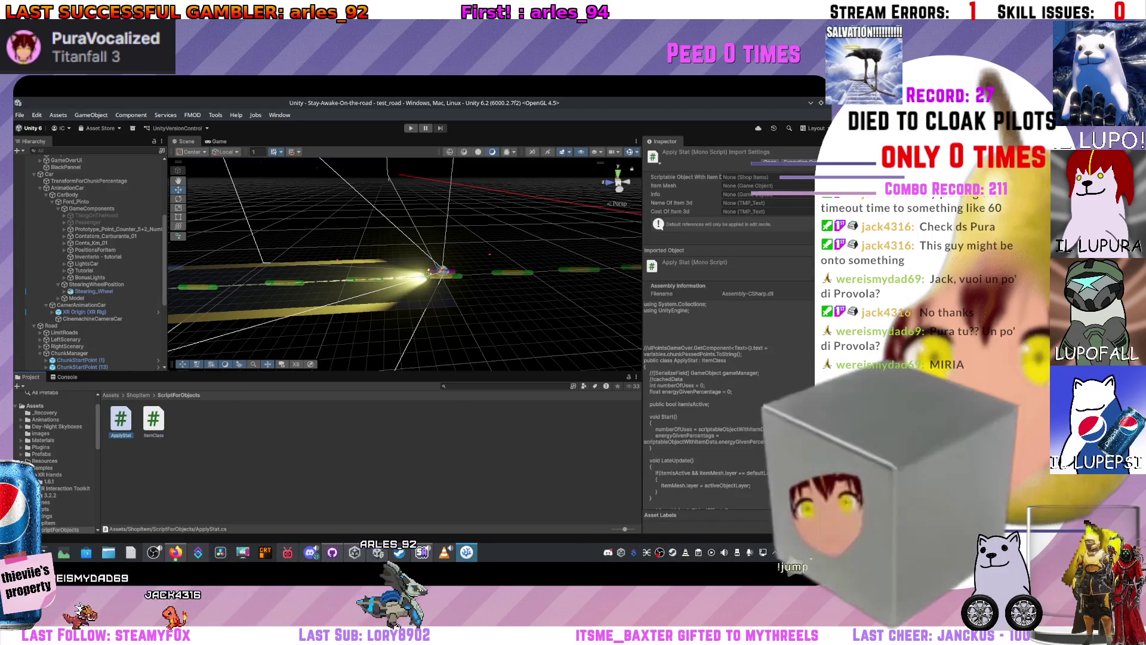
pyautogui.doubleClick(121, 421)
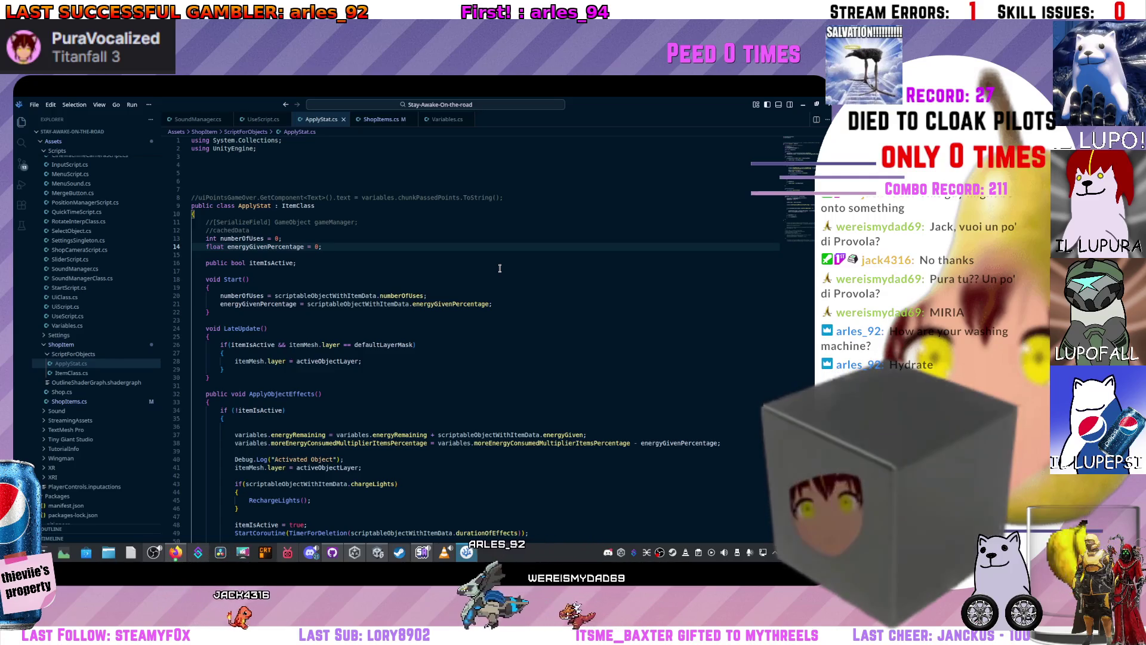
# - Read through ApplyStat.cs's ApplyObjectEffects, comparing it with ShopItems.cs, before moving to ItemClass.cs
pyautogui.scroll(-6, 500, 268)
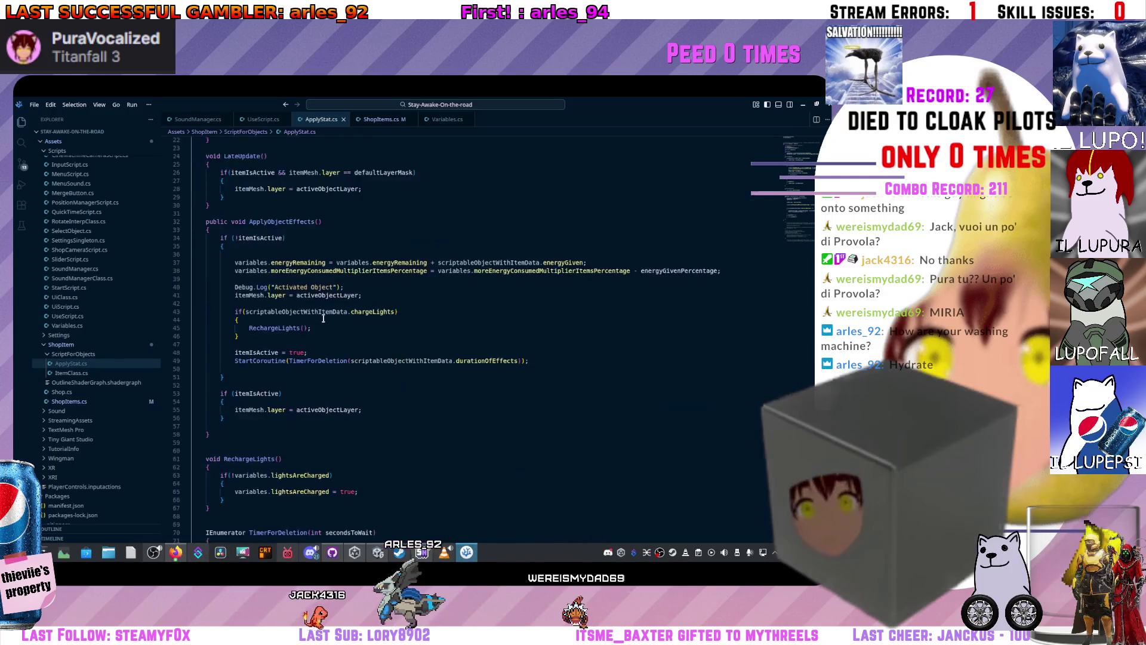
pyautogui.scroll(5, 318, 279)
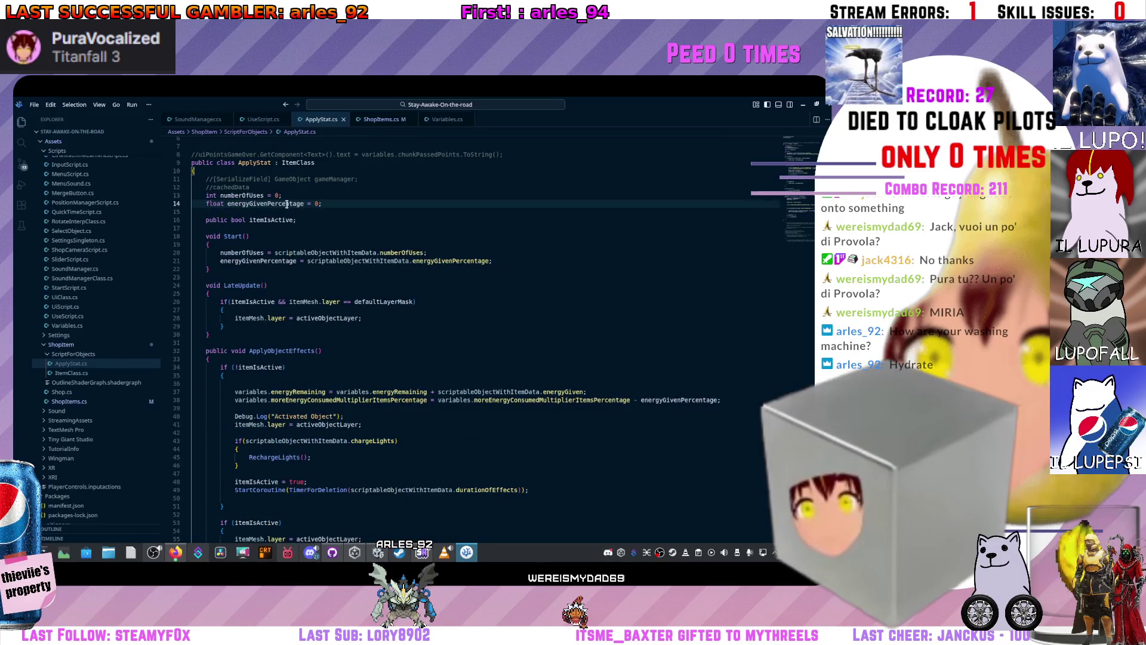
pyautogui.scroll(-12, 289, 196)
pyautogui.scroll(4, 282, 279)
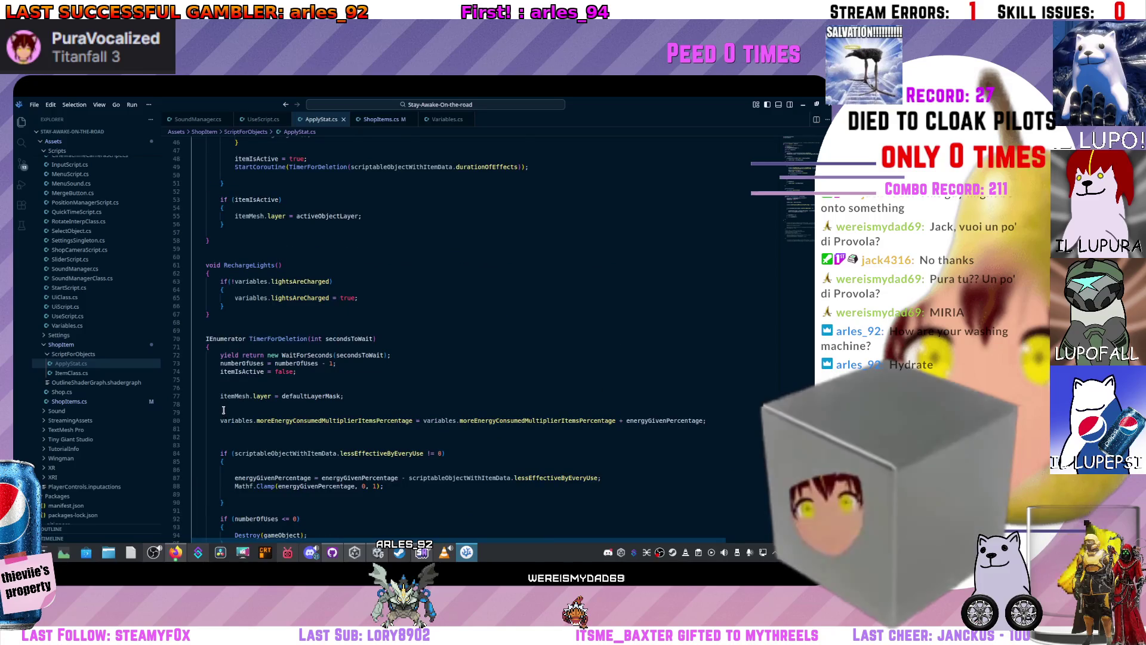
pyautogui.scroll(-1, 247, 422)
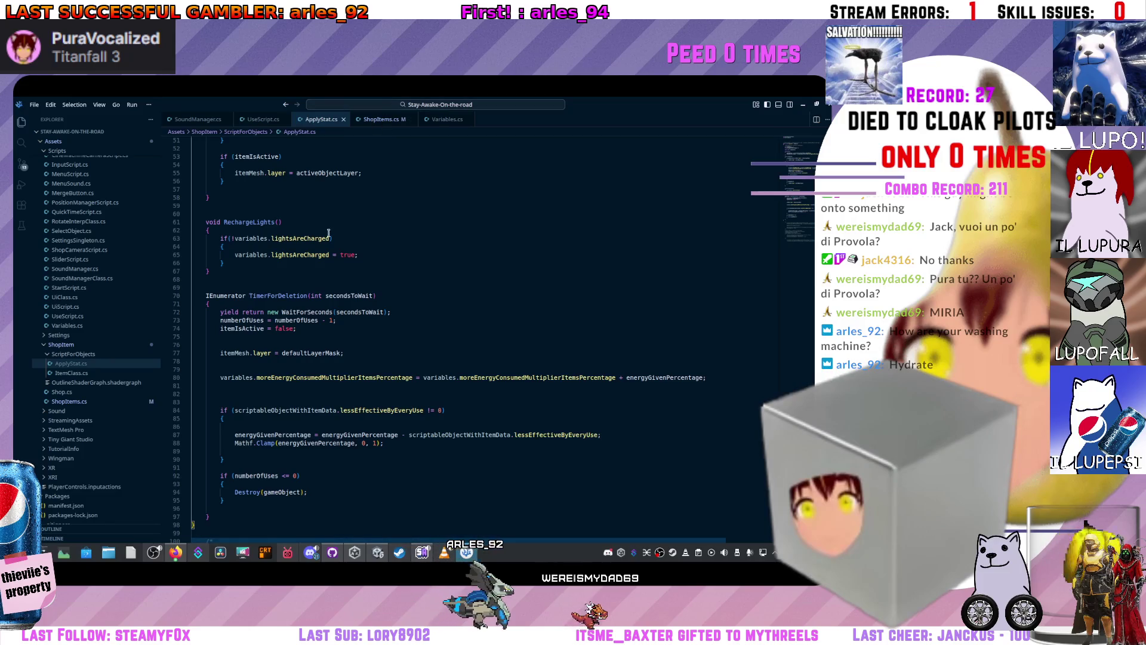
pyautogui.scroll(2, 277, 344)
pyautogui.scroll(5, 277, 344)
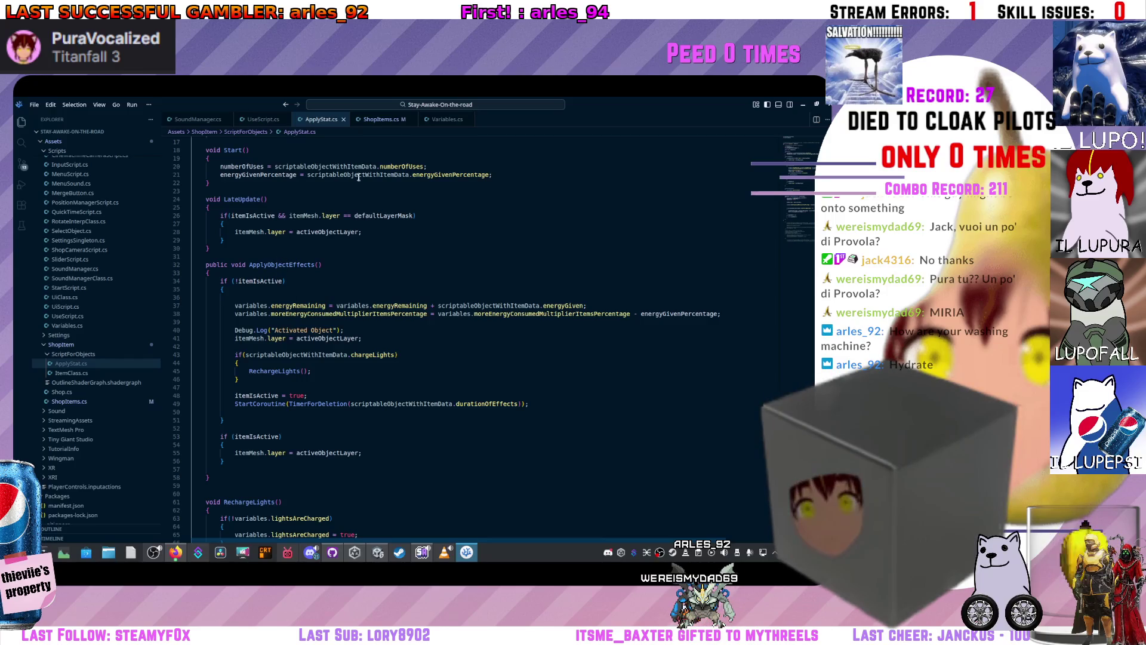
pyautogui.click(384, 121)
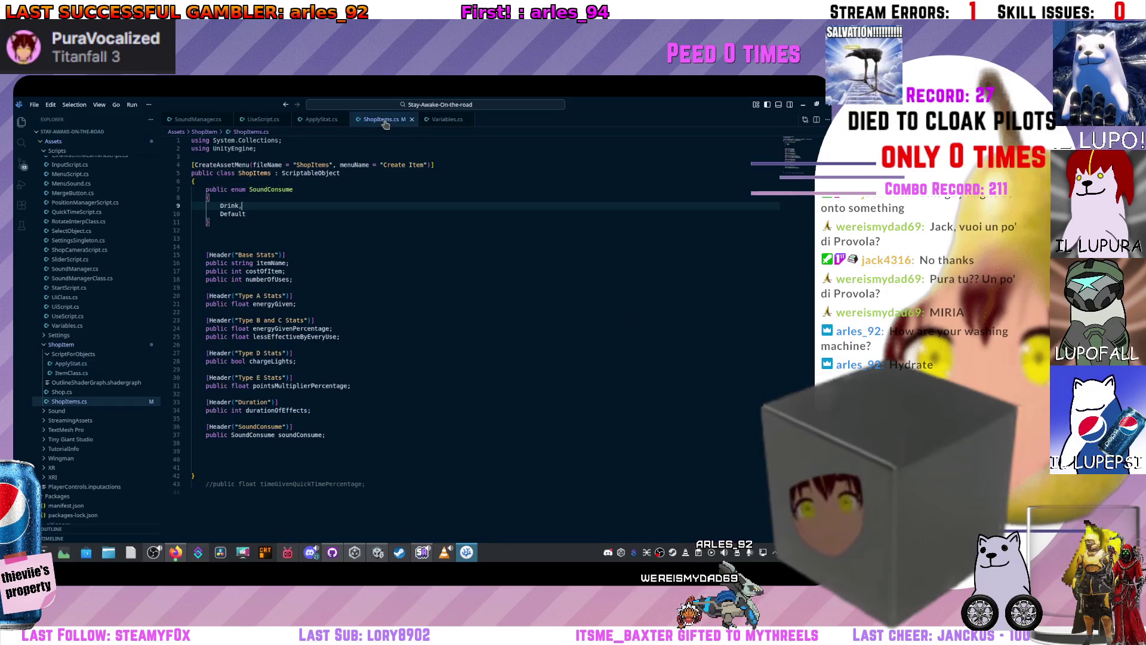
pyautogui.click(315, 120)
pyautogui.scroll(2, 294, 277)
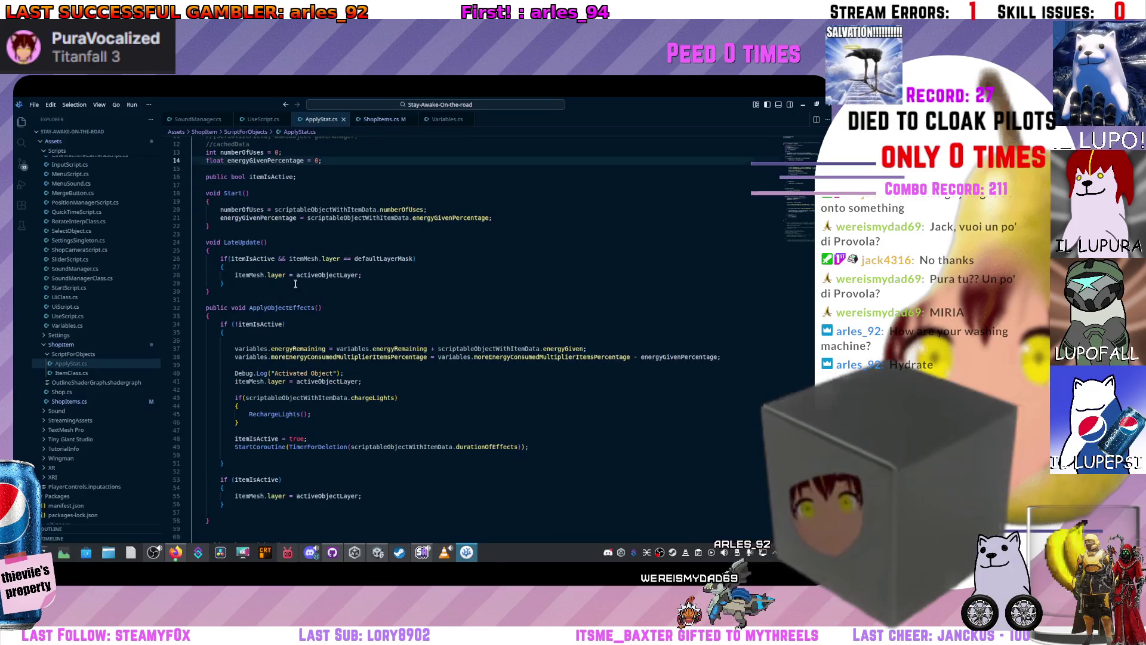
pyautogui.scroll(4, 295, 277)
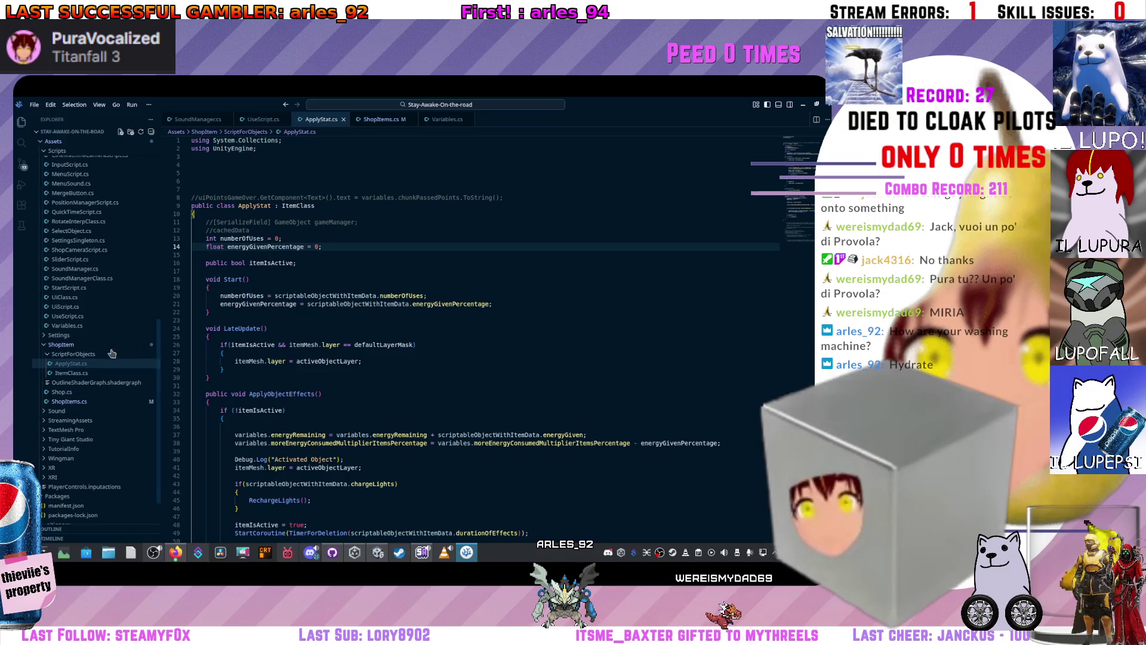
pyautogui.click(81, 376)
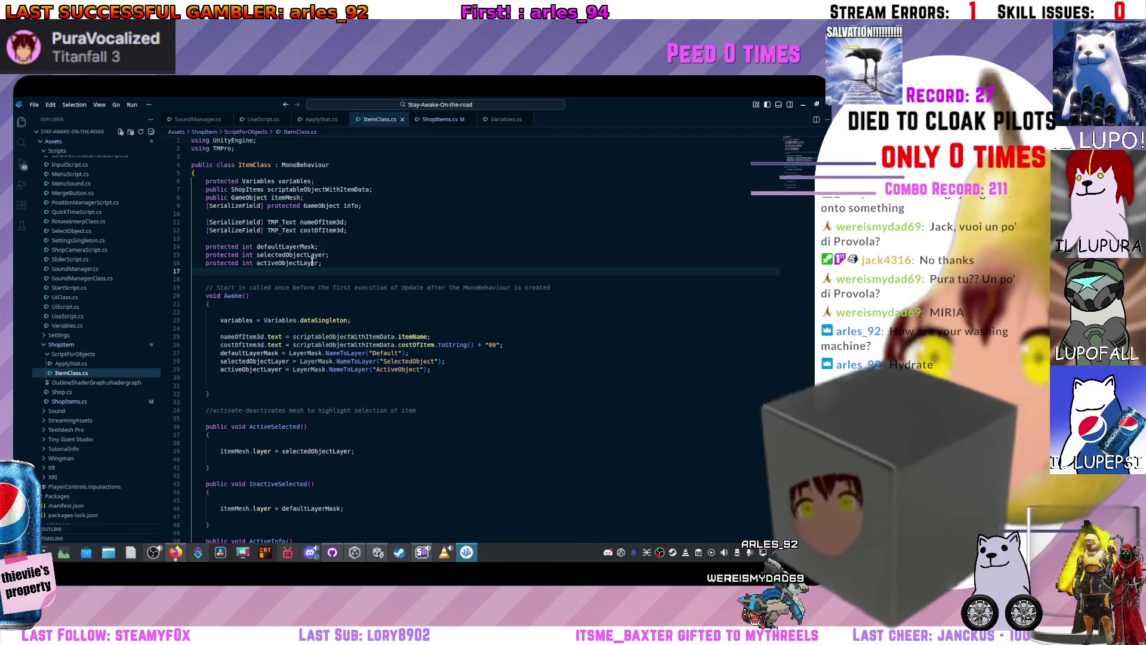
# - Inspect ItemClass's fields: scriptableObjectWithItemData, itemMesh, and the three layer integers
pyautogui.moveTo(221, 285)
pyautogui.mouseDown()
pyautogui.moveTo(203, 252)
pyautogui.moveTo(203, 272)
pyautogui.moveTo(200, 184)
pyautogui.moveTo(198, 225)
pyautogui.mouseUp()
pyautogui.scroll(-6, 198, 224)
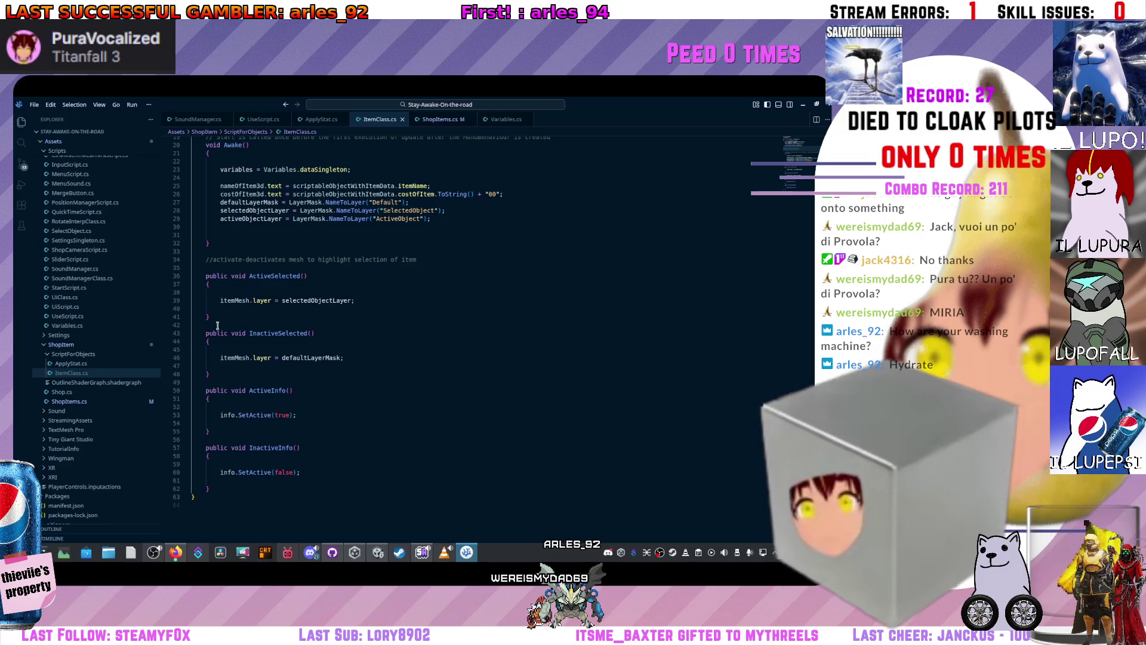
pyautogui.scroll(2, 217, 325)
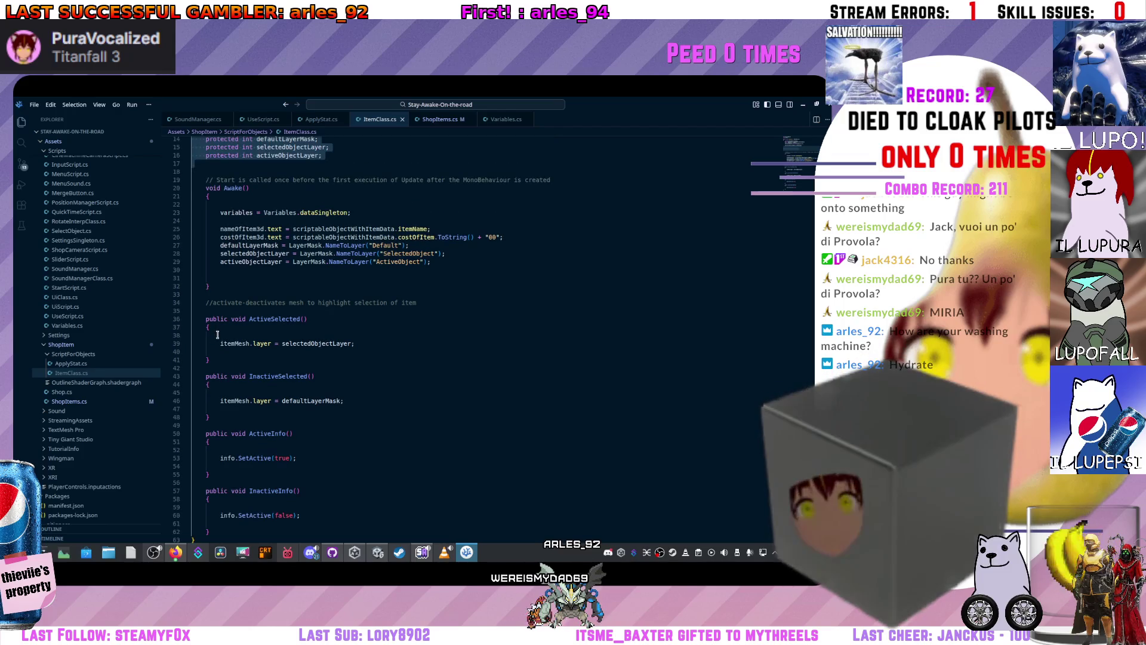
pyautogui.scroll(4, 218, 335)
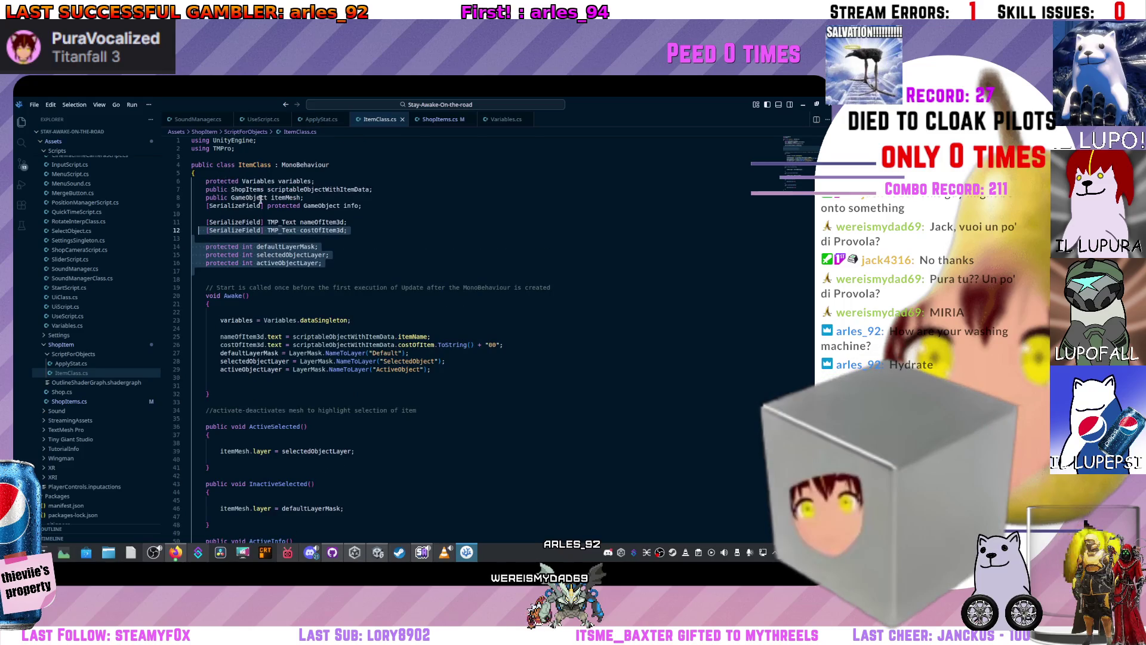
pyautogui.click(263, 256)
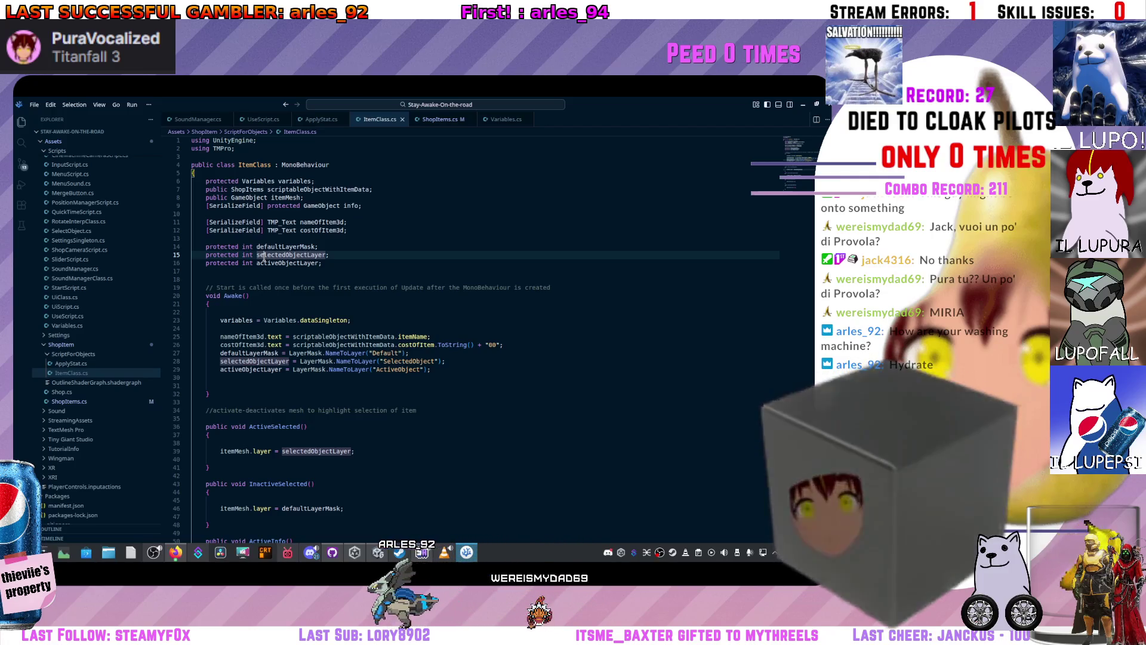
pyautogui.moveTo(283, 247); pyautogui.dragTo(262, 173)
pyautogui.click(249, 197)
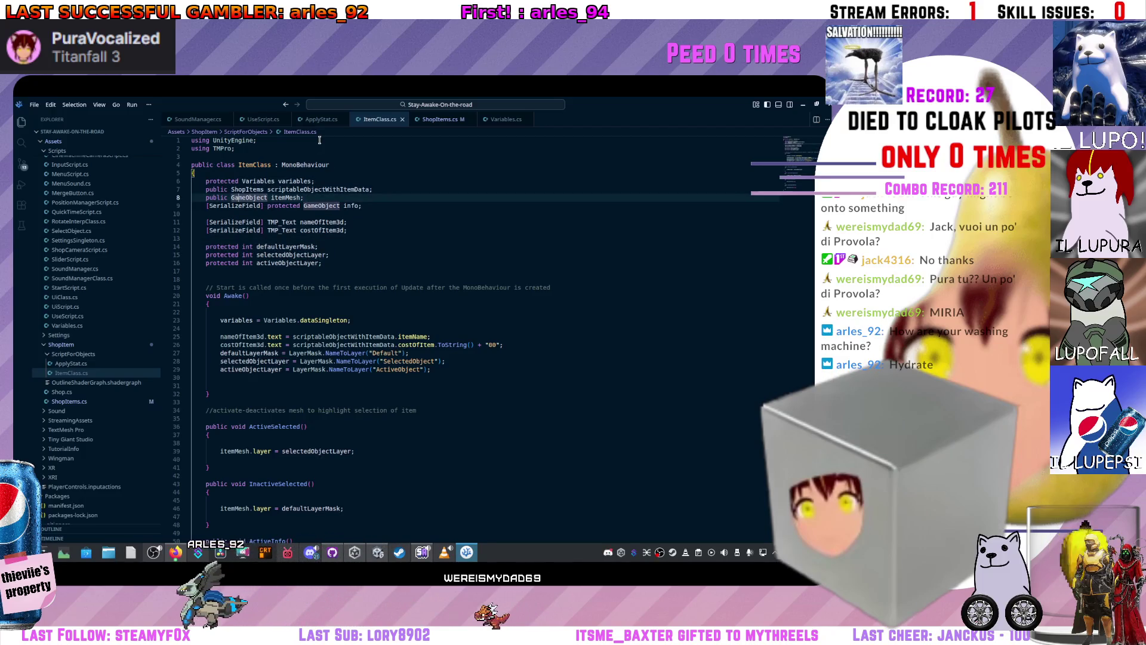
pyautogui.moveTo(326, 263); pyautogui.dragTo(363, 191)
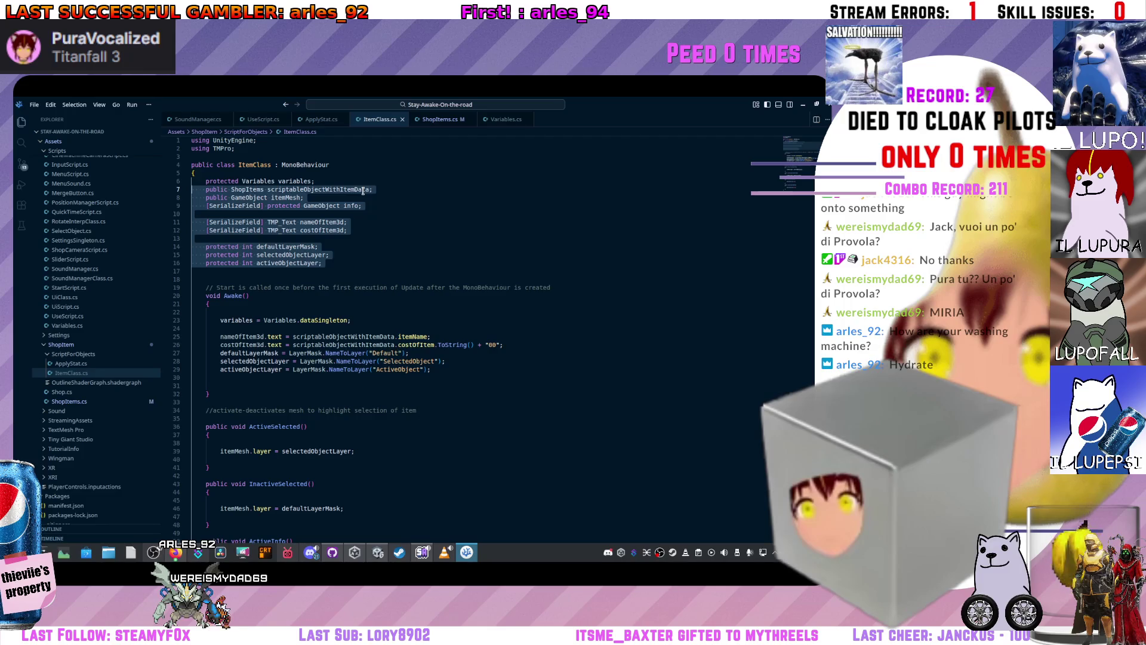
pyautogui.click(382, 369)
pyautogui.click(354, 262)
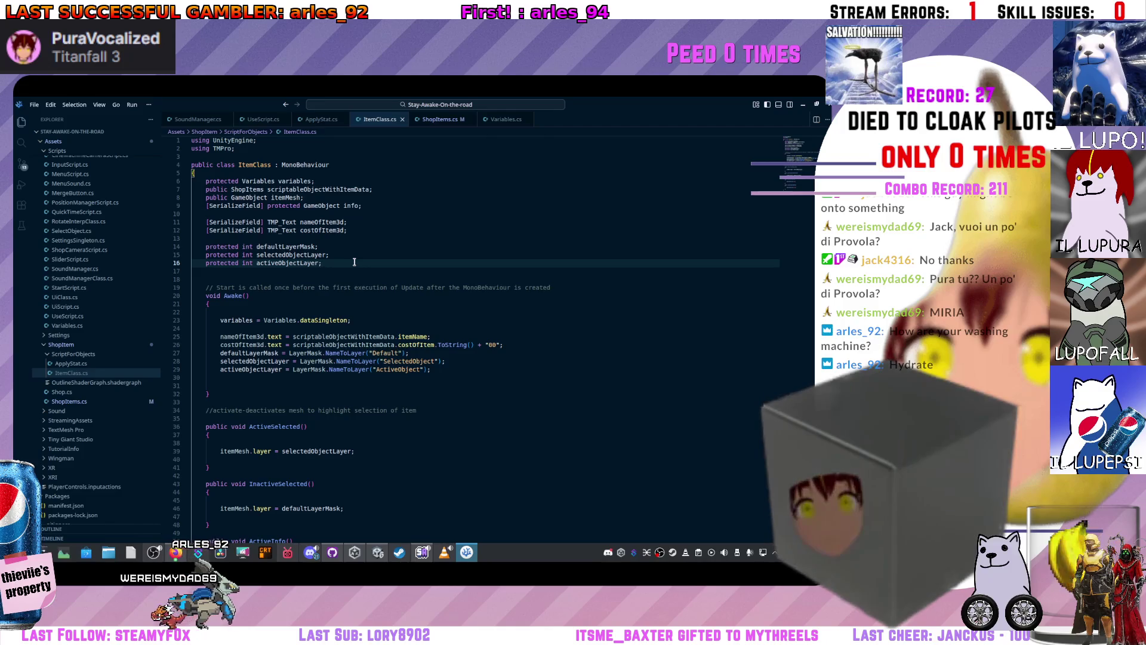
pyautogui.write('+')
pyautogui.press('Return')
pyautogui.write('portected')
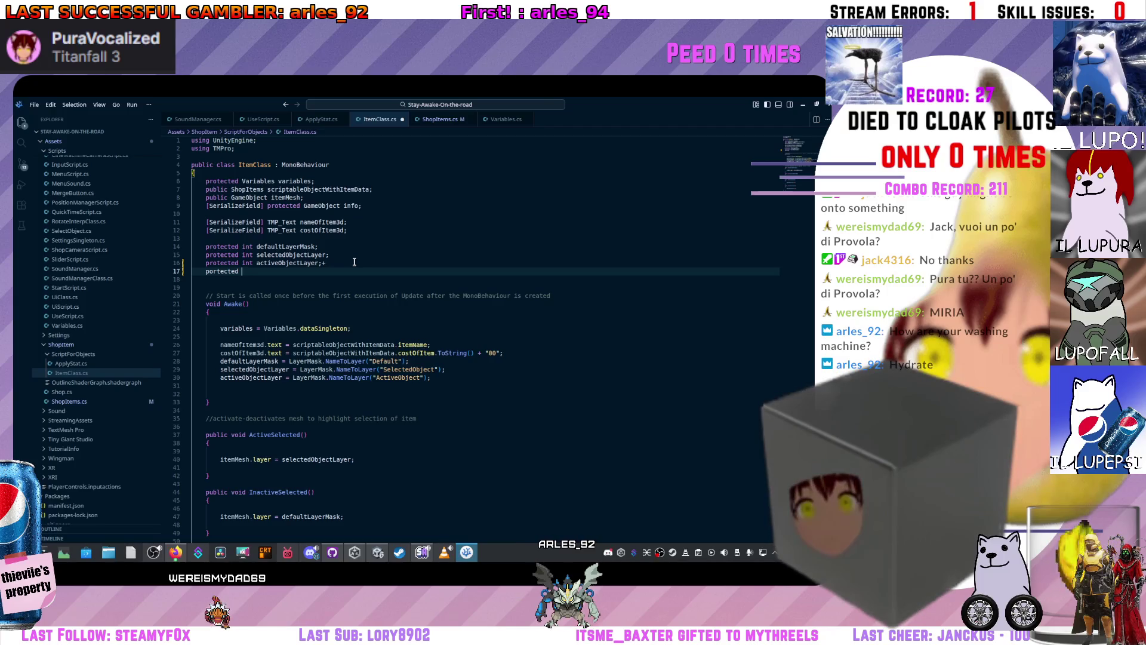
pyautogui.click(354, 262)
pyautogui.press('BackSpace')
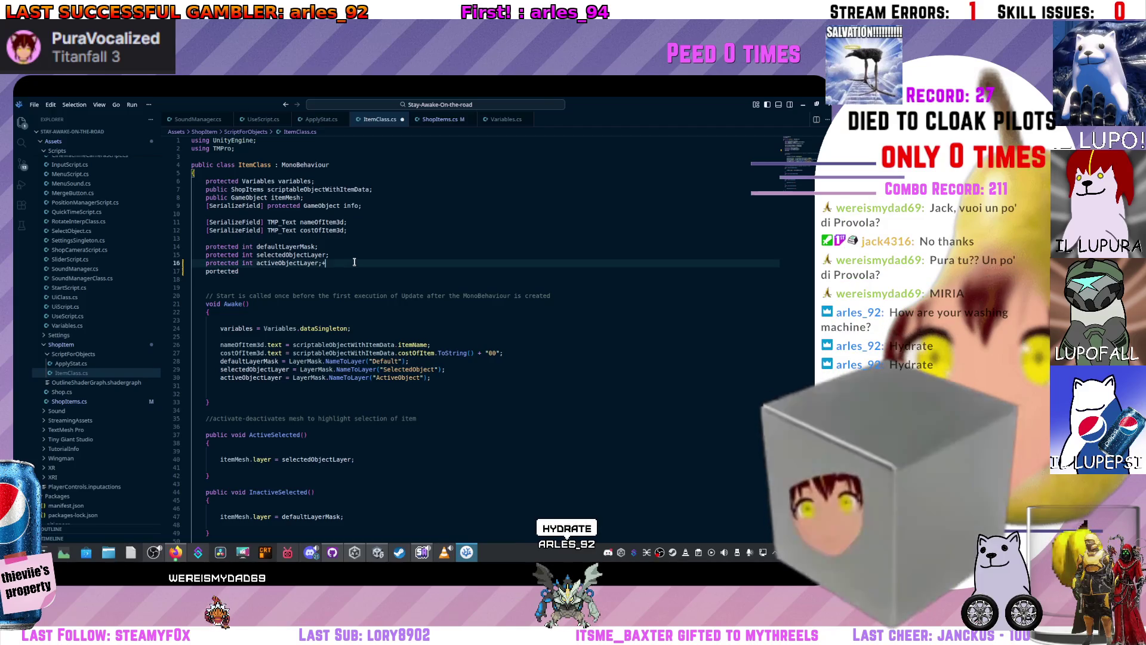
pyautogui.click(319, 277)
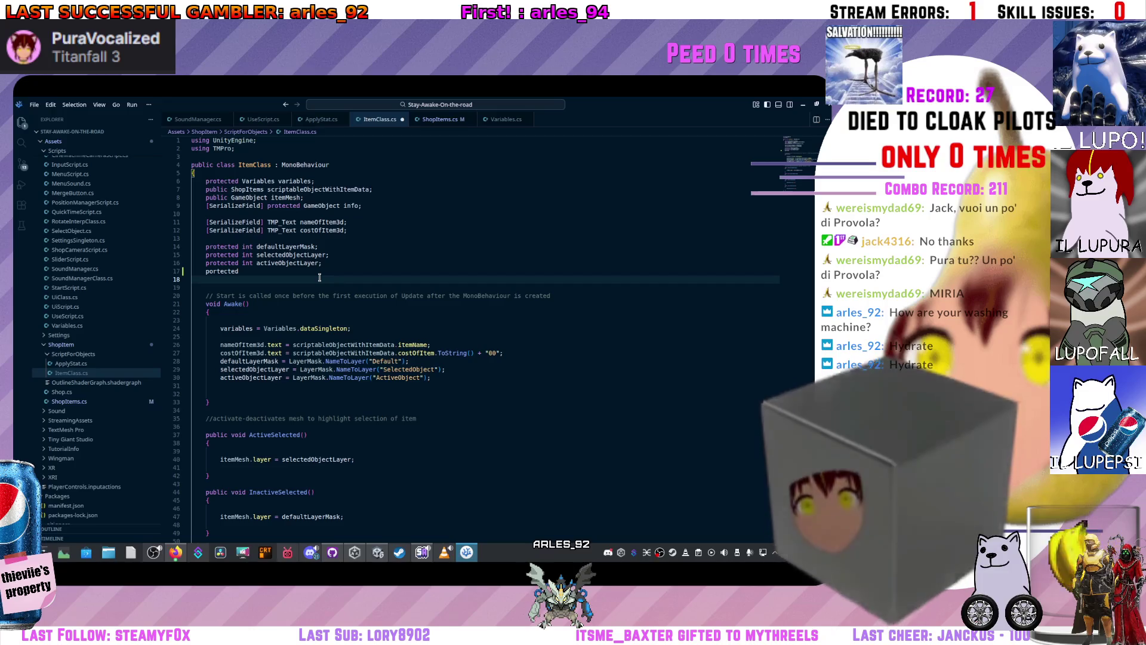
pyautogui.hotkey('ctrl', 'BackSpace')
pyautogui.hotkey('ctrl', 'BackSpace')
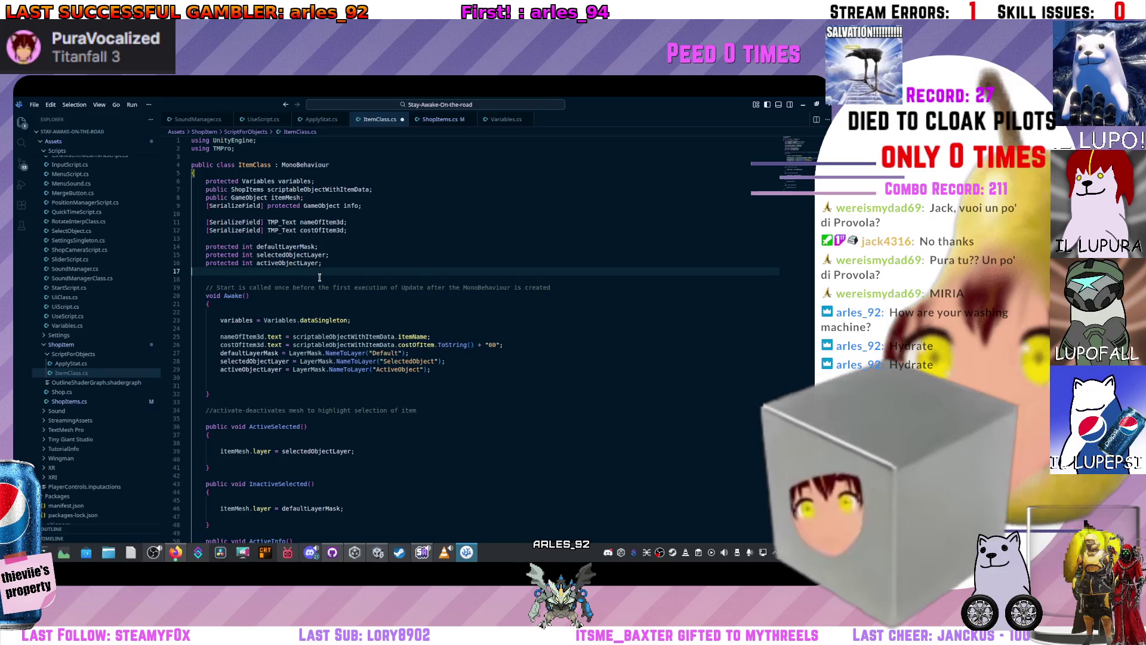
pyautogui.press('BackSpace')
pyautogui.scroll(-2, 306, 306)
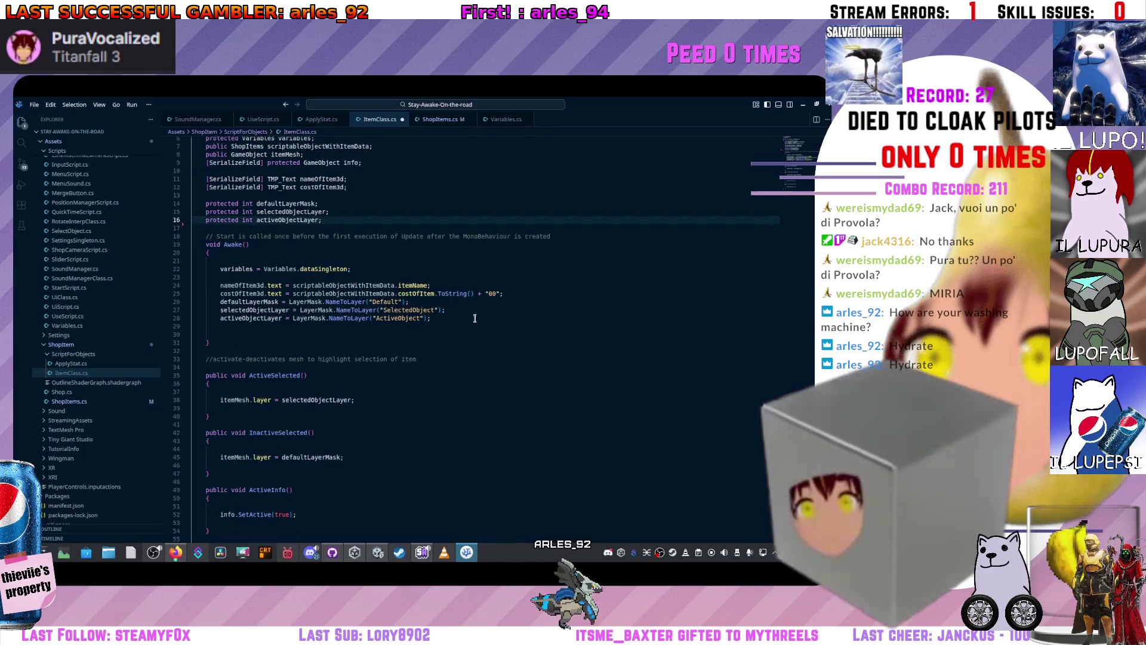
pyautogui.scroll(2, 420, 294)
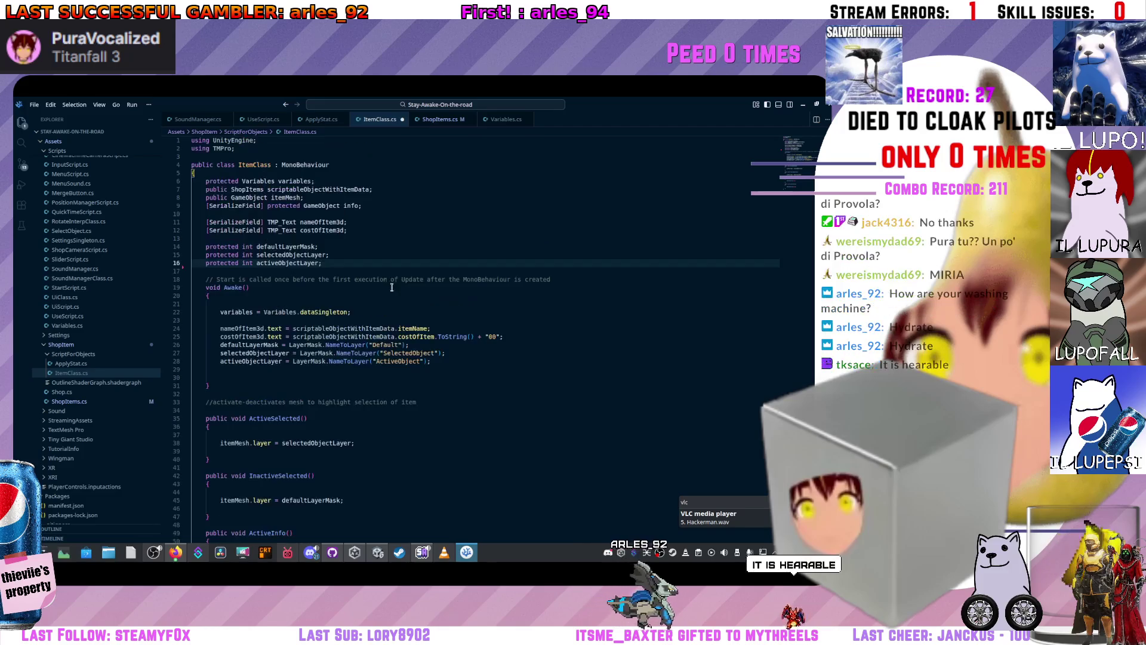
pyautogui.doubleClick(269, 190)
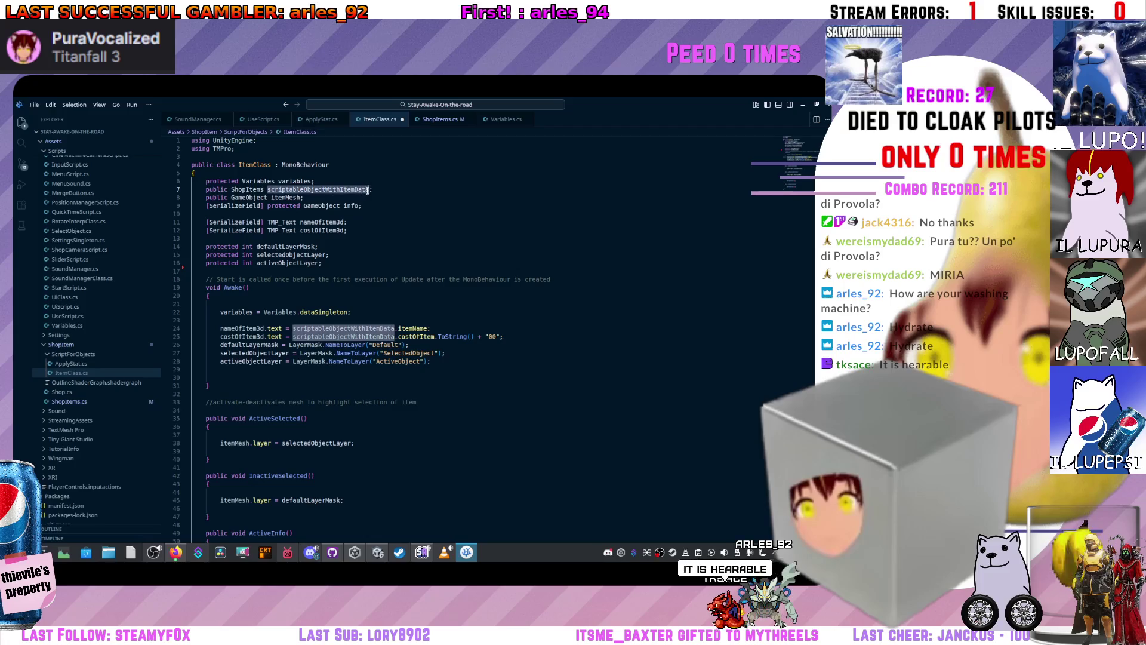
# - Insert a blank line inside ApplyStat's if (!itemIsActive) block and begin typing if(scr
pyautogui.click(319, 120)
pyautogui.scroll(-3, 311, 354)
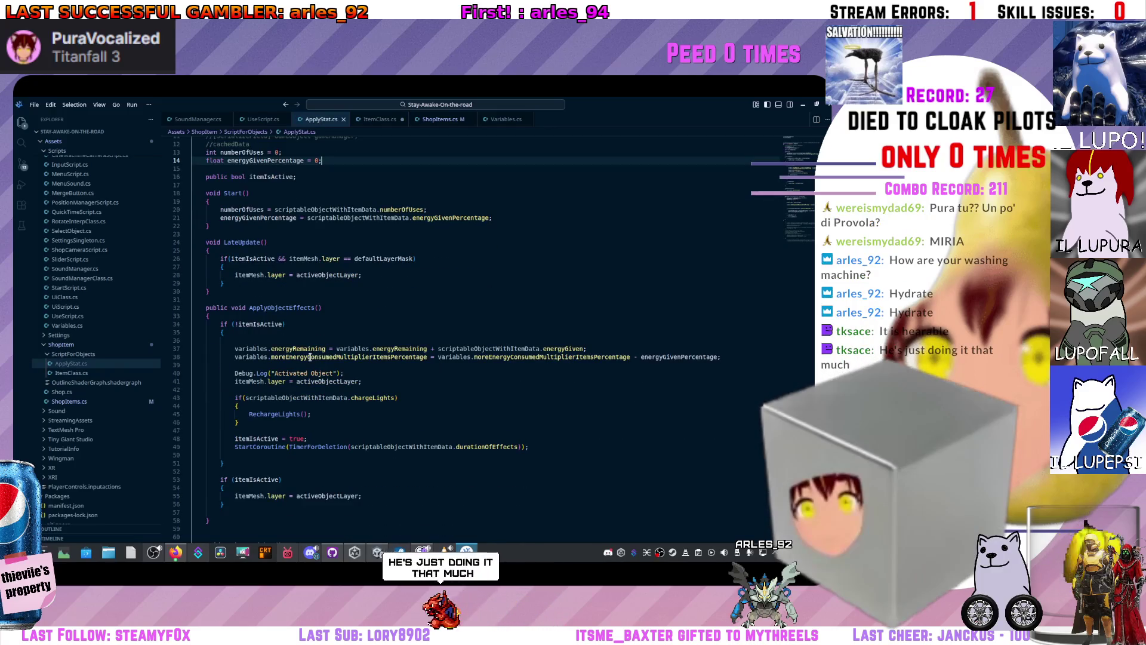
pyautogui.scroll(-2, 324, 370)
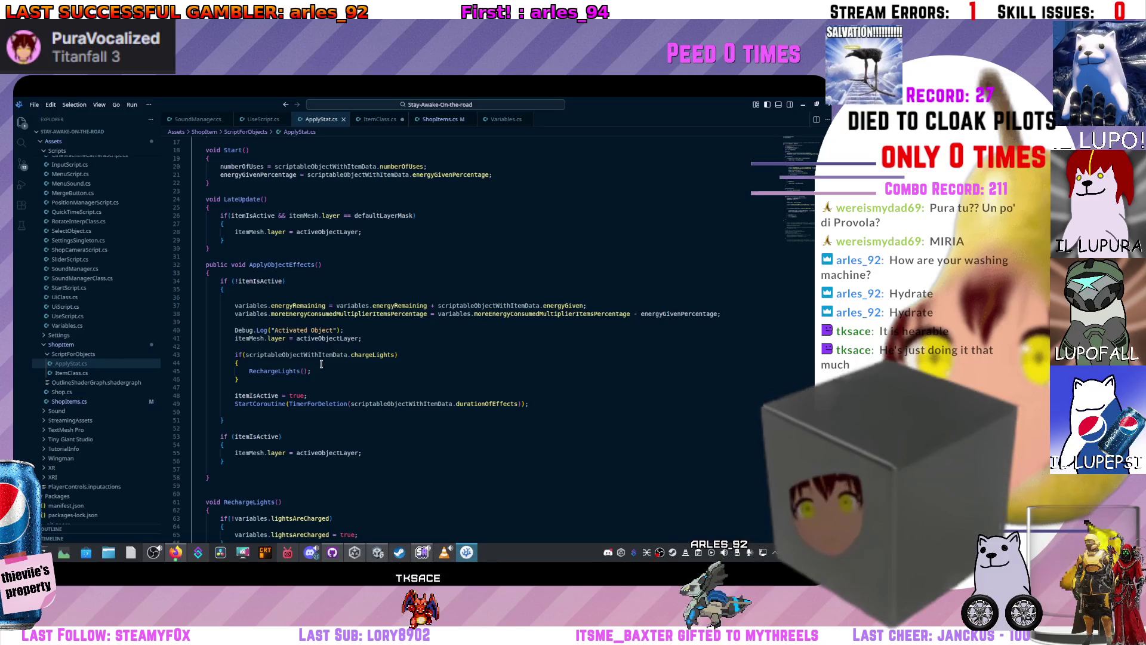
pyautogui.click(273, 289)
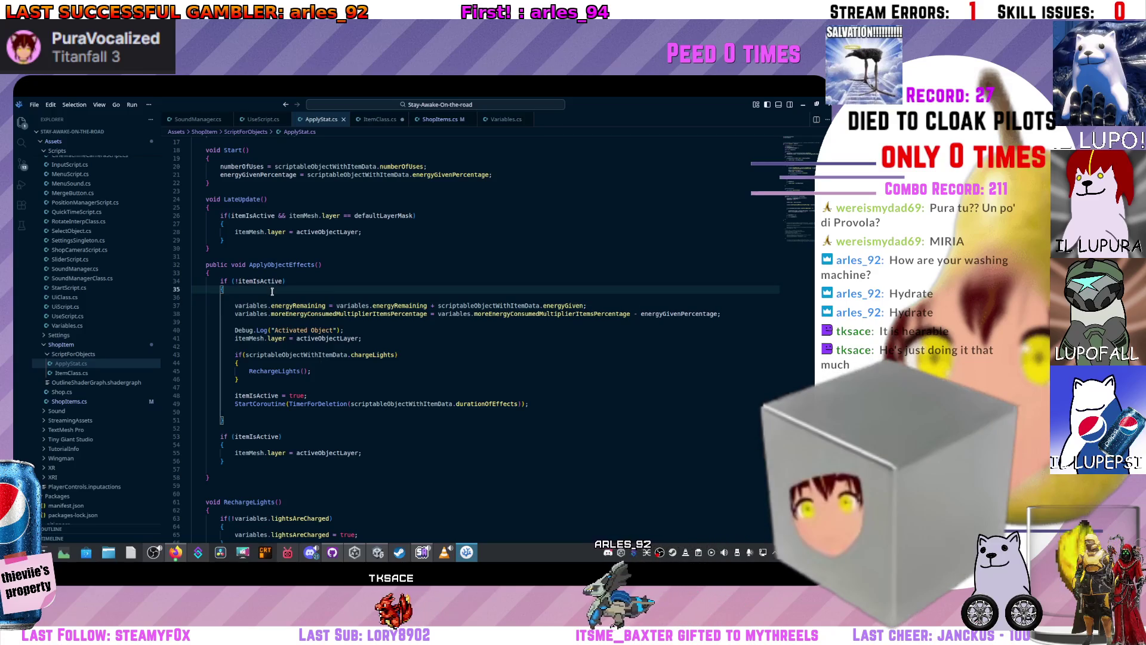
pyautogui.press('Return')
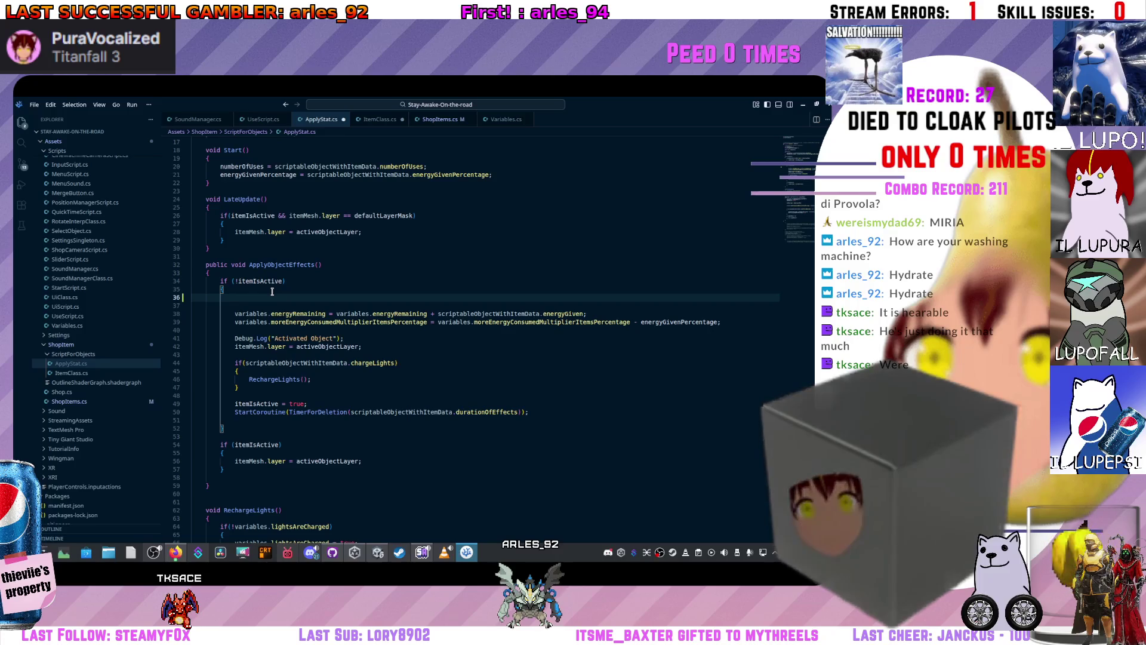
pyautogui.click(375, 120)
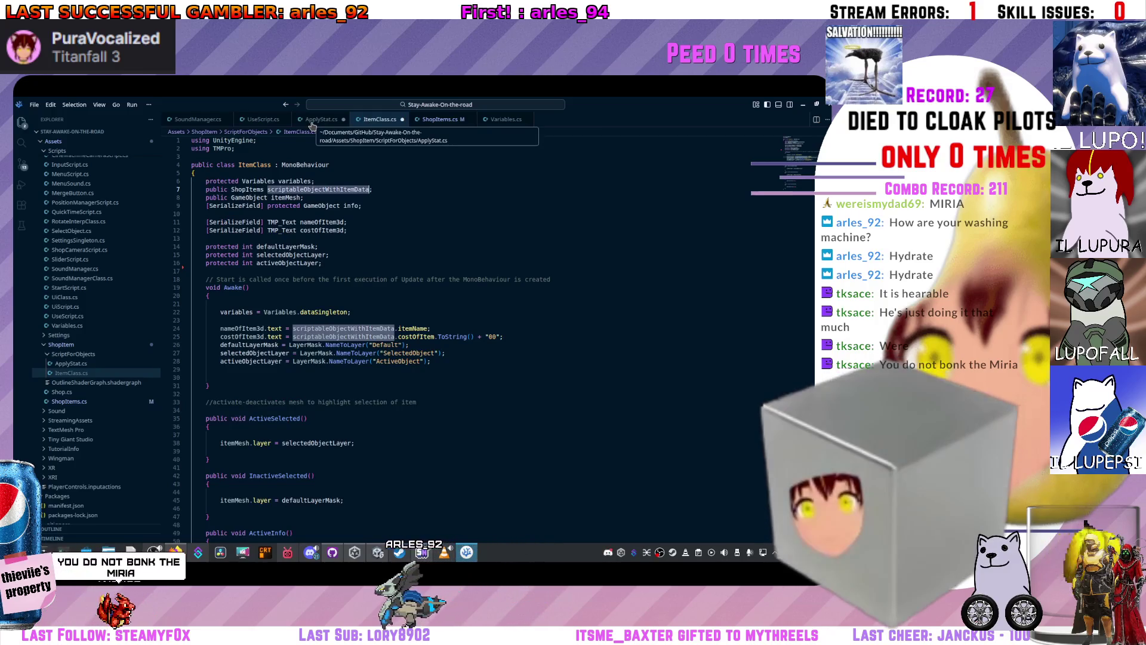
pyautogui.click(320, 120)
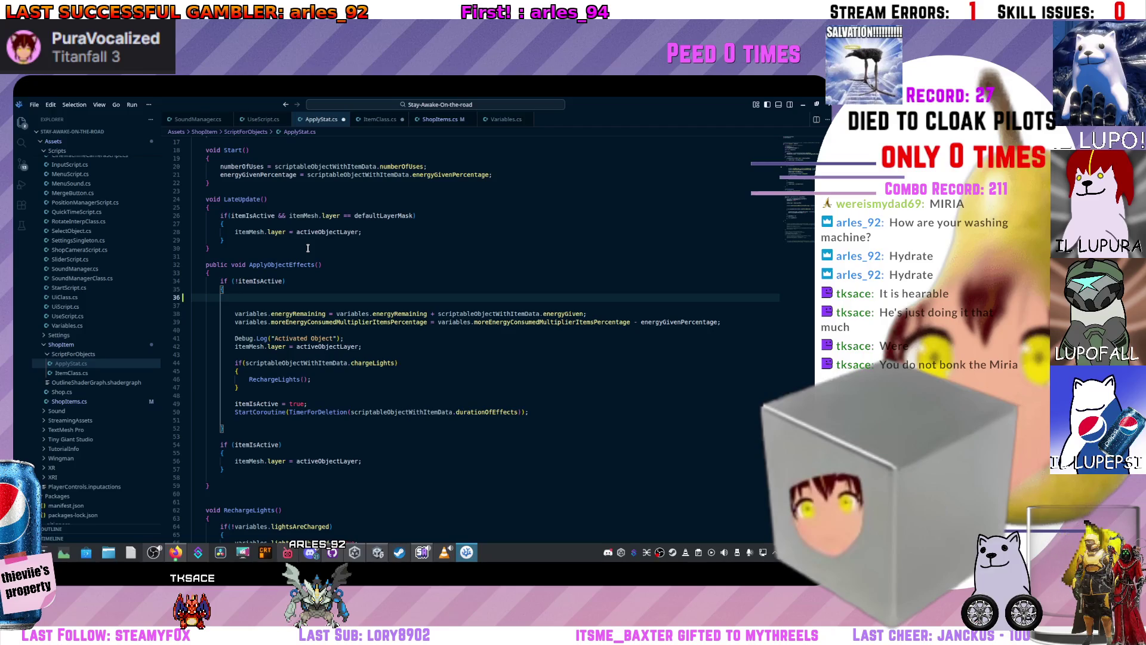
pyautogui.write('if(scri')
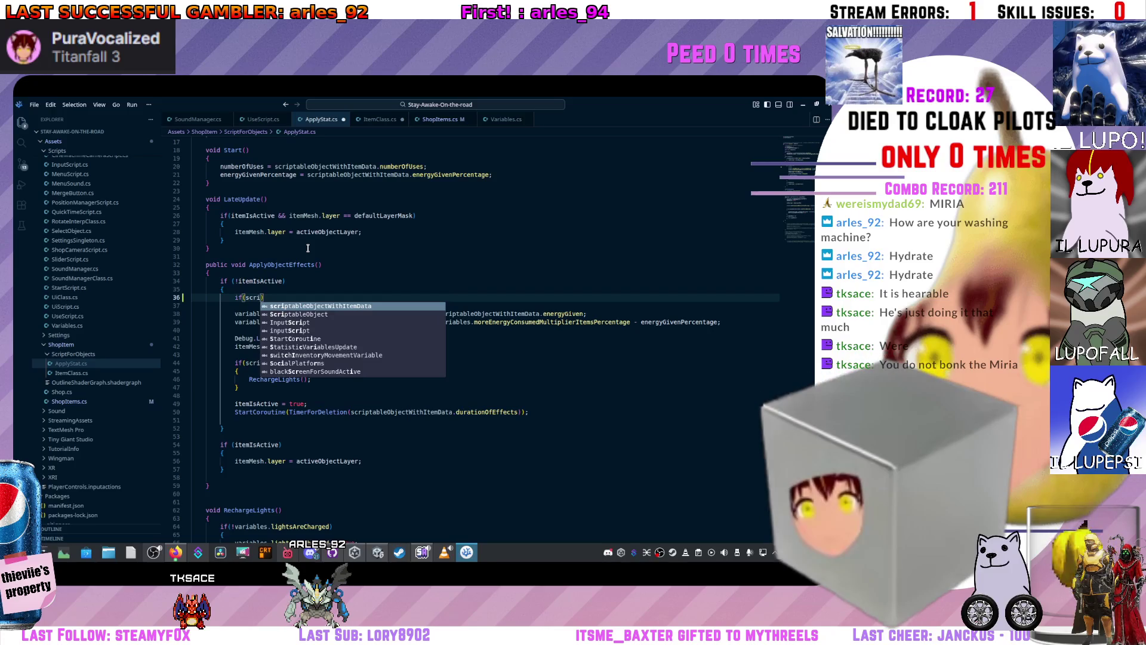
# - Complete the condition if(scriptableObjectWithItemData.SoundConsume == SoundConsume.Drink) and open a line beneath it
pyautogui.press('Tab')
pyautogui.write('.')
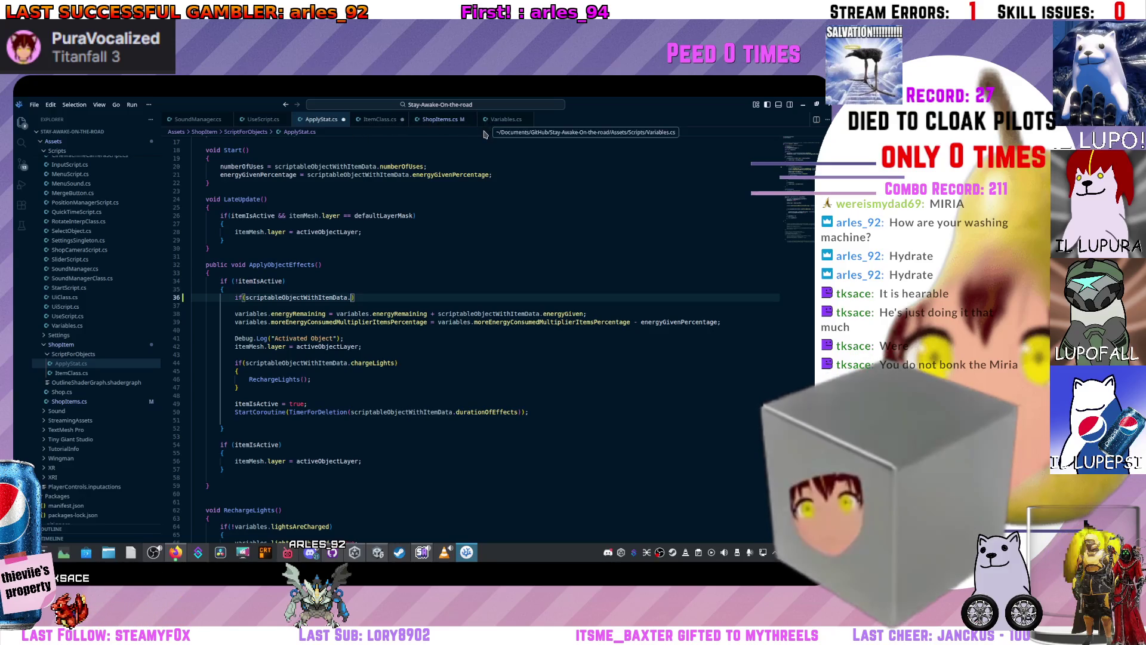
pyautogui.write('Soun')
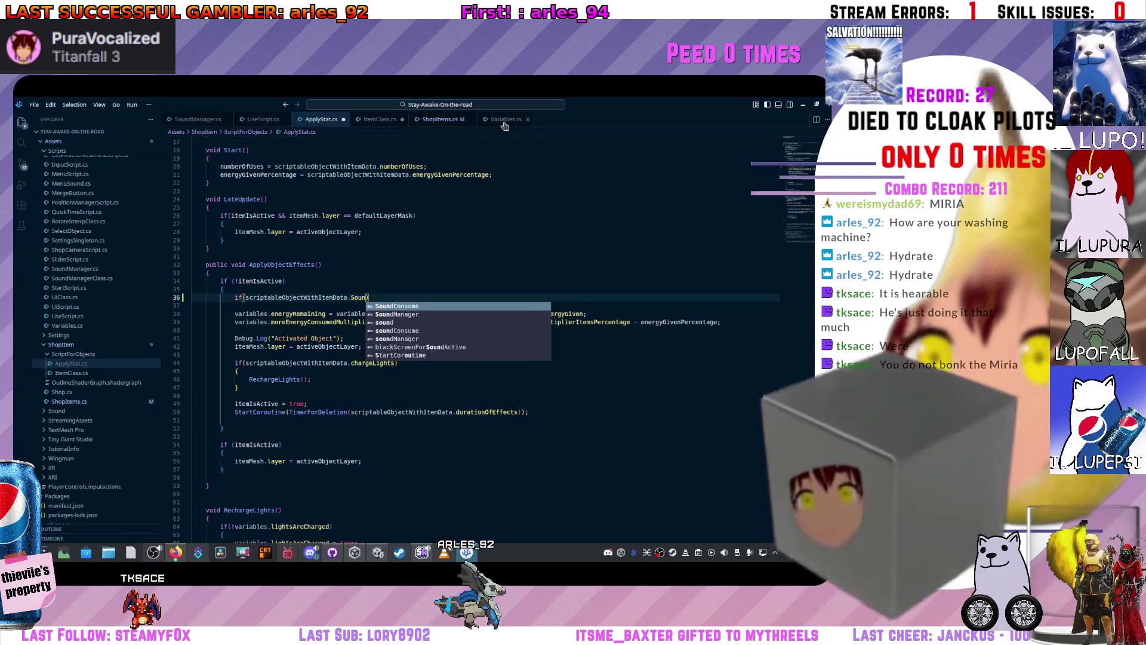
pyautogui.press('Tab')
pyautogui.write('=')
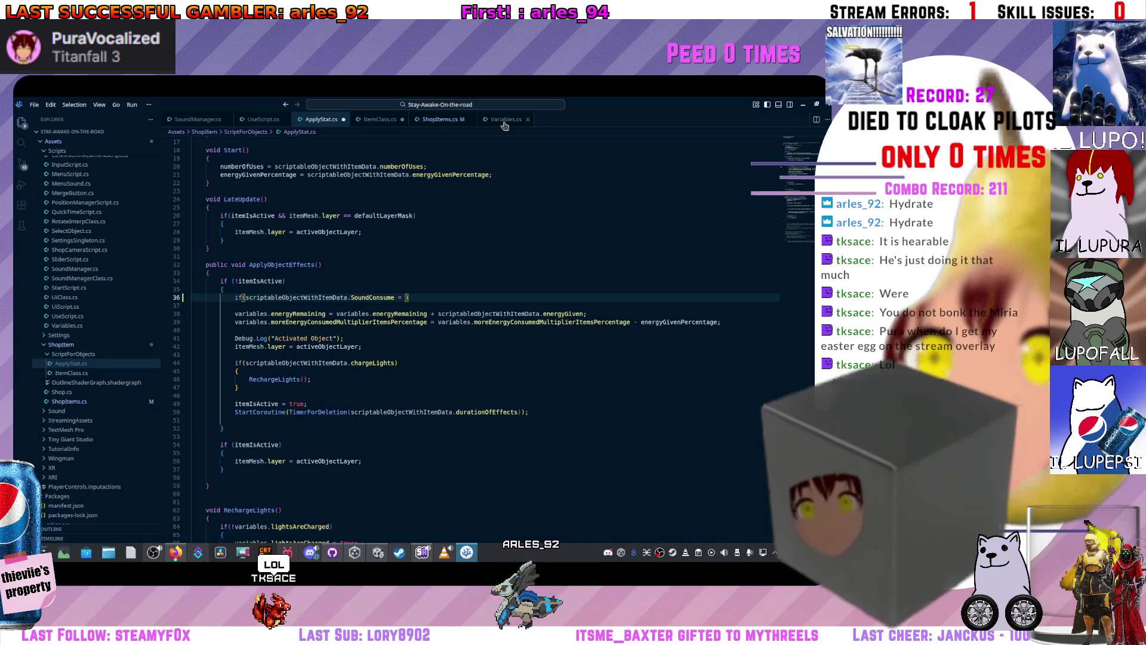
pyautogui.write('Sound')
pyautogui.press('Tab')
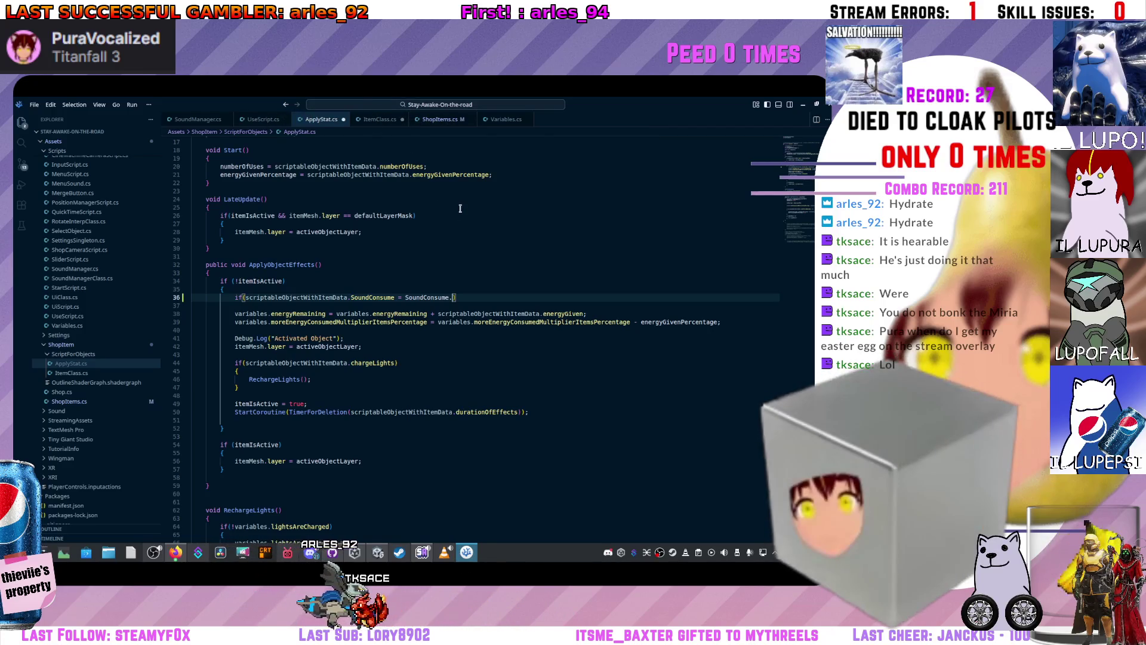
pyautogui.write('Drink')
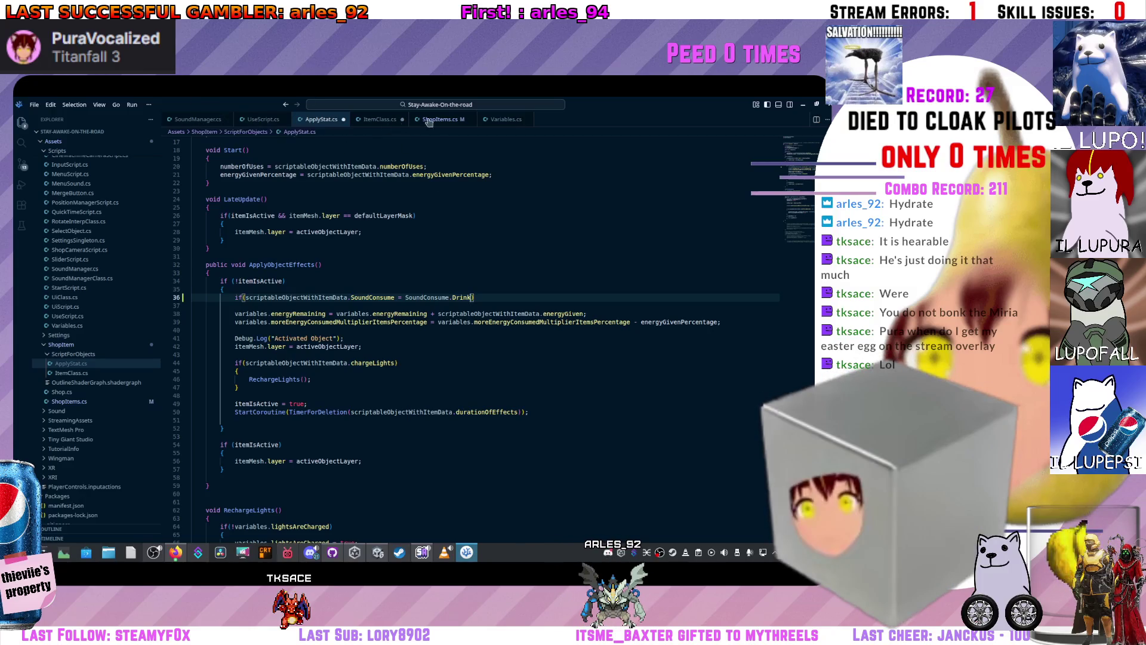
pyautogui.click(509, 122)
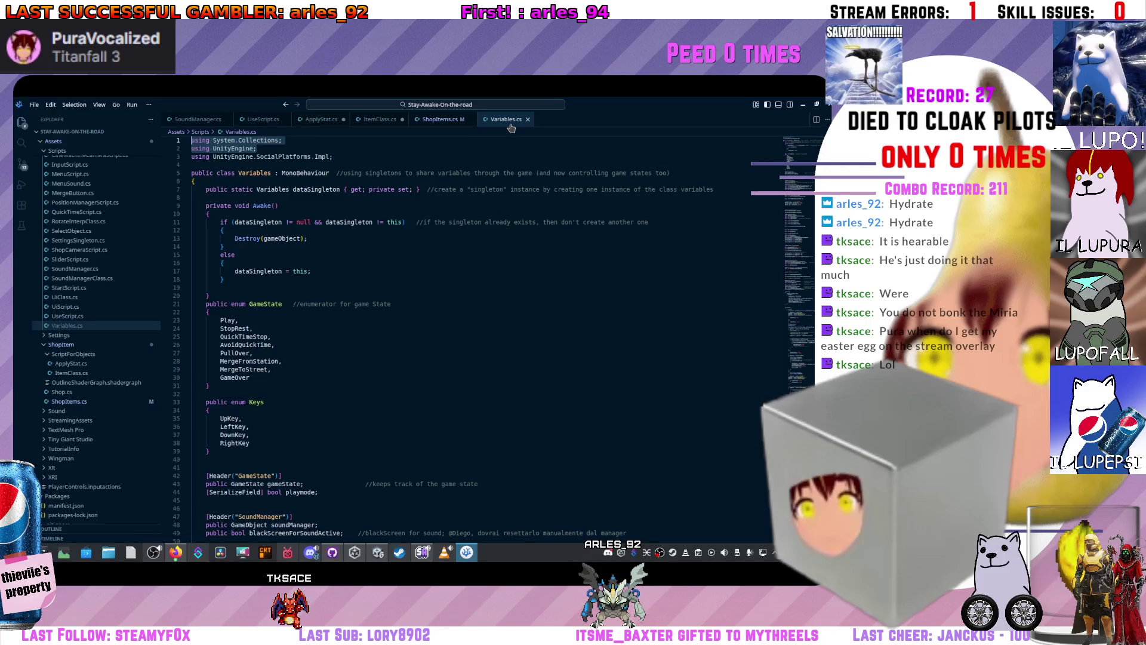
pyautogui.click(321, 120)
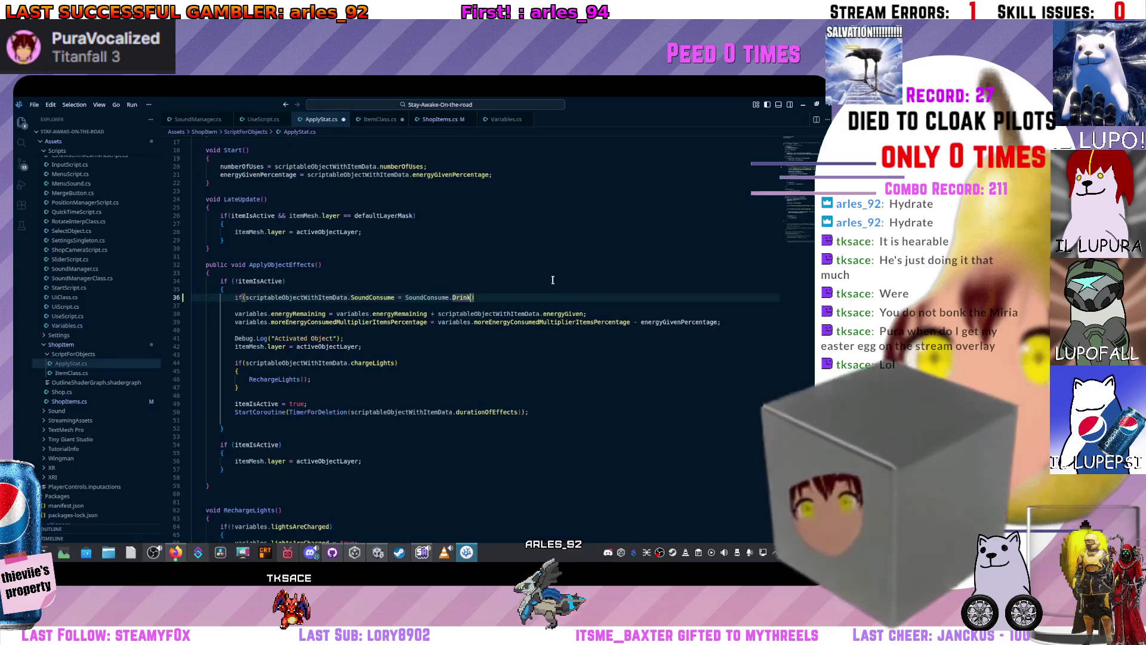
pyautogui.press('Return')
# - Add an empty brace block to the SoundConsume.Drink check, then bring up Streaming Avatars
pyautogui.write('{')
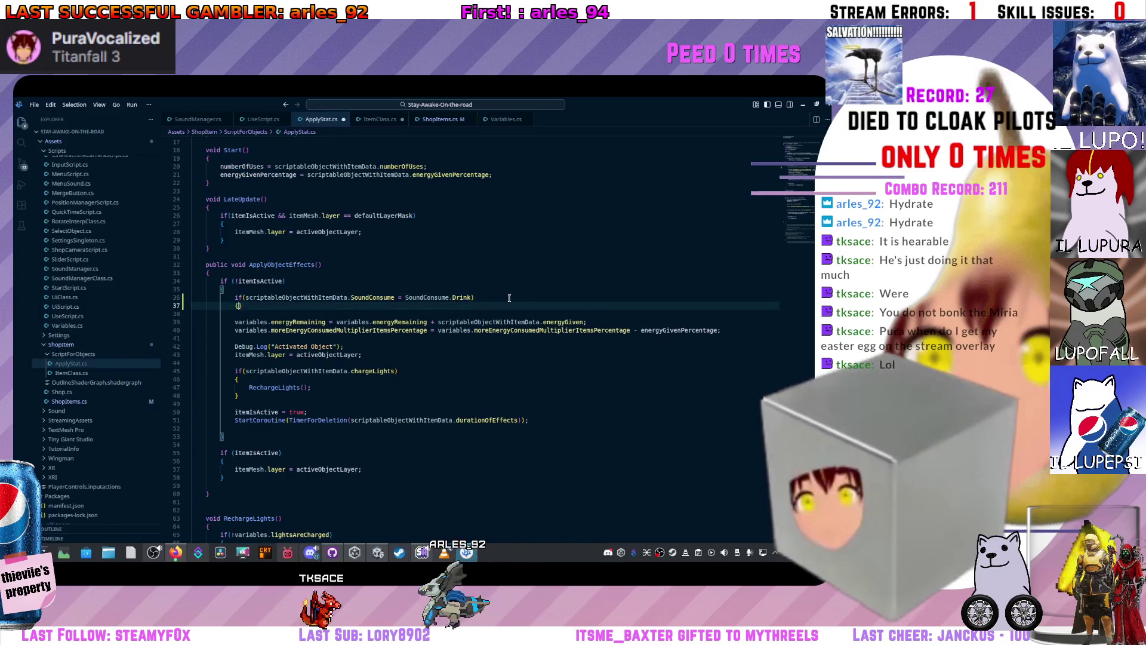
pyautogui.press('Return')
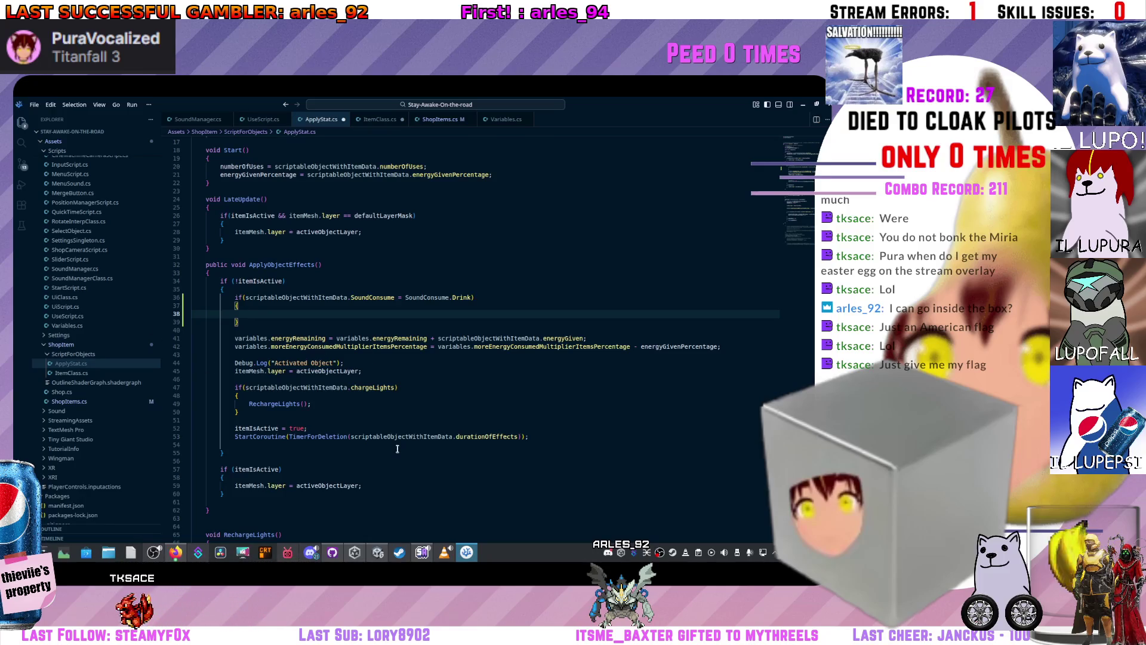
pyautogui.moveTo(422, 564)
pyautogui.click(460, 523)
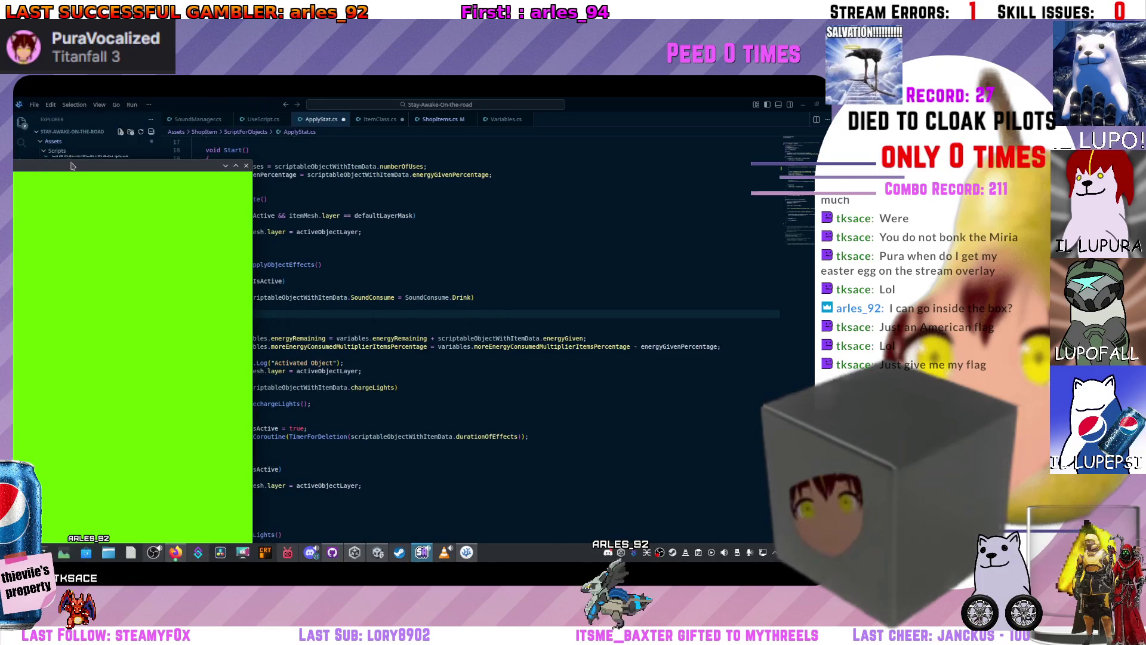
# - Move the Streaming Avatars window up over the code editor, enlarging its green-screen stage
pyautogui.moveTo(442, 169); pyautogui.dragTo(612, 106)
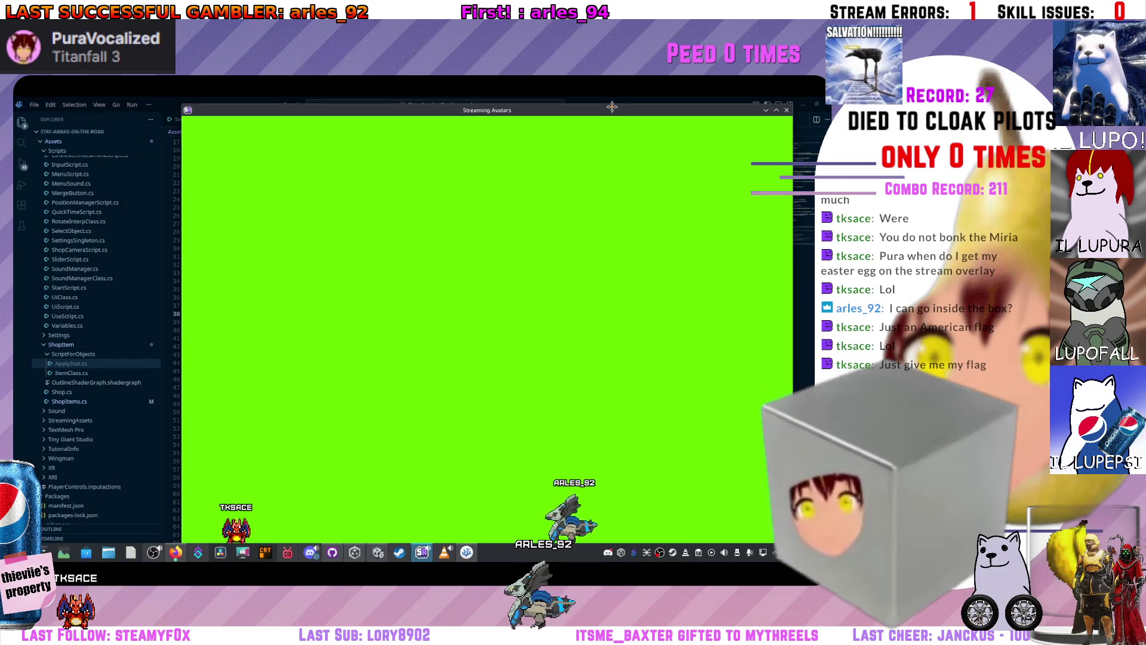
pyautogui.moveTo(673, 128)
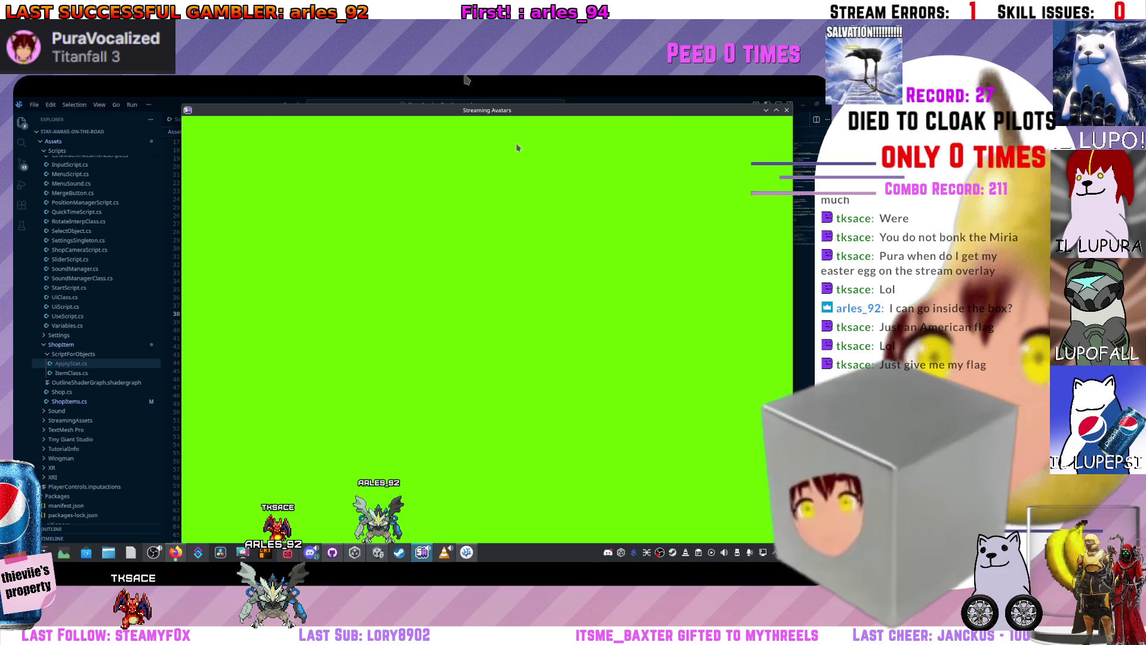
pyautogui.moveTo(525, 123)
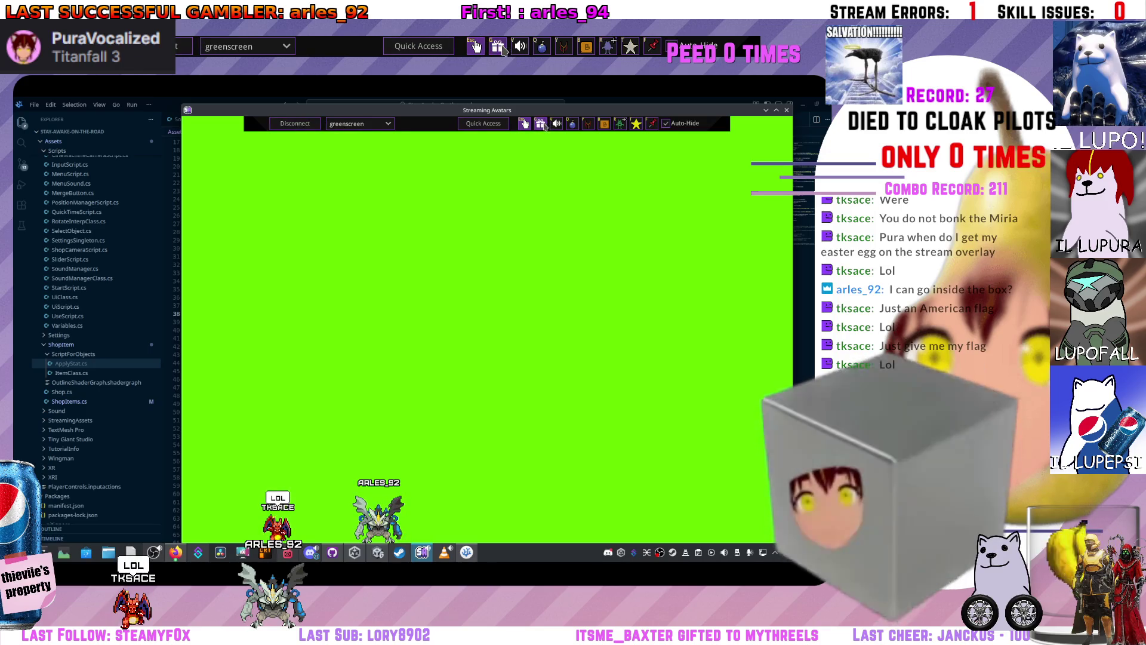
# - In Gift Options, search for a viewer, load their avatar settings, and check the empty set list
pyautogui.click(540, 124)
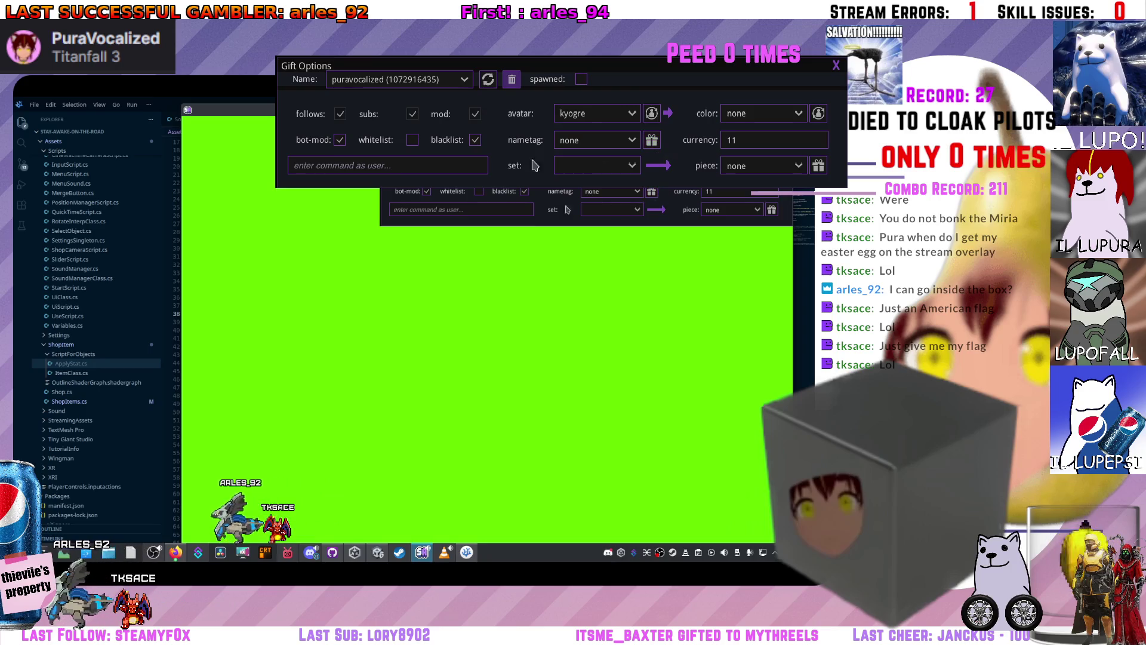
pyautogui.click(429, 84)
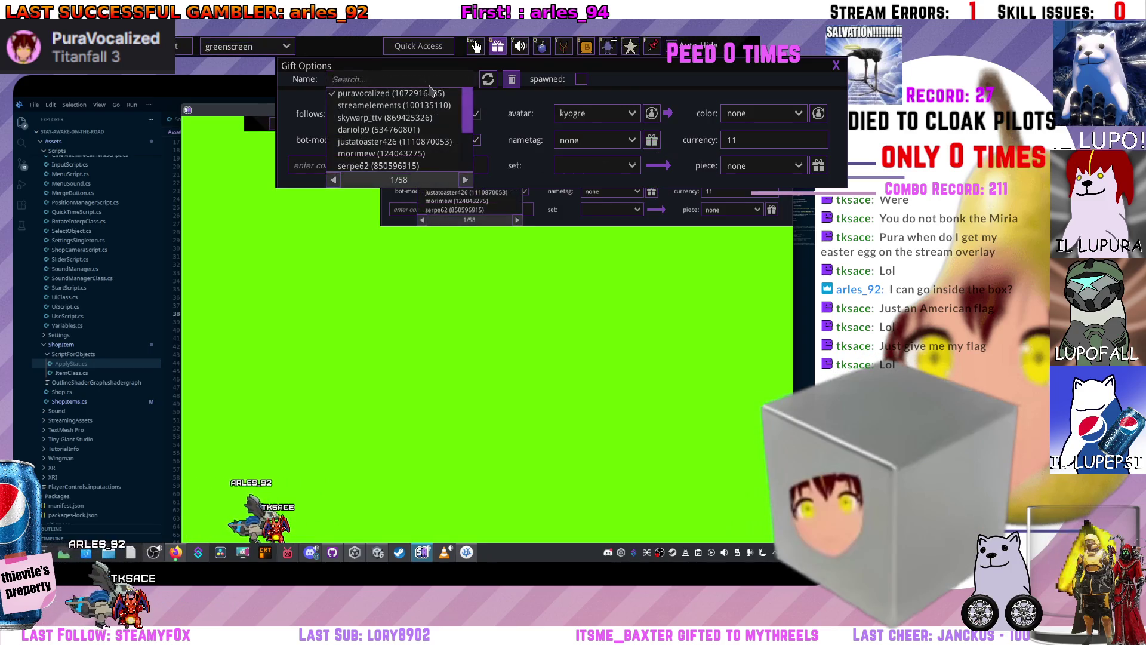
pyautogui.scroll(-5, 421, 132)
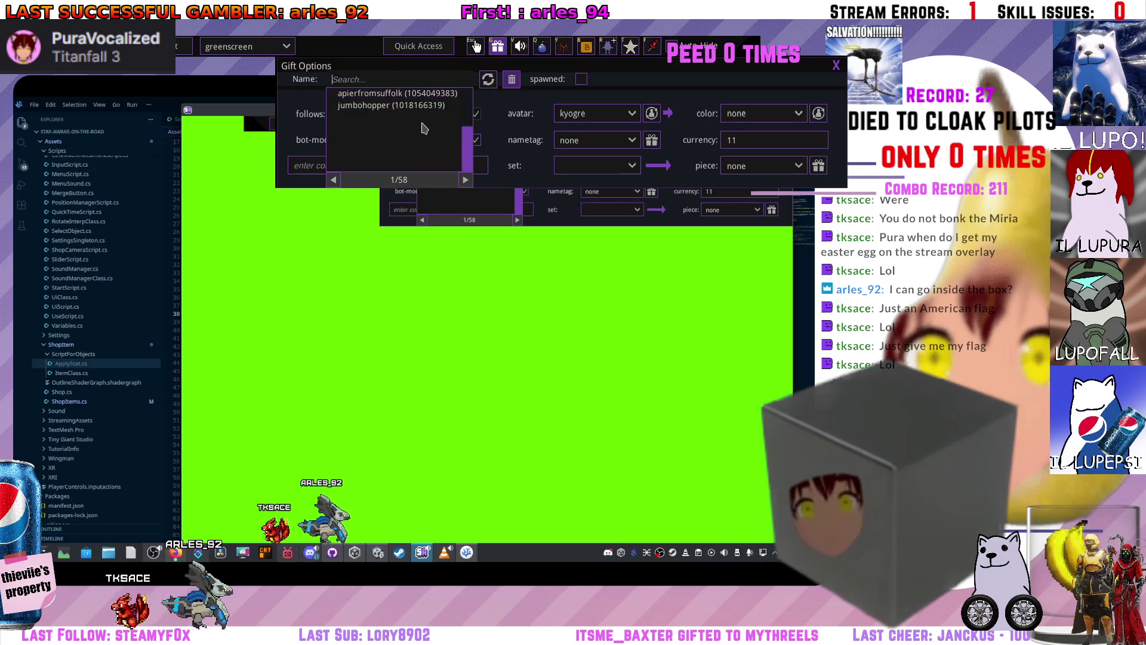
pyautogui.scroll(2, 421, 137)
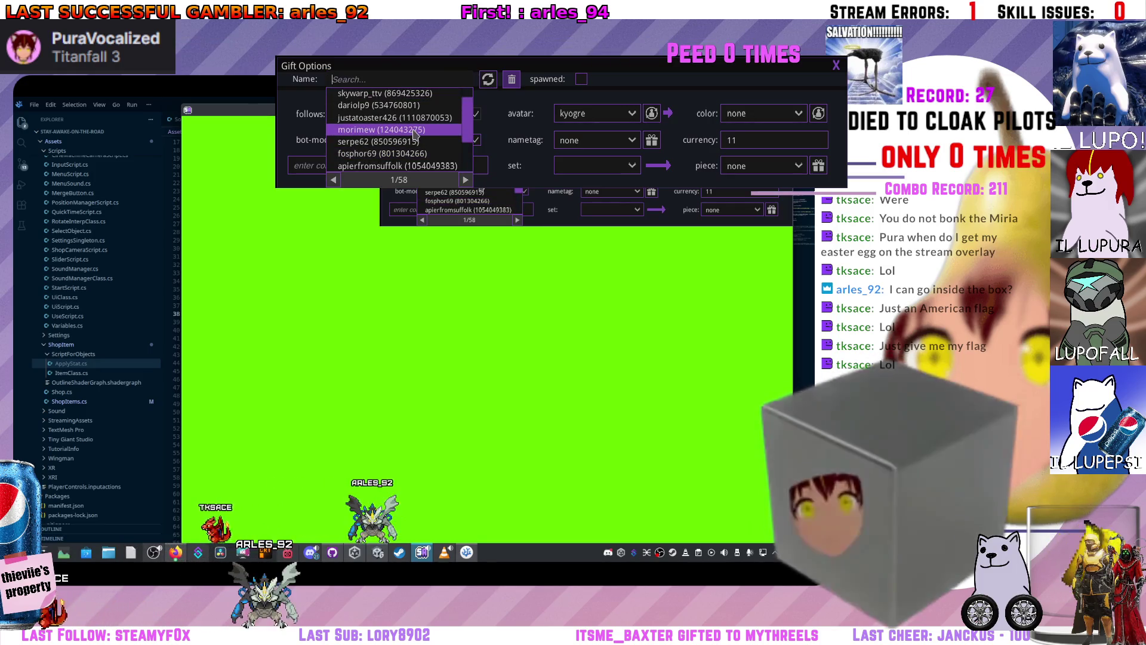
pyautogui.write('tk')
pyautogui.click(414, 131)
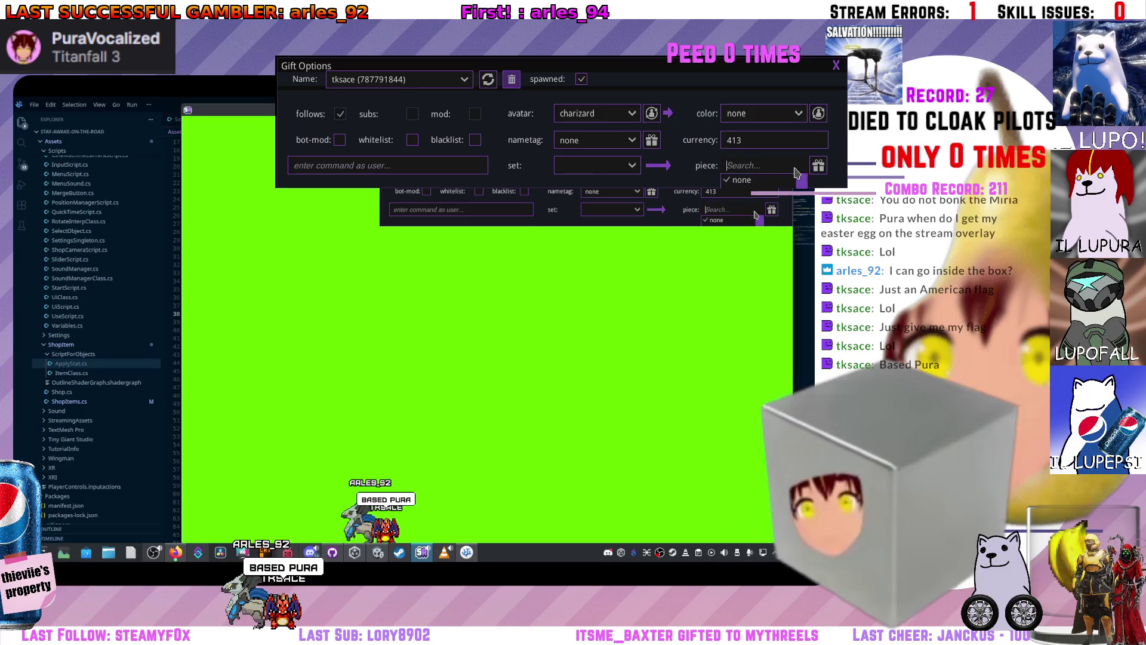
pyautogui.click(627, 165)
pyautogui.click(665, 167)
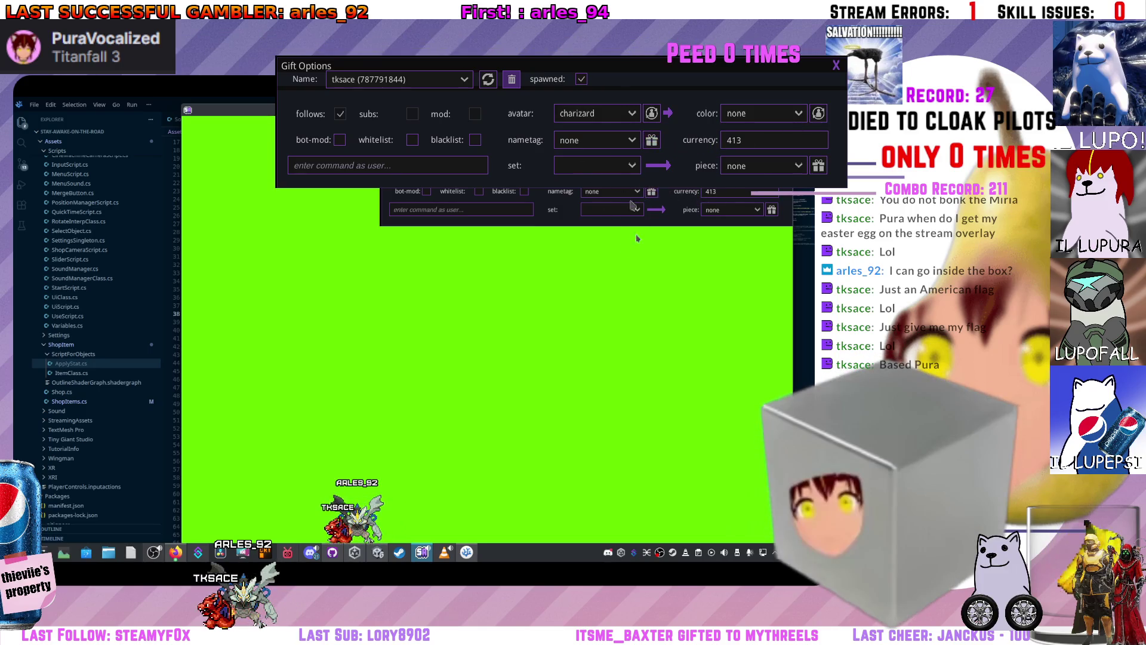
# - Close Gift Options and minimize Streaming Avatars to show ApplyStat.cs in VS Code
pyautogui.click(835, 66)
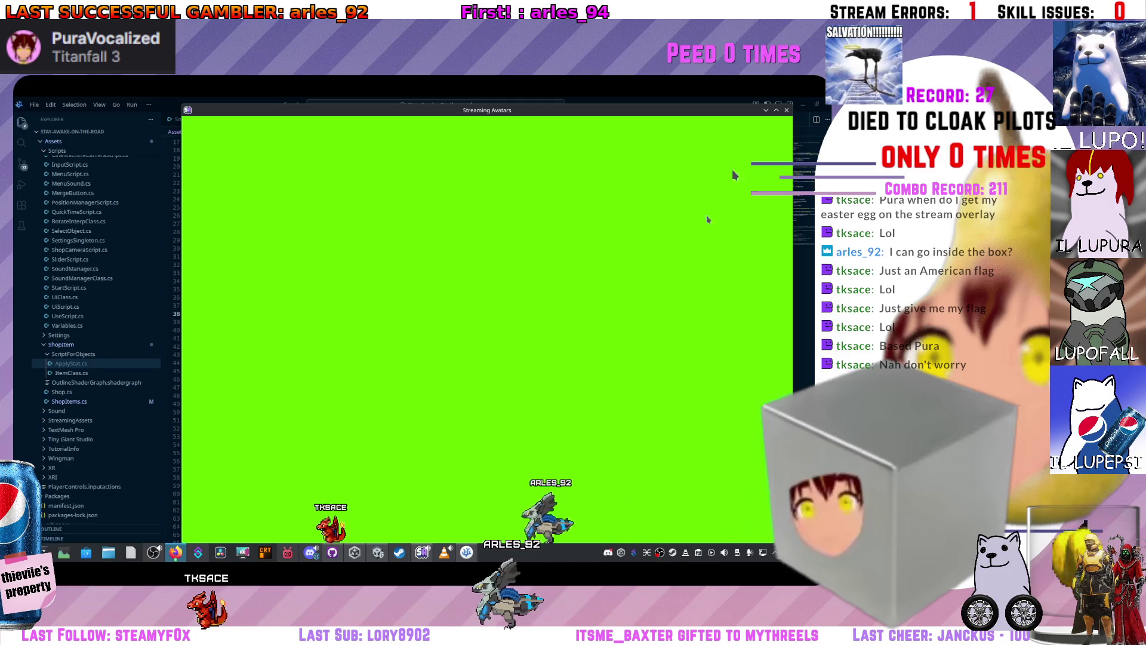
pyautogui.click(766, 110)
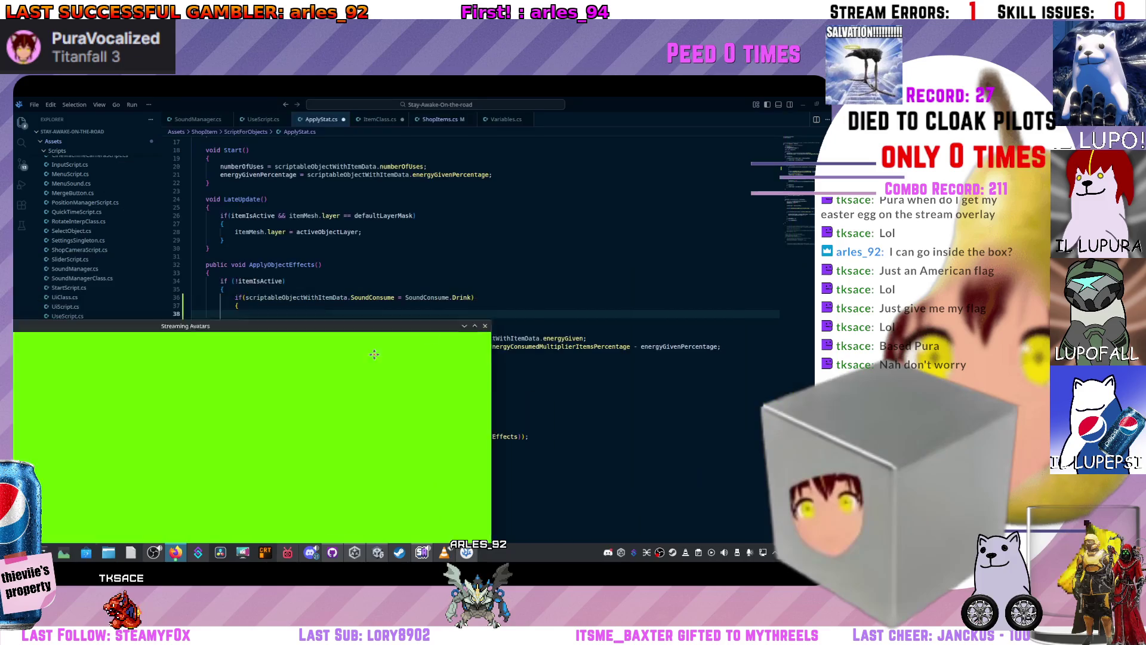
pyautogui.moveTo(475, 46)
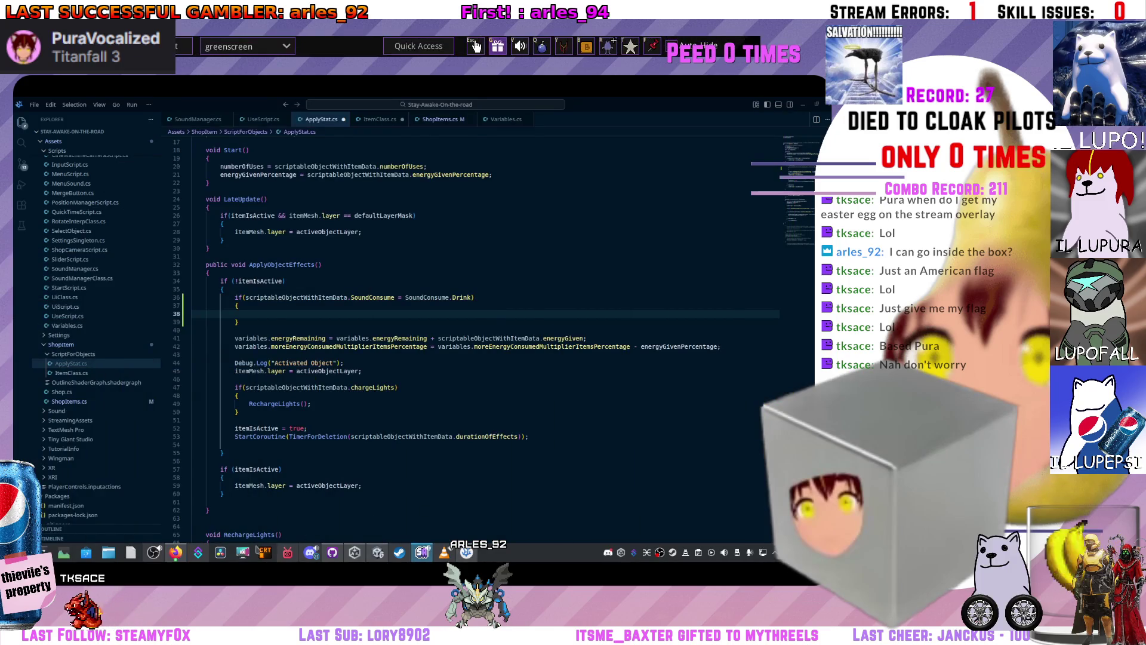